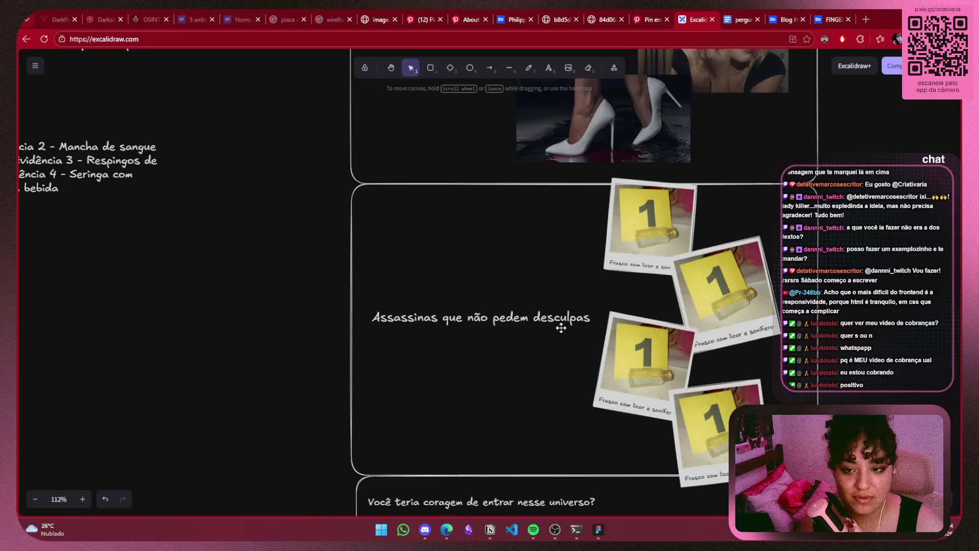
Nudge the top evidence polaroid upward, then try enlarging the heels image and undo it
{"action": "left_click", "coordinate": [639, 251]}
{"action": "left_click_drag", "start_coordinate": [666, 212], "coordinate": [667, 208]}
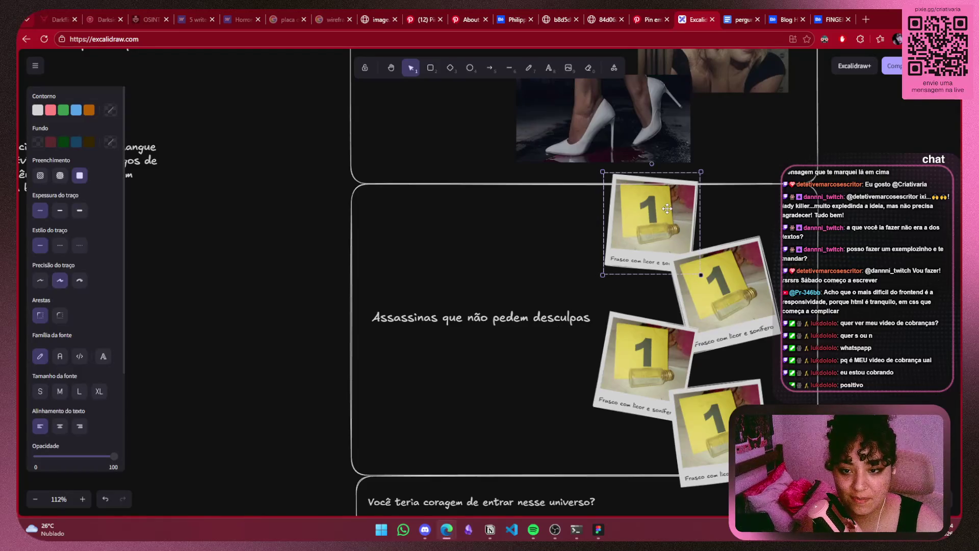
{"action": "left_click", "coordinate": [959, 221]}
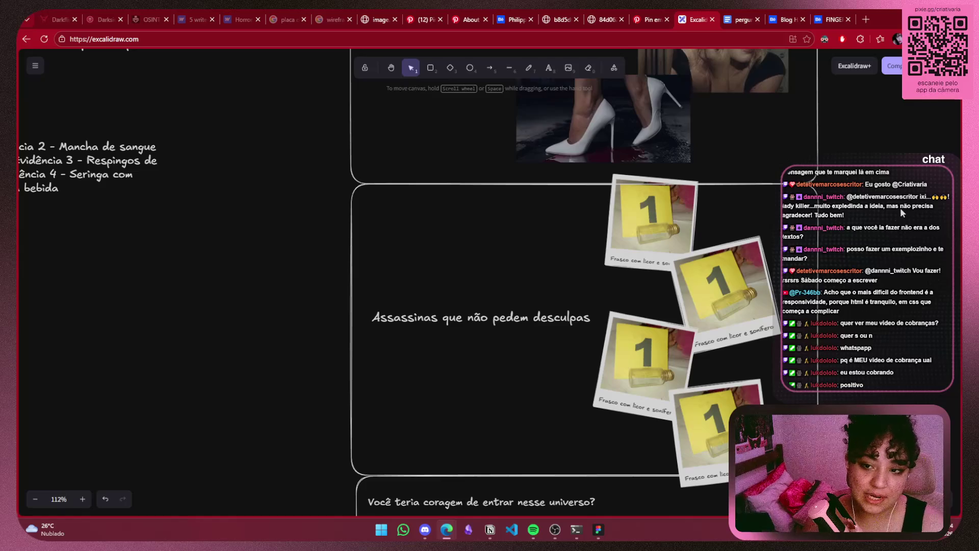
{"action": "scroll", "coordinate": [739, 235], "scroll_direction": "up", "scroll_amount": 3}
{"action": "left_click", "coordinate": [591, 270]}
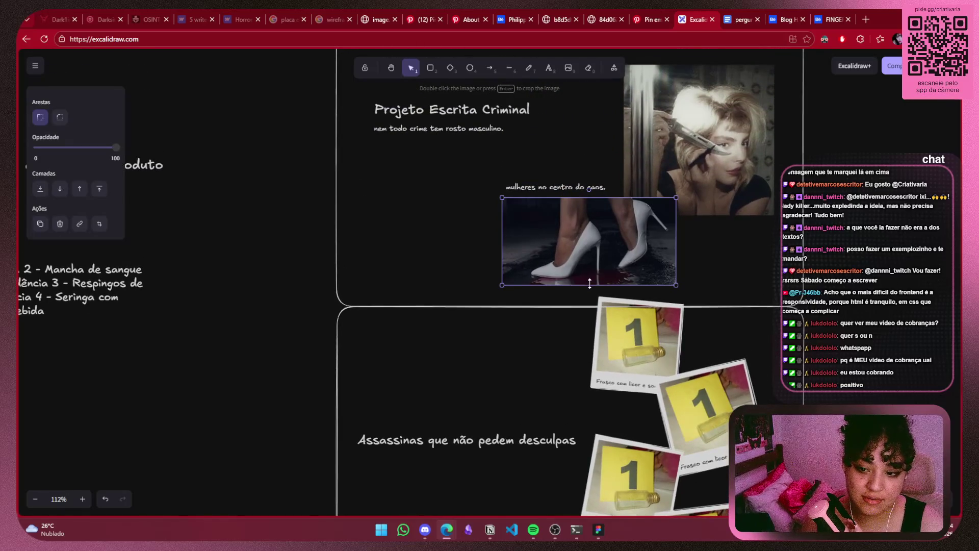
{"action": "left_click_drag", "start_coordinate": [590, 284], "coordinate": [588, 297]}
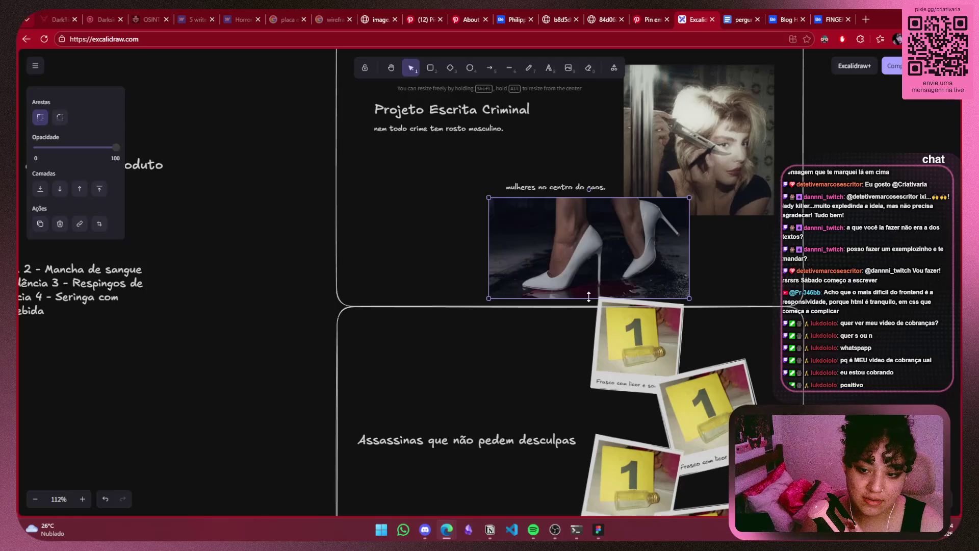
{"action": "key", "text": "ctrl+z"}
{"action": "left_click", "coordinate": [878, 318]}
Pan through the Você teria coragem, escritor and curta-metragem boards, then back to the polaroids
{"action": "scroll", "coordinate": [878, 318], "scroll_direction": "down", "scroll_amount": 3}
{"action": "scroll", "coordinate": [878, 319], "scroll_direction": "up", "scroll_amount": 3}
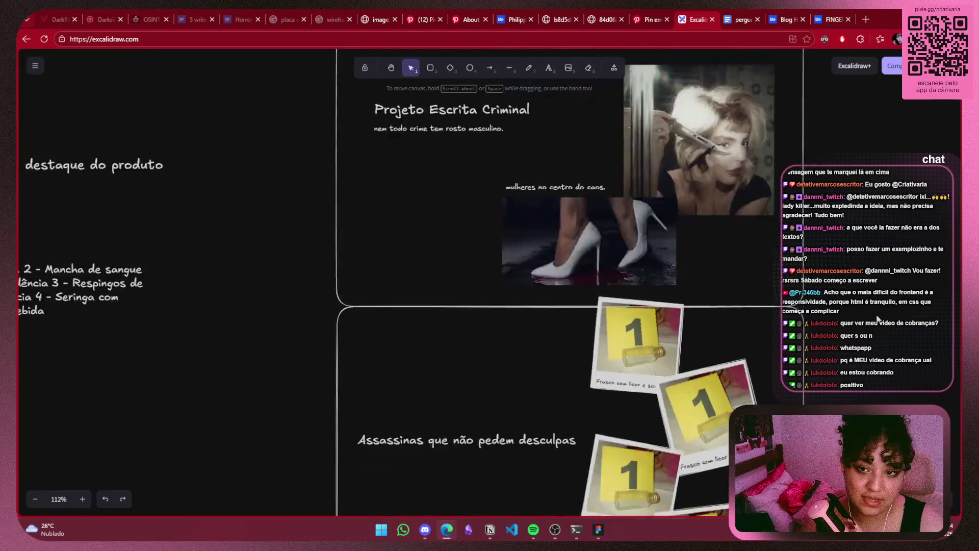
{"action": "scroll", "coordinate": [878, 318], "scroll_direction": "up", "scroll_amount": 2}
{"action": "scroll", "coordinate": [700, 362], "scroll_direction": "up", "scroll_amount": 5}
{"action": "scroll", "coordinate": [701, 362], "scroll_direction": "down", "scroll_amount": 5}
{"action": "scroll", "coordinate": [812, 372], "scroll_direction": "down", "scroll_amount": 3}
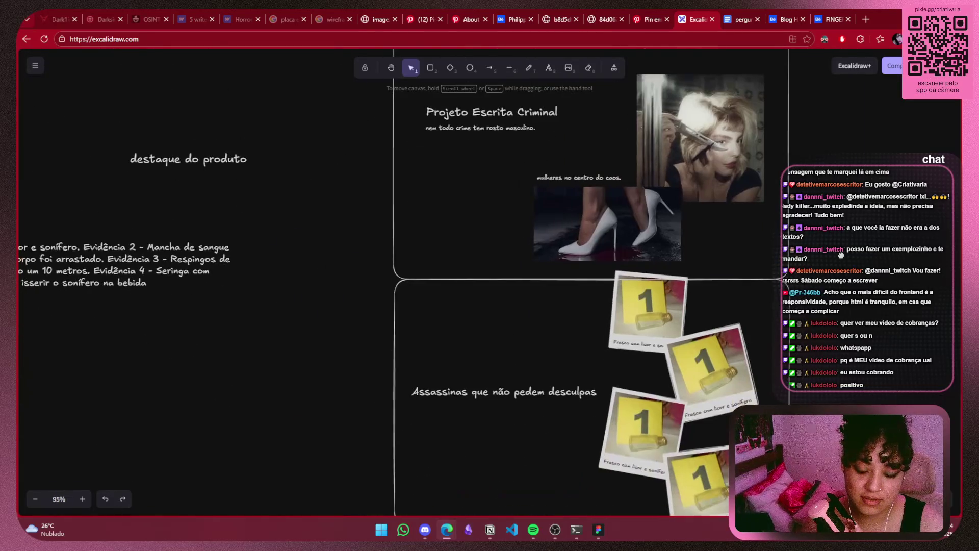
{"action": "mouse_move", "coordinate": [841, 254]}
{"action": "left_mouse_down"}
{"action": "mouse_move", "coordinate": [844, 128]}
{"action": "mouse_move", "coordinate": [781, 261]}
{"action": "mouse_move", "coordinate": [804, 187]}
{"action": "left_mouse_up"}
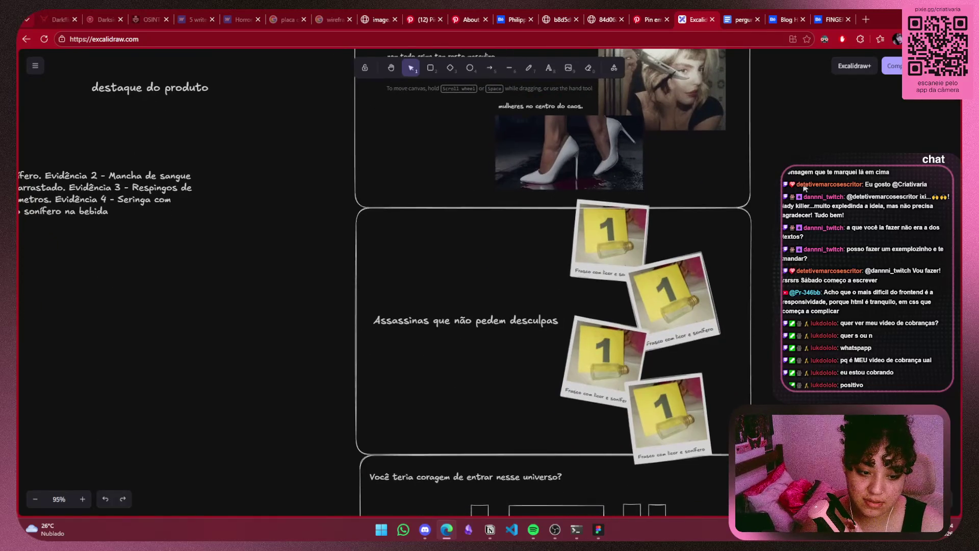
{"action": "left_click_drag", "start_coordinate": [719, 420], "coordinate": [759, 214]}
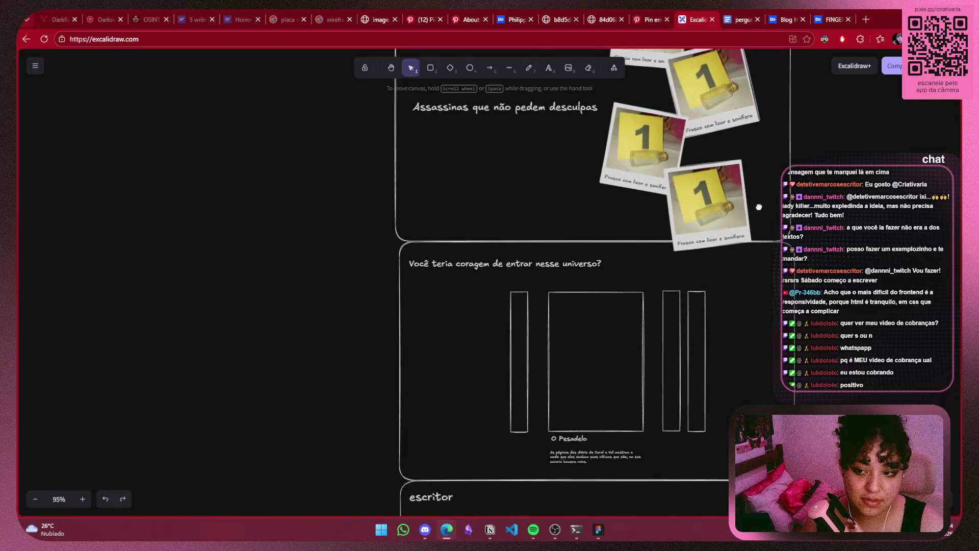
{"action": "left_click_drag", "start_coordinate": [758, 213], "coordinate": [707, 11]}
{"action": "left_click_drag", "start_coordinate": [699, 192], "coordinate": [663, 10]}
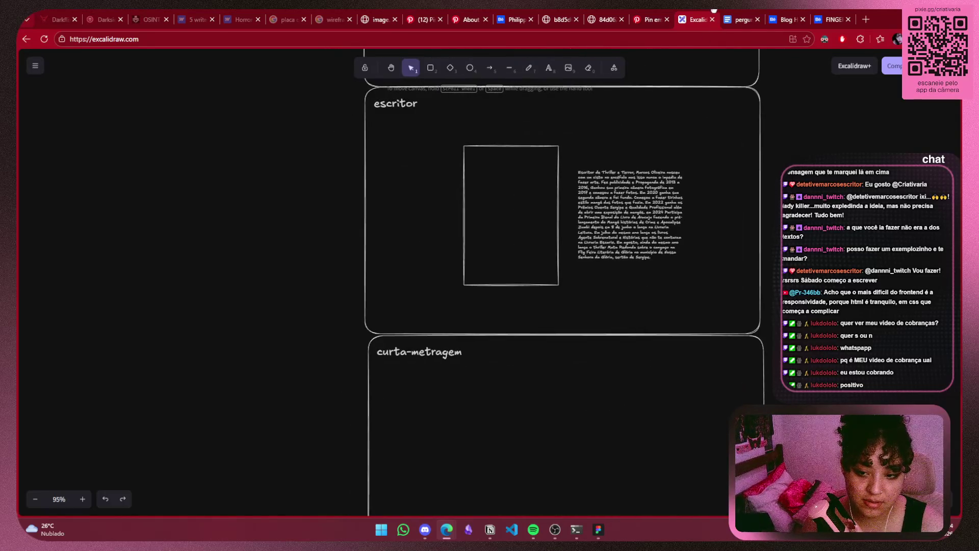
{"action": "left_click_drag", "start_coordinate": [610, 271], "coordinate": [607, 481]}
{"action": "scroll", "coordinate": [607, 480], "scroll_direction": "up", "scroll_amount": 2}
{"action": "scroll", "coordinate": [622, 500], "scroll_direction": "up", "scroll_amount": 5}
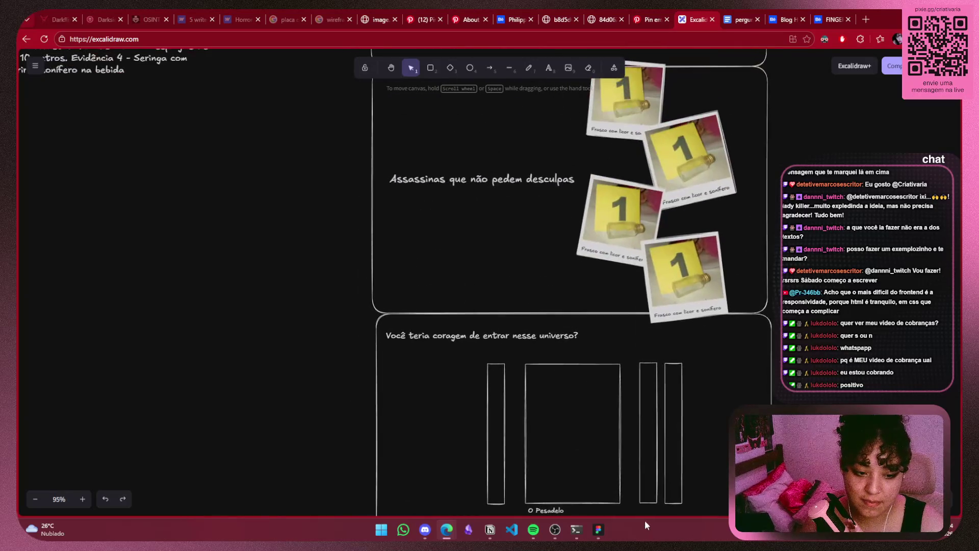
{"action": "left_click_drag", "start_coordinate": [637, 335], "coordinate": [627, 510]}
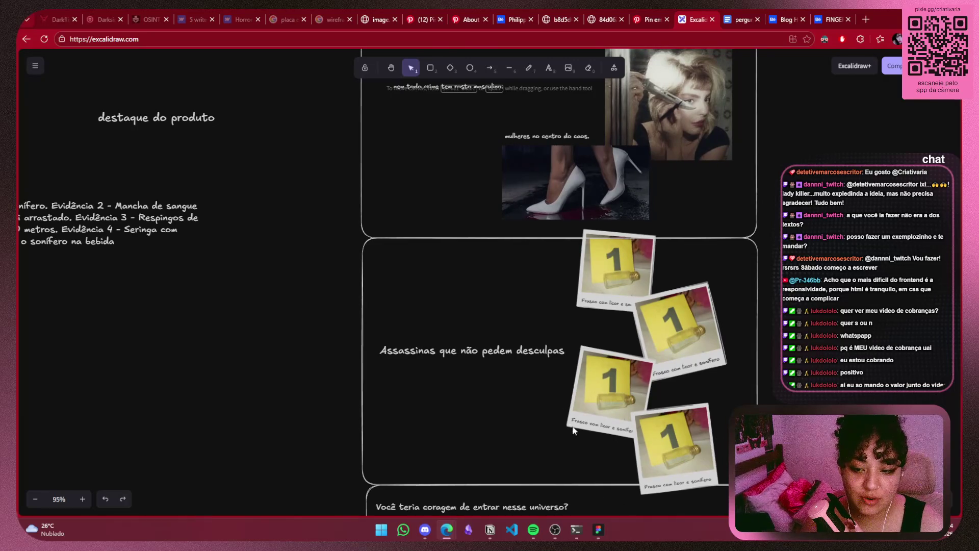
{"action": "scroll", "coordinate": [569, 327], "scroll_direction": "down", "scroll_amount": 1}
{"action": "scroll", "coordinate": [569, 327], "scroll_direction": "up", "scroll_amount": 1}
Arrange the polaroids diagonally: upright one left, tilted one centre, lower-right one beside it
{"action": "left_click", "coordinate": [653, 302]}
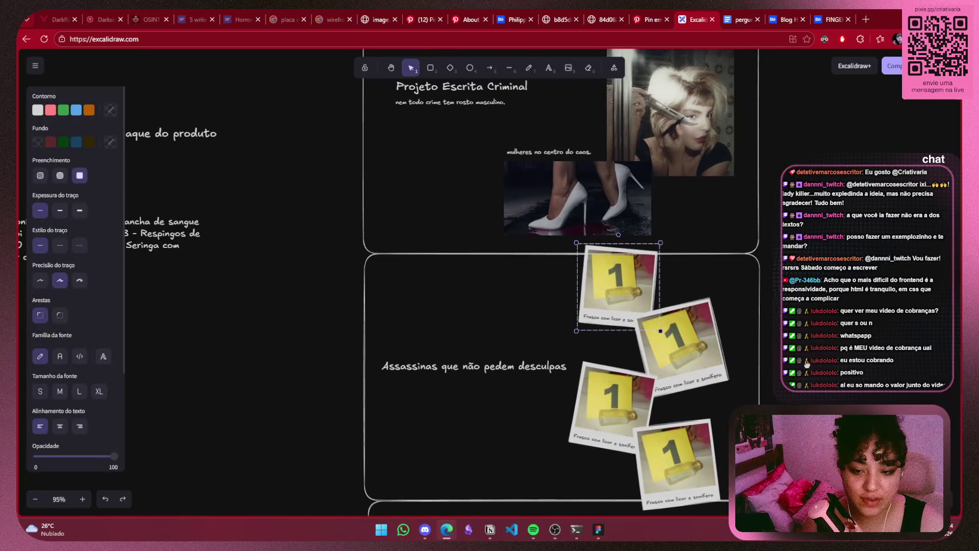
{"action": "scroll", "coordinate": [807, 363], "scroll_direction": "left", "scroll_amount": 1}
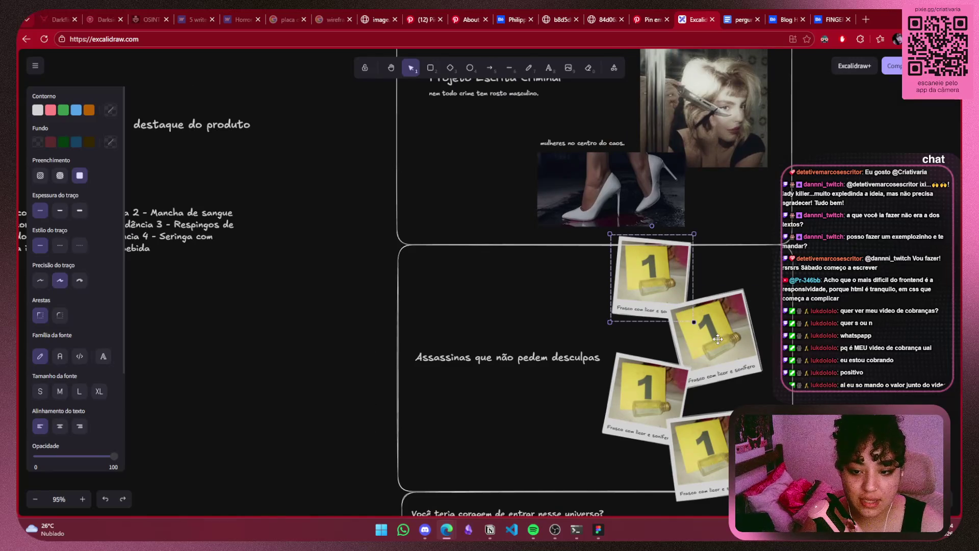
{"action": "left_click_drag", "start_coordinate": [717, 339], "coordinate": [574, 291]}
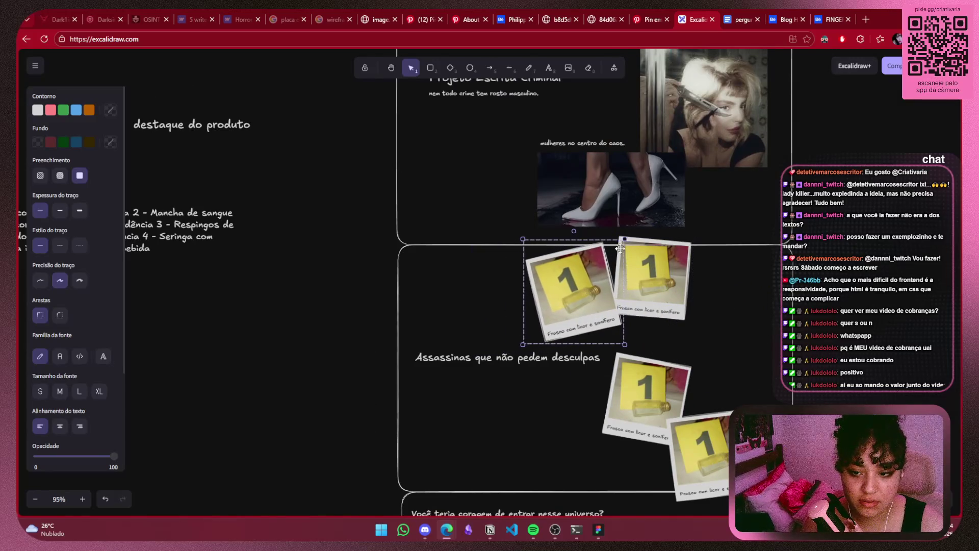
{"action": "key", "text": "ctrl+z"}
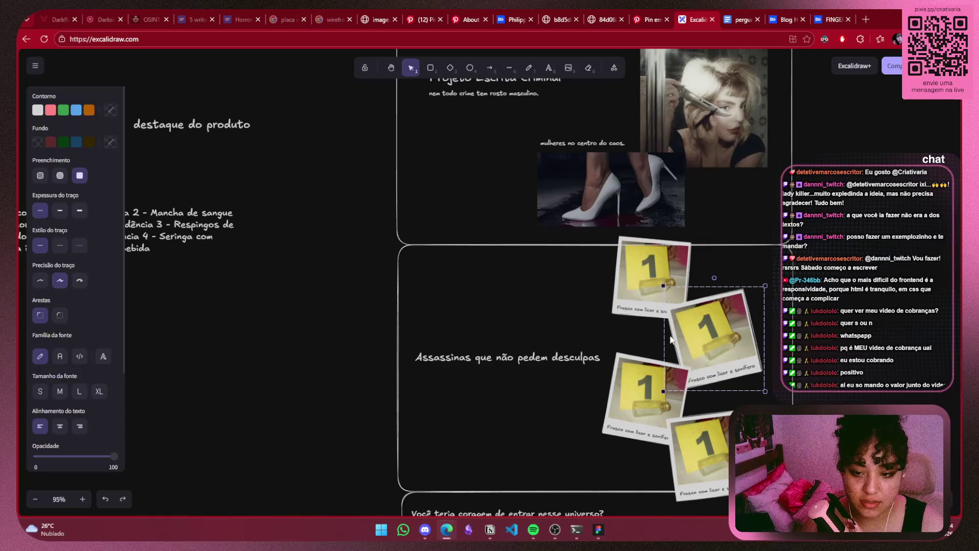
{"action": "scroll", "coordinate": [671, 339], "scroll_direction": "up", "scroll_amount": 5}
{"action": "mouse_move", "coordinate": [660, 238]}
{"action": "left_mouse_down"}
{"action": "mouse_move", "coordinate": [402, 250]}
{"action": "mouse_move", "coordinate": [400, 236]}
{"action": "left_mouse_up"}
{"action": "left_click_drag", "start_coordinate": [734, 332], "coordinate": [507, 288]}
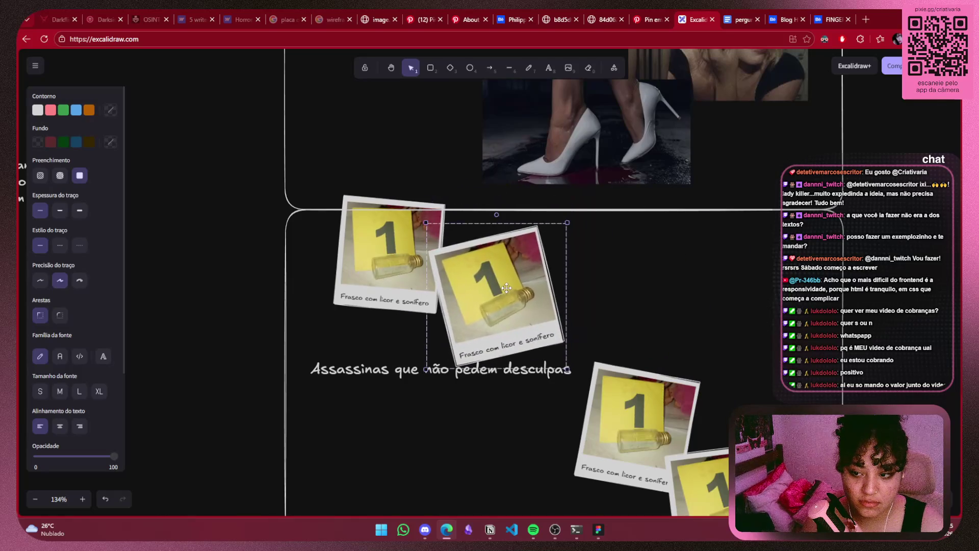
{"action": "left_click_drag", "start_coordinate": [618, 410], "coordinate": [577, 376]}
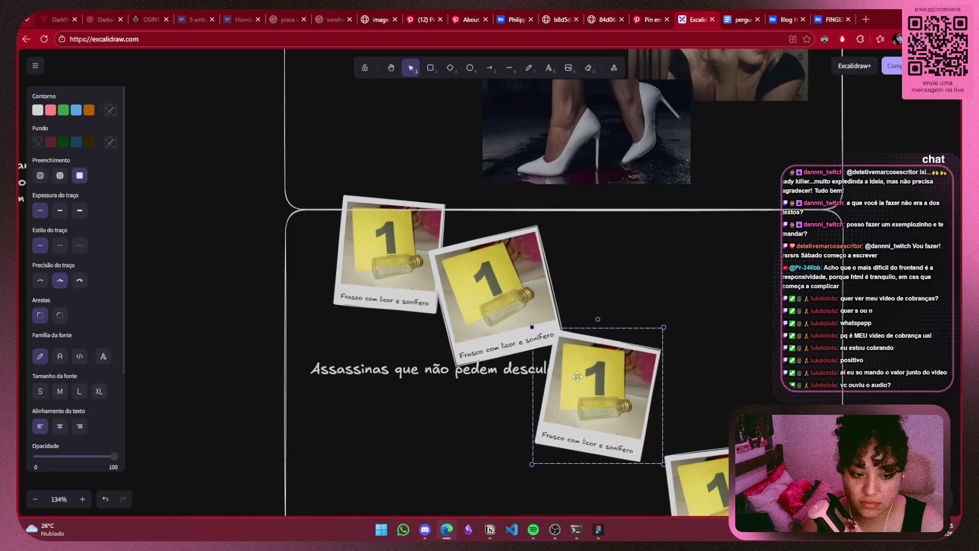
{"action": "scroll", "coordinate": [741, 402], "scroll_direction": "down", "scroll_amount": 3}
{"action": "left_click_drag", "start_coordinate": [729, 352], "coordinate": [701, 299]}
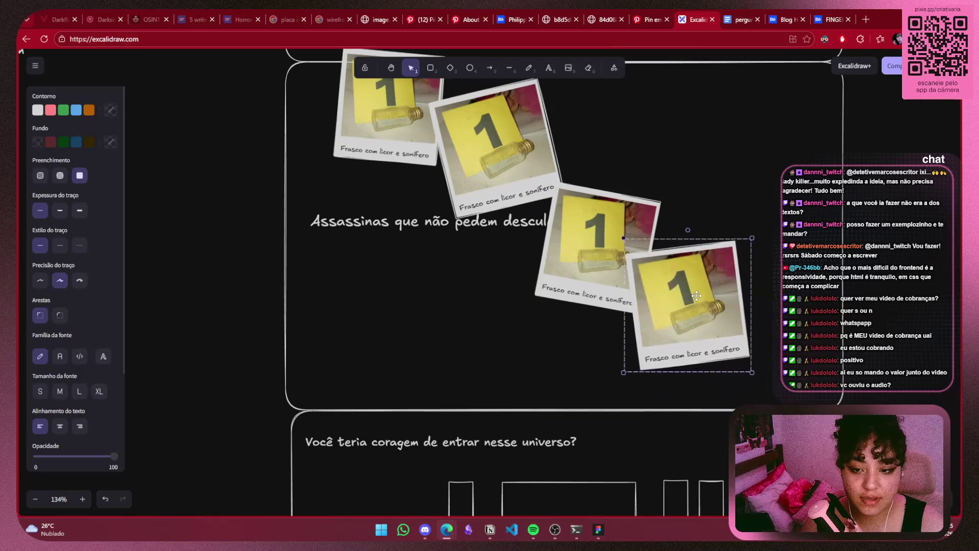
Shift all four selected polaroids together to the right and down
{"action": "left_click", "coordinate": [590, 249], "text": "shift"}
{"action": "left_click", "coordinate": [390, 115], "text": "shift"}
{"action": "left_click_drag", "start_coordinate": [558, 170], "coordinate": [637, 191]}
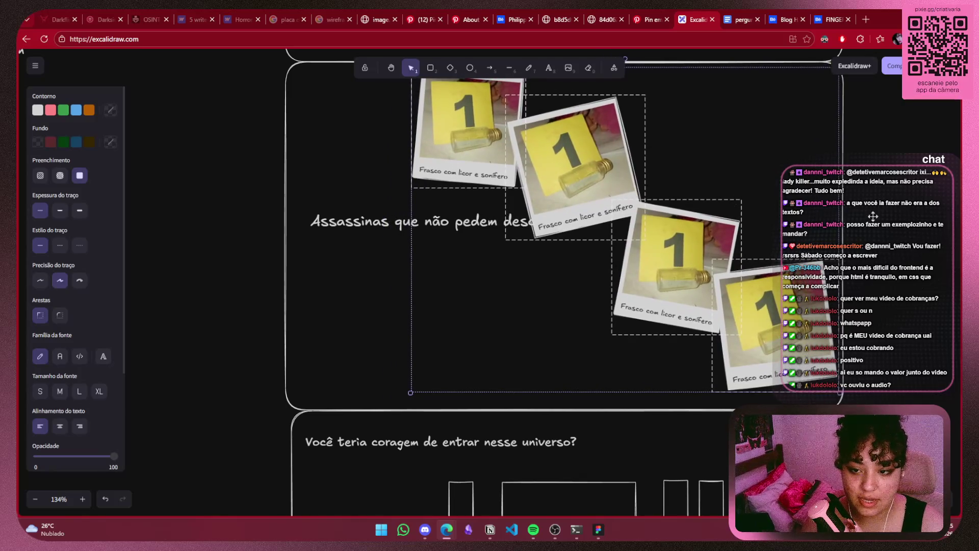
{"action": "left_click", "coordinate": [454, 329]}
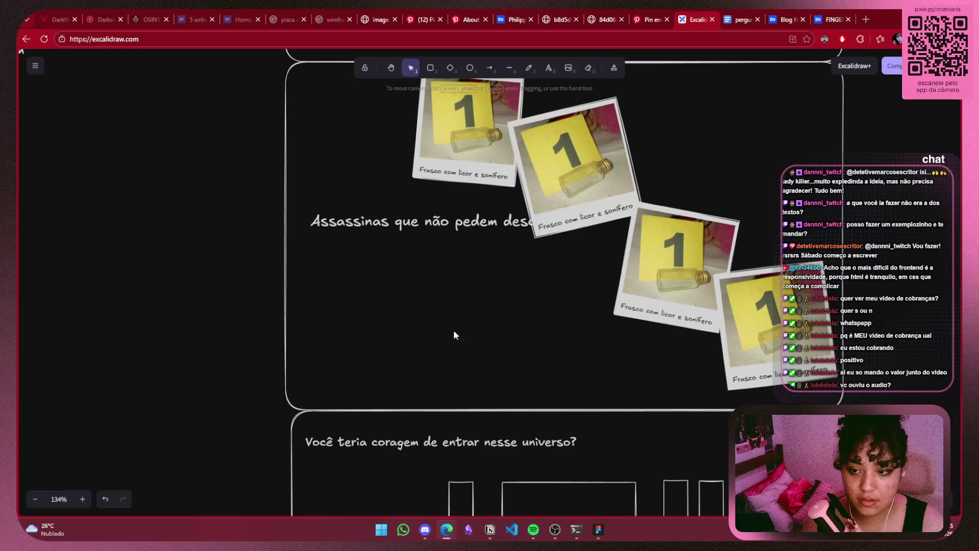
Move the 'Assassinas que não pedem desculpas' title lower in its board
{"action": "scroll", "coordinate": [458, 345], "scroll_direction": "up", "scroll_amount": 3}
{"action": "left_click", "coordinate": [460, 368]}
{"action": "scroll", "coordinate": [463, 261], "scroll_direction": "down", "scroll_amount": 3}
{"action": "mouse_move", "coordinate": [468, 213]}
{"action": "left_mouse_down"}
{"action": "mouse_move", "coordinate": [471, 353]}
{"action": "mouse_move", "coordinate": [467, 320]}
{"action": "left_mouse_up"}
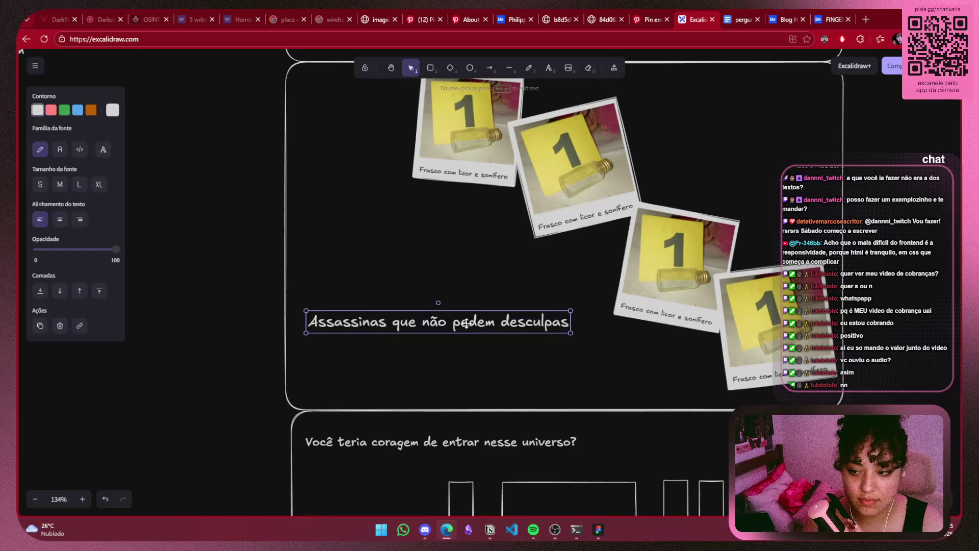
Shrink the middle polaroid slightly and shift the lower polaroids up and left
{"action": "scroll", "coordinate": [468, 317], "scroll_direction": "up", "scroll_amount": 1}
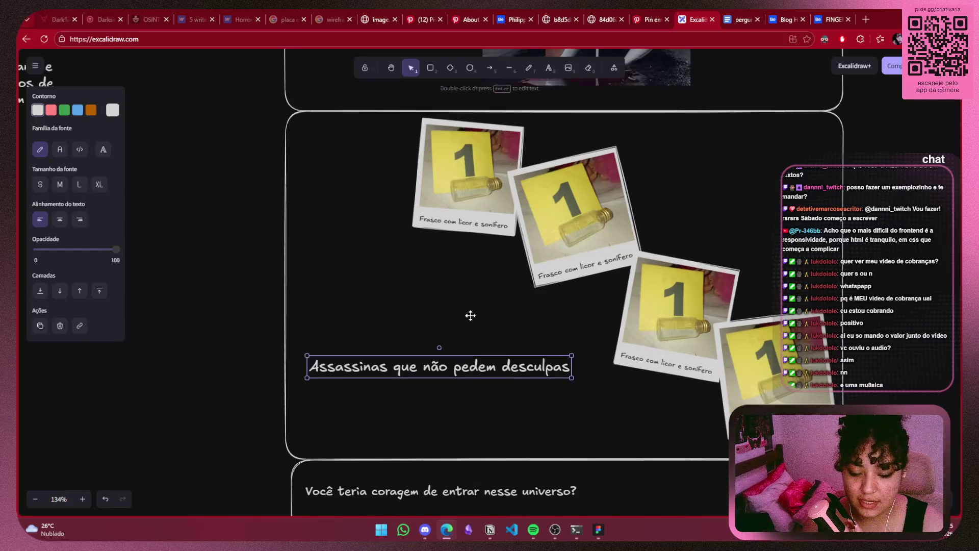
{"action": "left_click", "coordinate": [536, 191]}
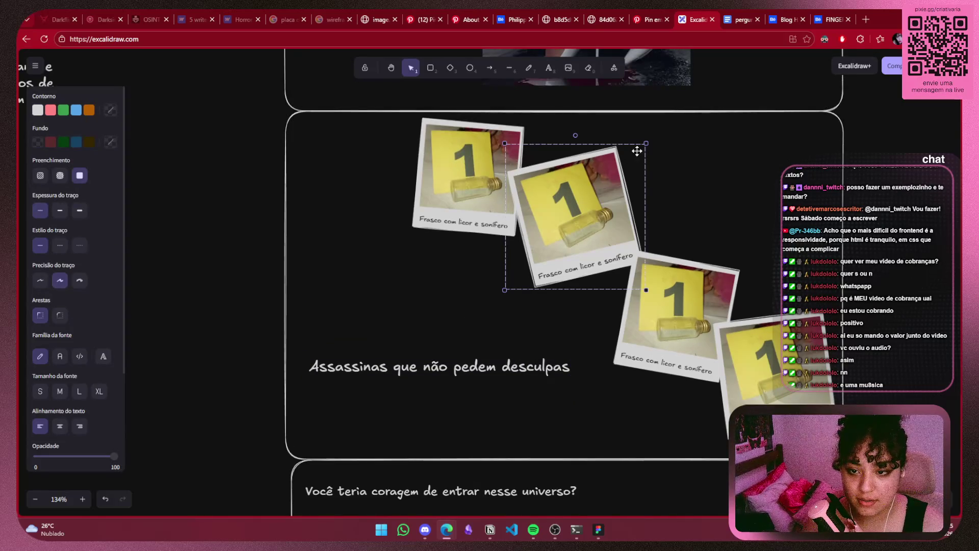
{"action": "left_click_drag", "start_coordinate": [648, 145], "coordinate": [637, 160]}
{"action": "left_click_drag", "start_coordinate": [694, 300], "coordinate": [676, 292]}
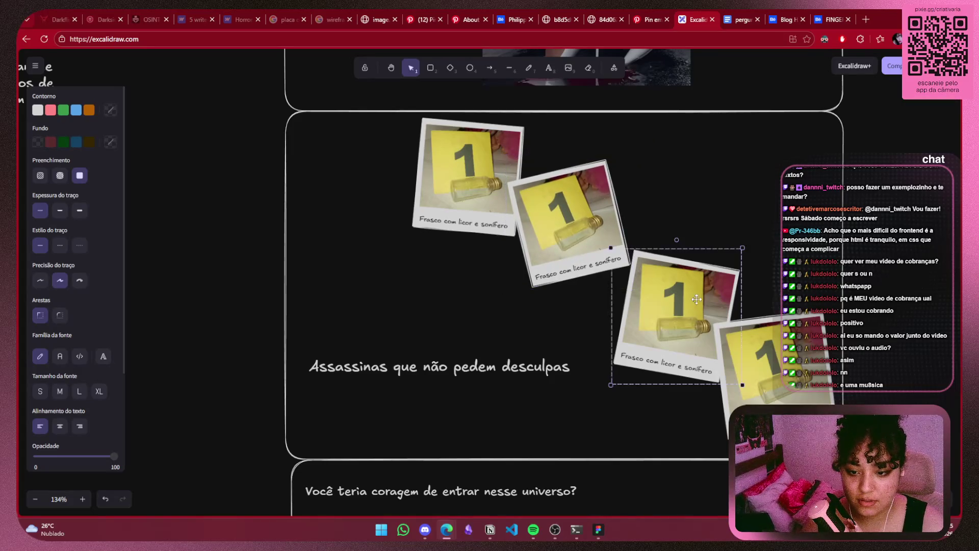
{"action": "left_click_drag", "start_coordinate": [754, 331], "coordinate": [741, 321]}
{"action": "left_click", "coordinate": [903, 360]}
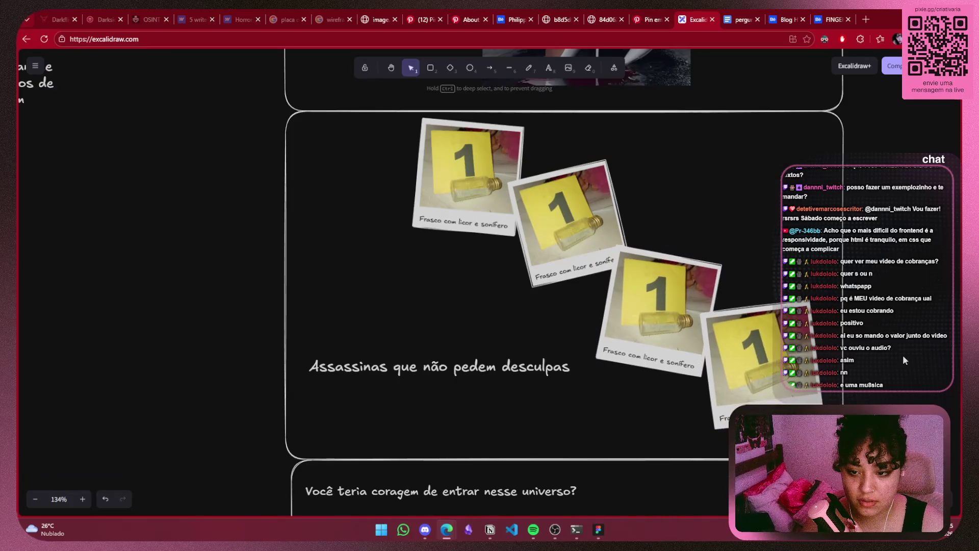
{"action": "scroll", "coordinate": [903, 360], "scroll_direction": "down", "scroll_amount": 2}
{"action": "scroll", "coordinate": [901, 360], "scroll_direction": "up", "scroll_amount": 3}
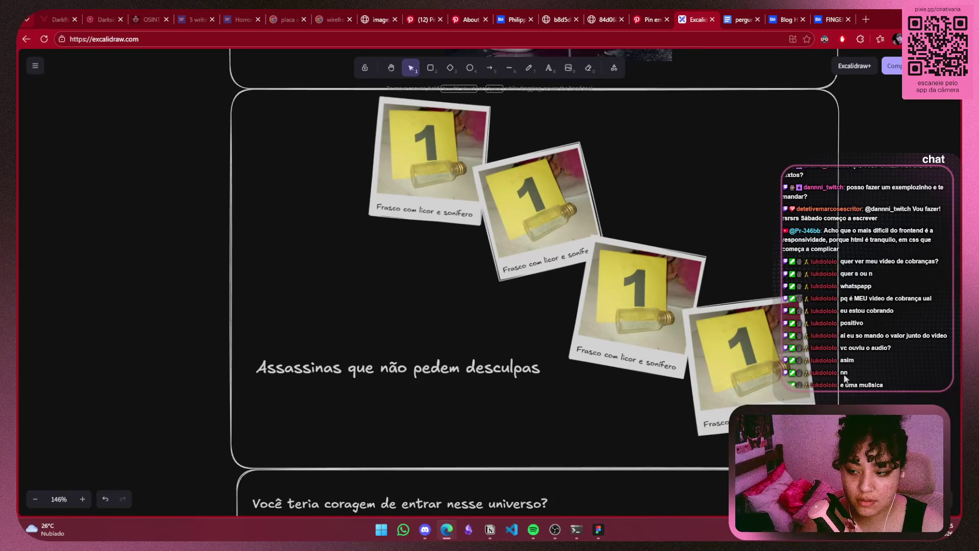
Undo the last two polaroid adjustments
{"action": "scroll", "coordinate": [848, 376], "scroll_direction": "up", "scroll_amount": 3}
{"action": "scroll", "coordinate": [848, 376], "scroll_direction": "up", "scroll_amount": 1}
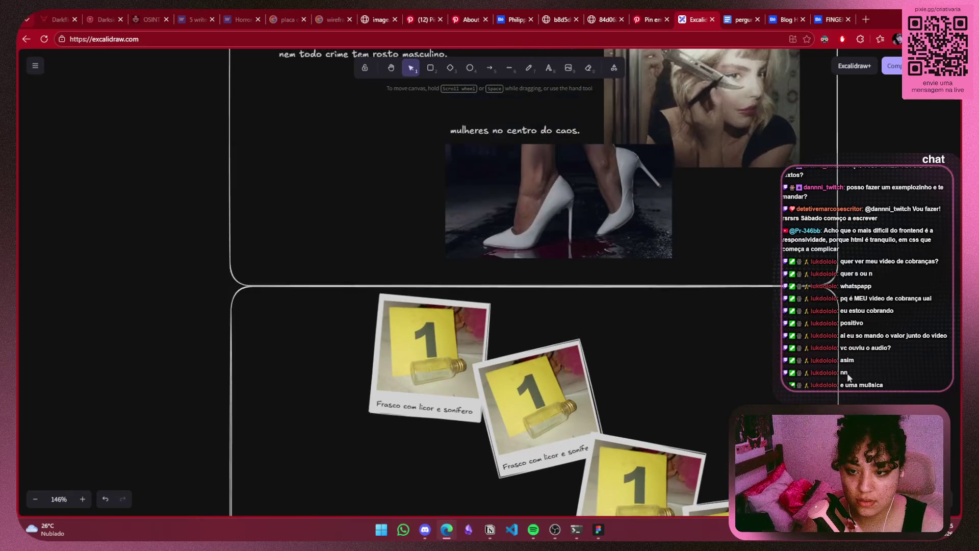
{"action": "scroll", "coordinate": [847, 377], "scroll_direction": "down", "scroll_amount": 5}
{"action": "scroll", "coordinate": [849, 377], "scroll_direction": "up", "scroll_amount": 1}
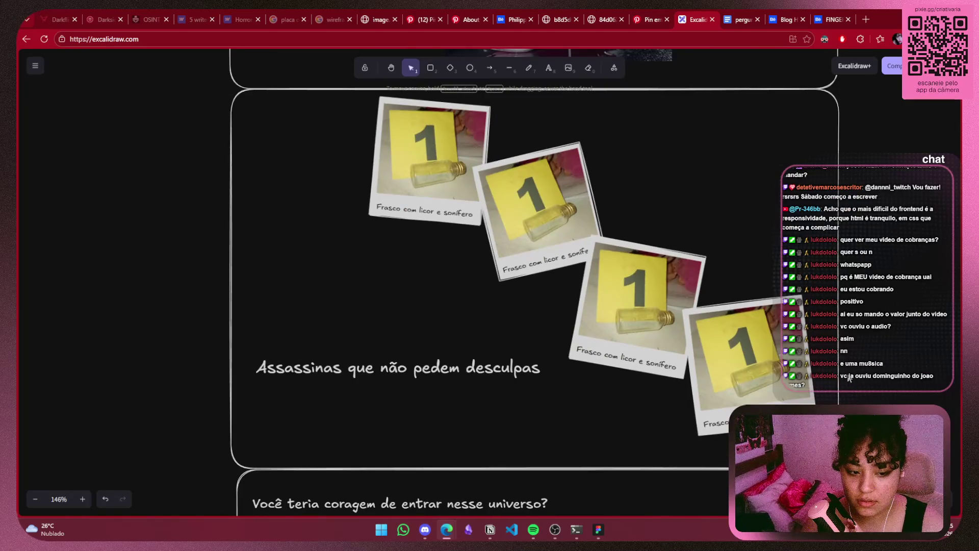
{"action": "key", "text": "ctrl+z"}
{"action": "key", "text": "ctrl+z"}
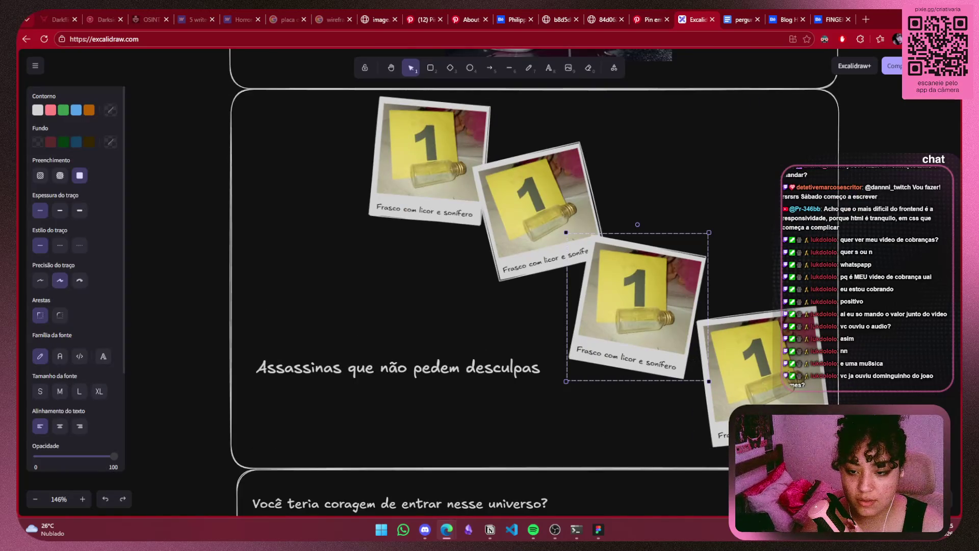
{"action": "key", "text": "ctrl+z"}
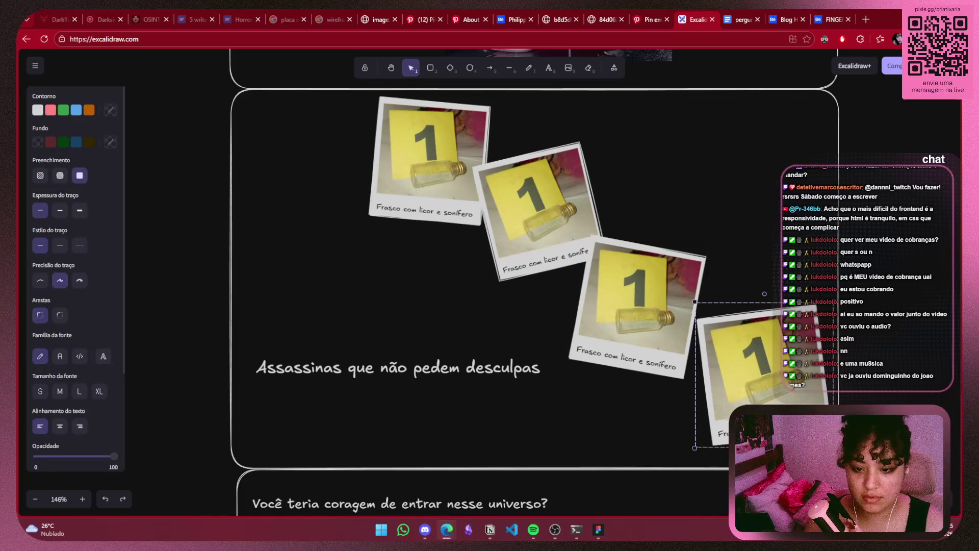
Select all four polaroids and drag the group out to the left
{"action": "left_click", "coordinate": [646, 274], "text": "shift"}
{"action": "left_click", "coordinate": [510, 211], "text": "shift"}
{"action": "left_click", "coordinate": [428, 153], "text": "shift"}
{"action": "mouse_move", "coordinate": [684, 276]}
{"action": "left_mouse_down"}
{"action": "mouse_move", "coordinate": [513, 251]}
{"action": "mouse_move", "coordinate": [48, 322]}
{"action": "left_mouse_up"}
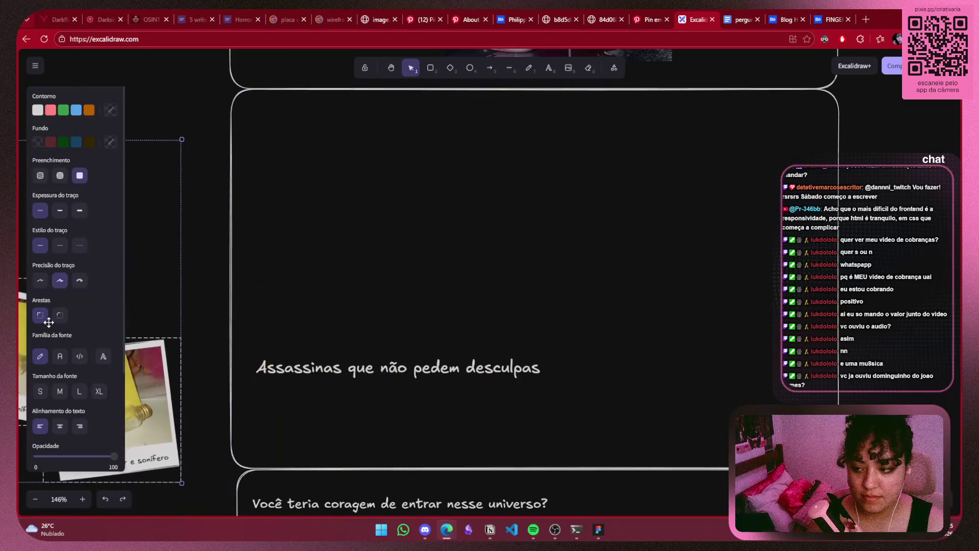
{"action": "mouse_move", "coordinate": [517, 355]}
{"action": "left_mouse_down"}
{"action": "mouse_move", "coordinate": [610, 328]}
{"action": "mouse_move", "coordinate": [734, 319]}
{"action": "left_mouse_up"}
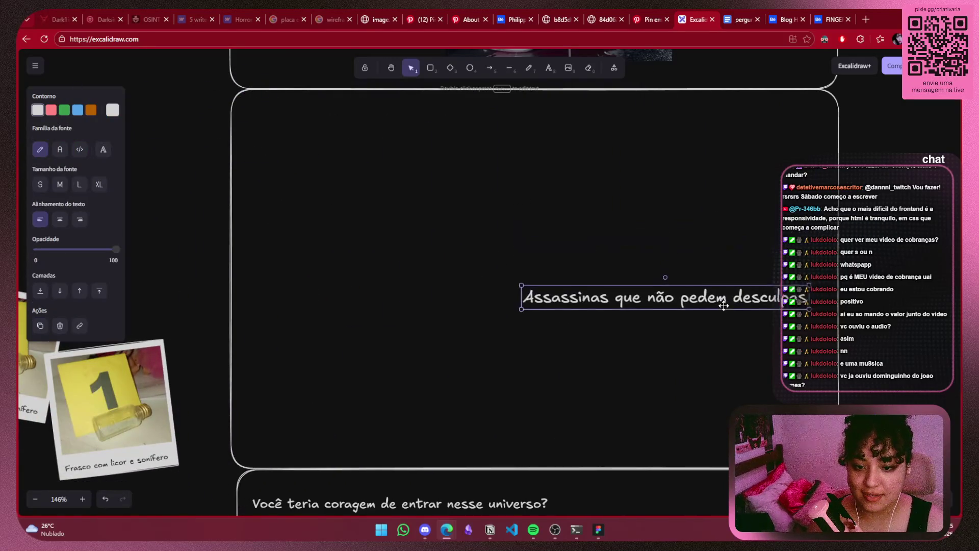
{"action": "scroll", "coordinate": [665, 405], "scroll_direction": "down", "scroll_amount": 4, "text": "ctrl"}
{"action": "scroll", "coordinate": [630, 390], "scroll_direction": "left", "scroll_amount": 4}
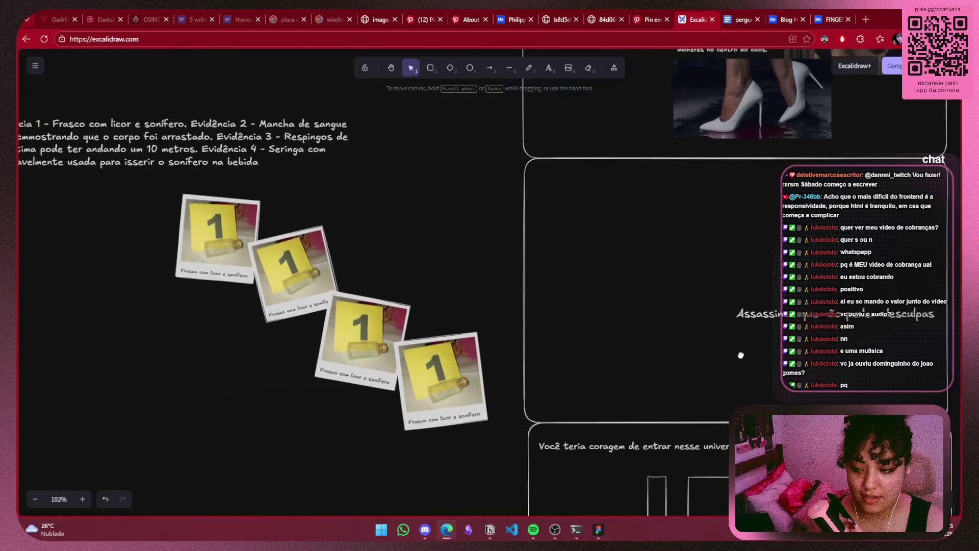
Place the four-polaroid group inside the evidence card, trying then undoing a rotation, and lift the top polaroid
{"action": "left_click", "coordinate": [424, 382]}
{"action": "left_click", "coordinate": [264, 275], "text": "shift"}
{"action": "left_click_drag", "start_coordinate": [334, 303], "coordinate": [705, 286]}
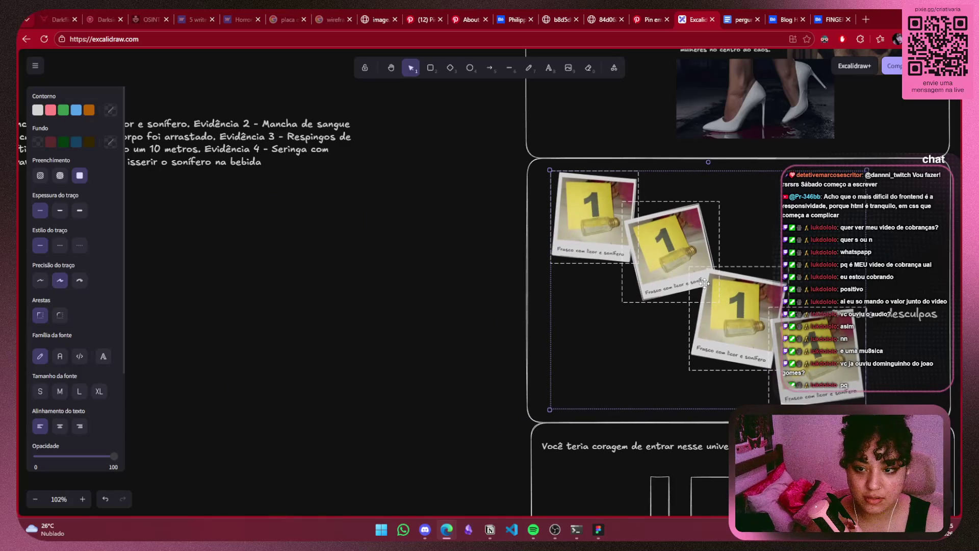
{"action": "left_click_drag", "start_coordinate": [704, 286], "coordinate": [698, 277]}
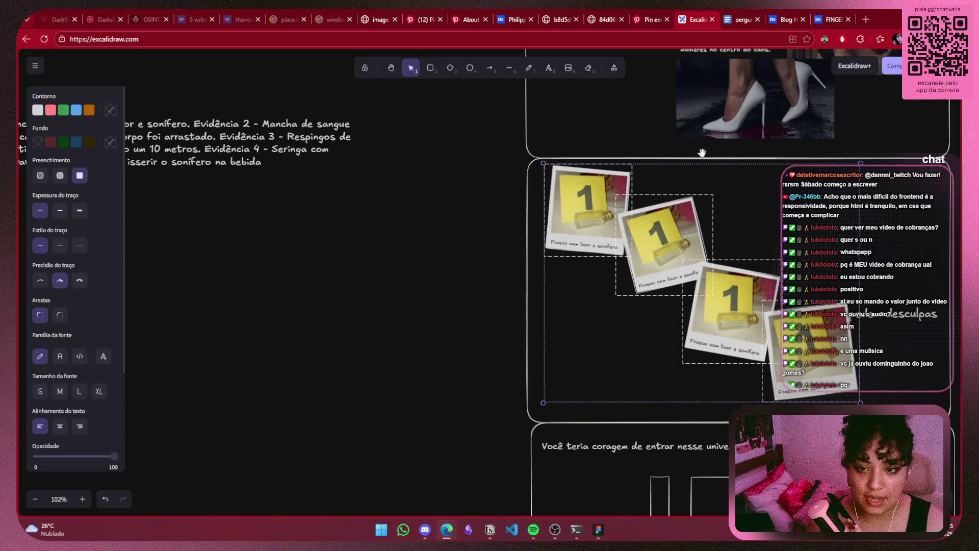
{"action": "left_click_drag", "start_coordinate": [701, 152], "coordinate": [819, 220]}
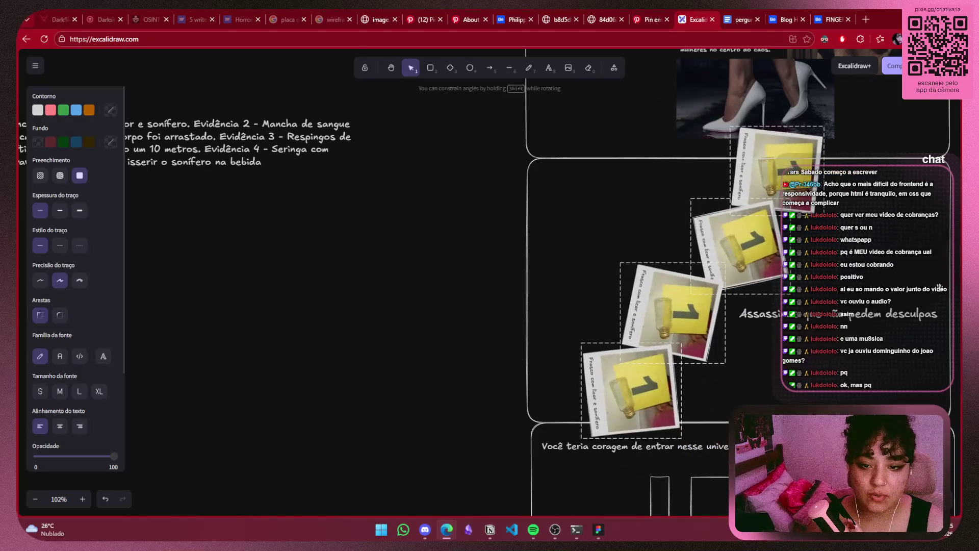
{"action": "key", "text": "ctrl+z"}
{"action": "left_click", "coordinate": [895, 289]}
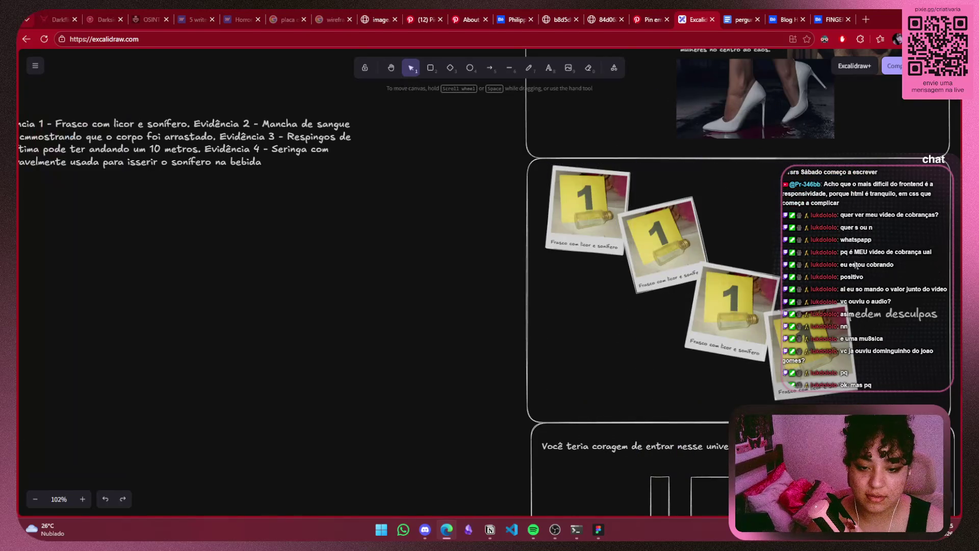
{"action": "scroll", "coordinate": [747, 259], "scroll_direction": "right", "scroll_amount": 3}
{"action": "scroll", "coordinate": [746, 259], "scroll_direction": "up", "scroll_amount": 1}
{"action": "mouse_move", "coordinate": [492, 254]}
{"action": "left_mouse_down"}
{"action": "mouse_move", "coordinate": [553, 228]}
{"action": "mouse_move", "coordinate": [536, 225]}
{"action": "left_mouse_up"}
Scatter the second, third and last polaroids leftward, clear of the title text
{"action": "mouse_move", "coordinate": [573, 311]}
{"action": "left_mouse_down"}
{"action": "mouse_move", "coordinate": [500, 328]}
{"action": "mouse_move", "coordinate": [501, 339]}
{"action": "left_mouse_up"}
{"action": "left_click_drag", "start_coordinate": [618, 361], "coordinate": [555, 375]}
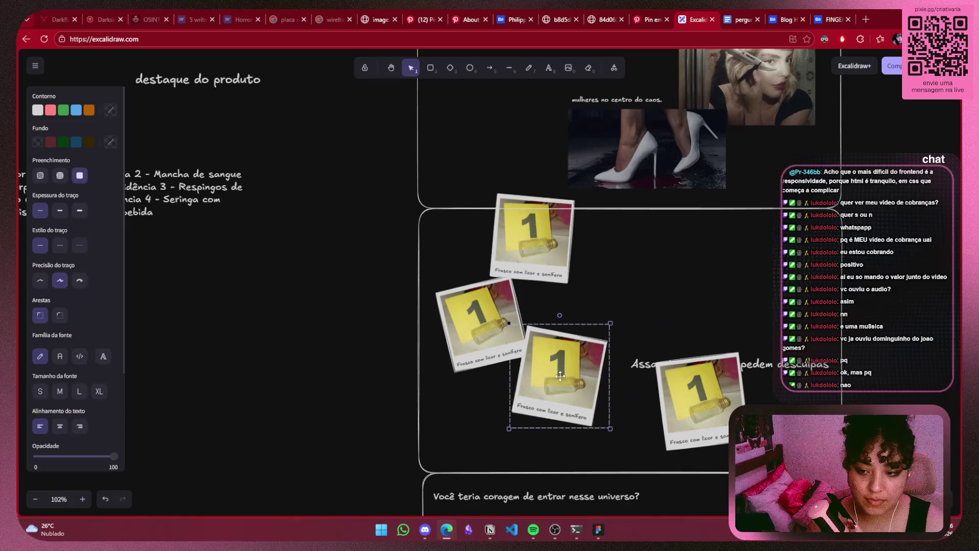
{"action": "left_click_drag", "start_coordinate": [677, 411], "coordinate": [475, 433]}
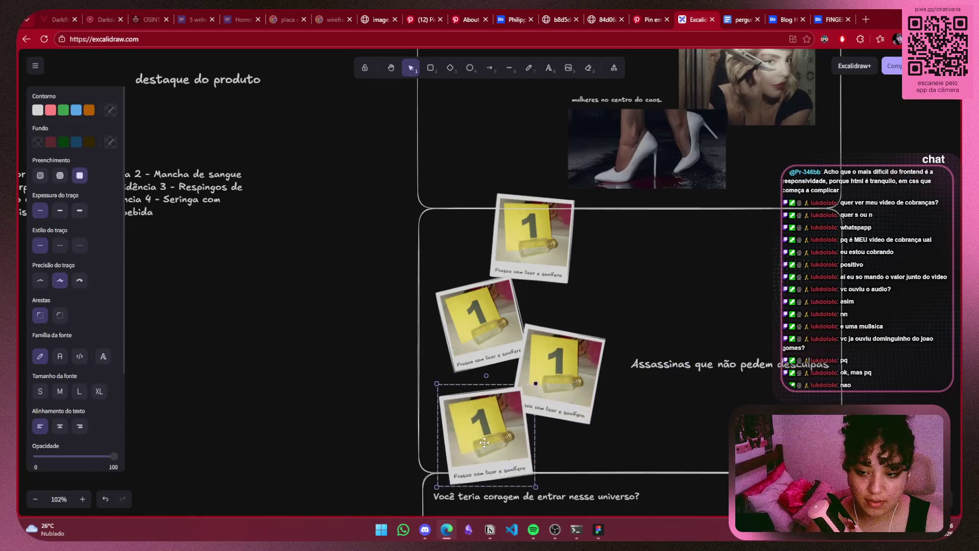
{"action": "left_click_drag", "start_coordinate": [477, 302], "coordinate": [482, 294]}
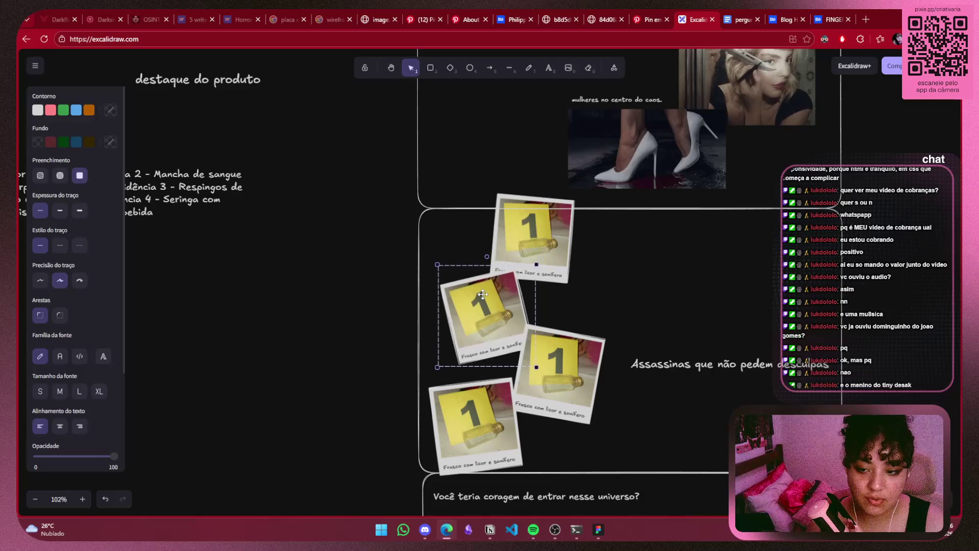
Return the accidentally shifted card frame to its original position
{"action": "left_click_drag", "start_coordinate": [552, 209], "coordinate": [564, 232]}
{"action": "double_click", "coordinate": [564, 233]}
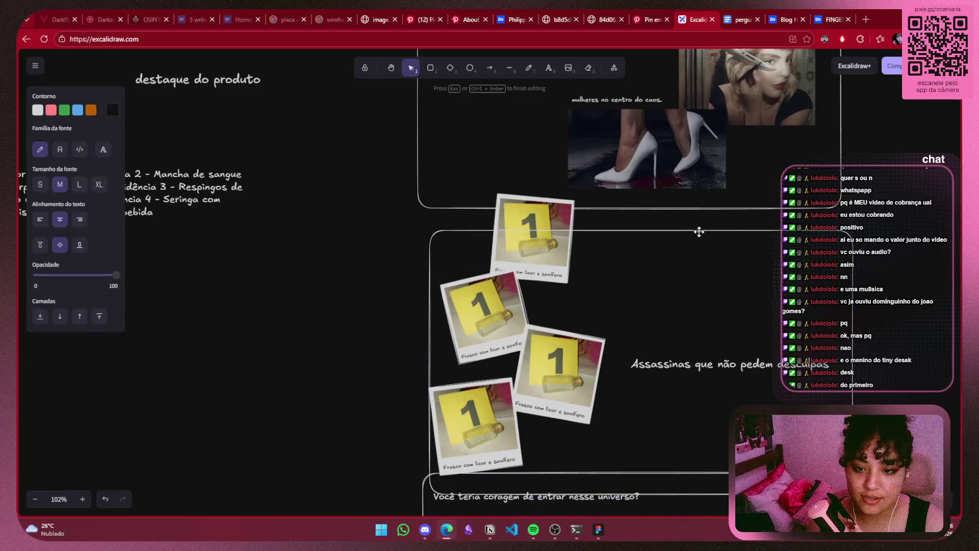
{"action": "key", "text": "Escape"}
{"action": "left_click_drag", "start_coordinate": [704, 268], "coordinate": [696, 247]}
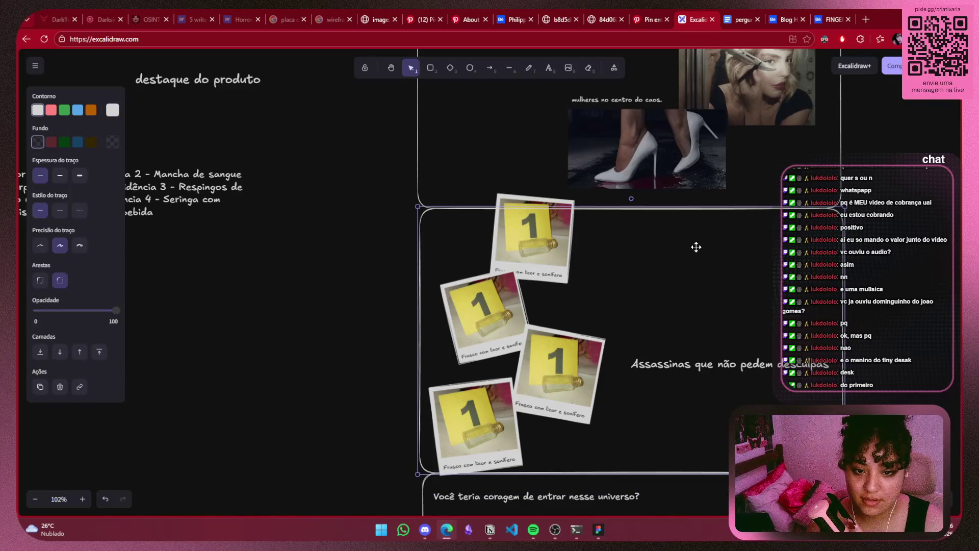
{"action": "left_click", "coordinate": [698, 247]}
Move the top polaroid down-right and raise the title text higher in the card
{"action": "scroll", "coordinate": [698, 247], "scroll_direction": "up", "scroll_amount": 2}
{"action": "scroll", "coordinate": [699, 247], "scroll_direction": "down", "scroll_amount": 4}
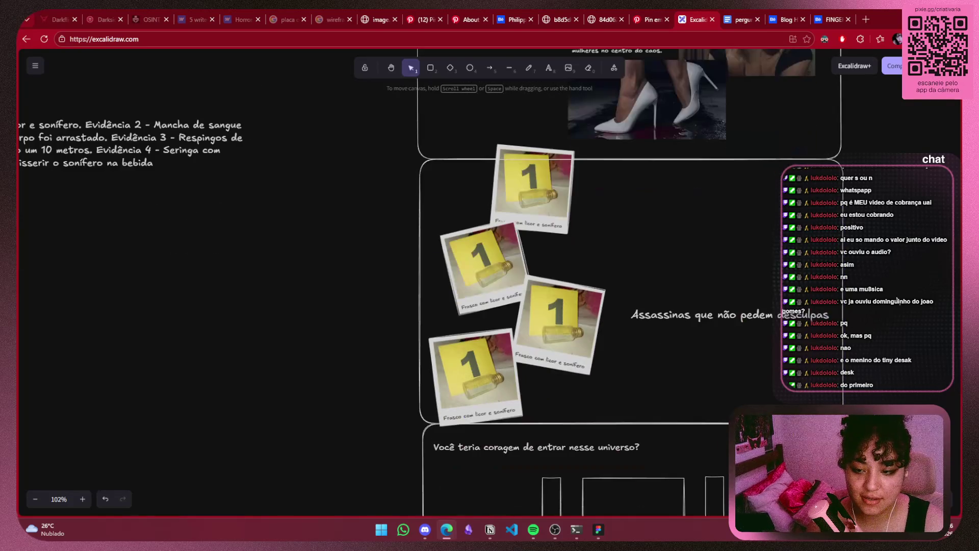
{"action": "scroll", "coordinate": [835, 269], "scroll_direction": "up", "scroll_amount": 3}
{"action": "left_click", "coordinate": [724, 334]}
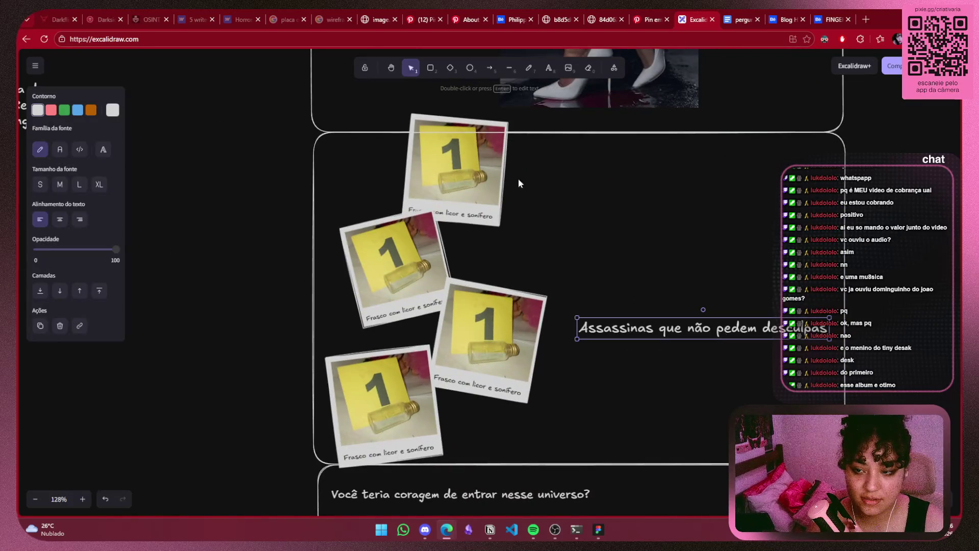
{"action": "left_click_drag", "start_coordinate": [474, 167], "coordinate": [491, 190]}
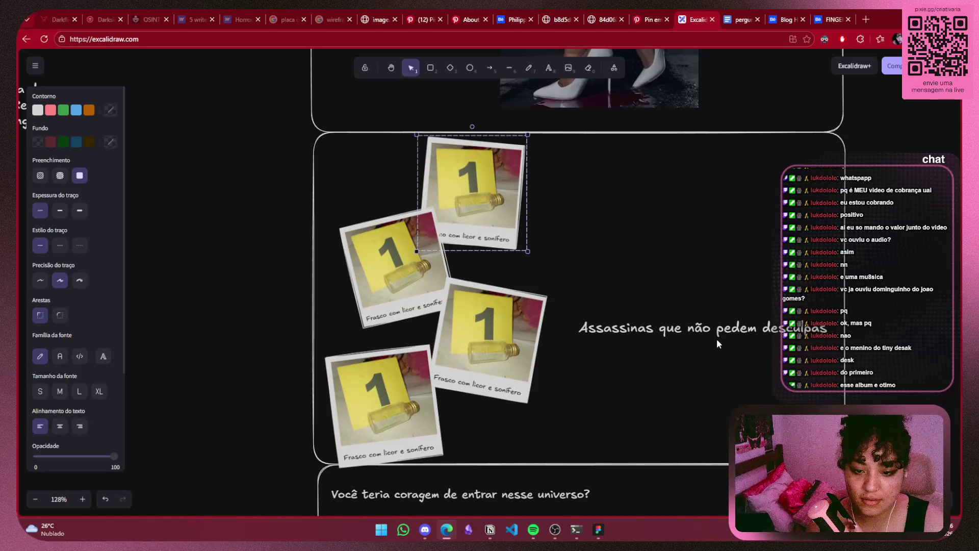
{"action": "left_click_drag", "start_coordinate": [719, 322], "coordinate": [721, 286]}
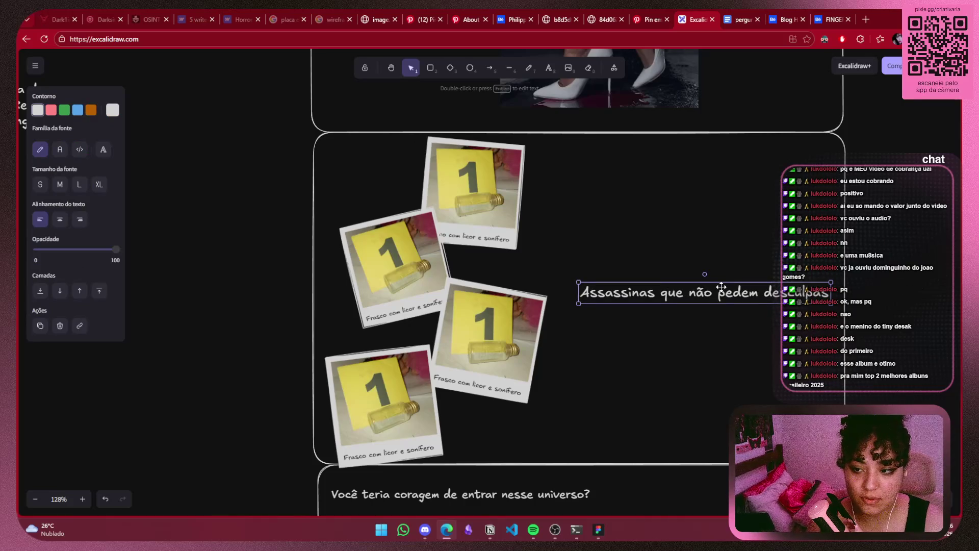
Tighten the middle polaroids, raise the bottom polaroid and rotate it upright
{"action": "left_click_drag", "start_coordinate": [417, 262], "coordinate": [406, 259]}
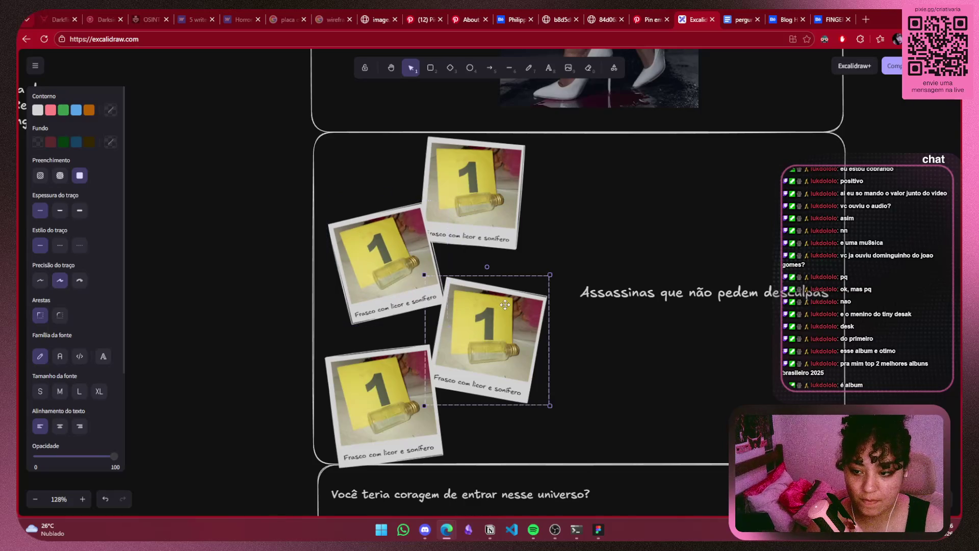
{"action": "left_click_drag", "start_coordinate": [498, 321], "coordinate": [493, 307]}
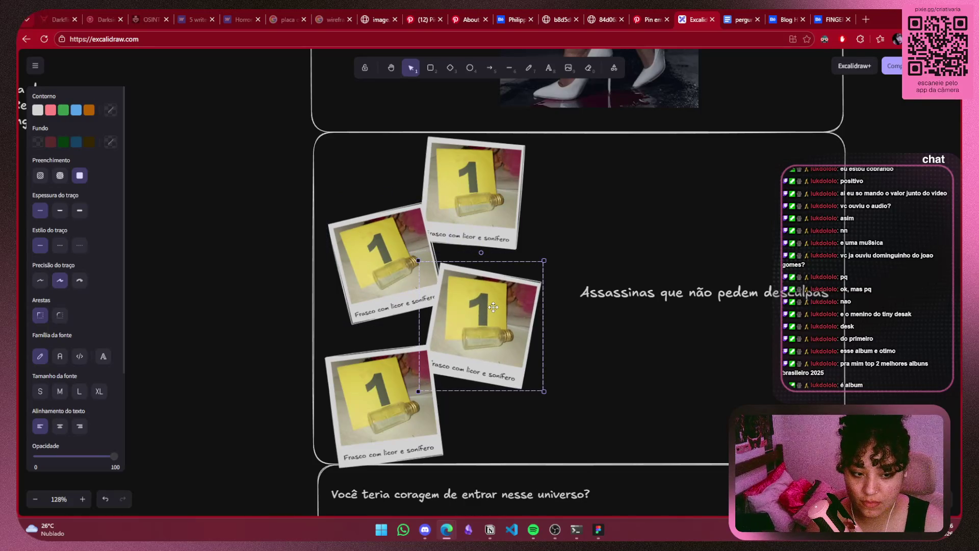
{"action": "left_click_drag", "start_coordinate": [412, 429], "coordinate": [421, 401]}
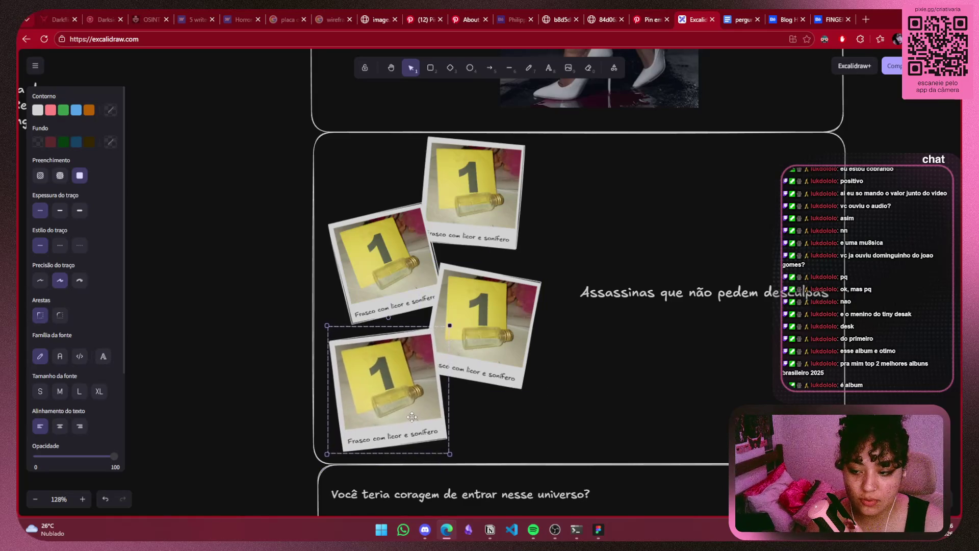
{"action": "left_click_drag", "start_coordinate": [387, 317], "coordinate": [395, 316]}
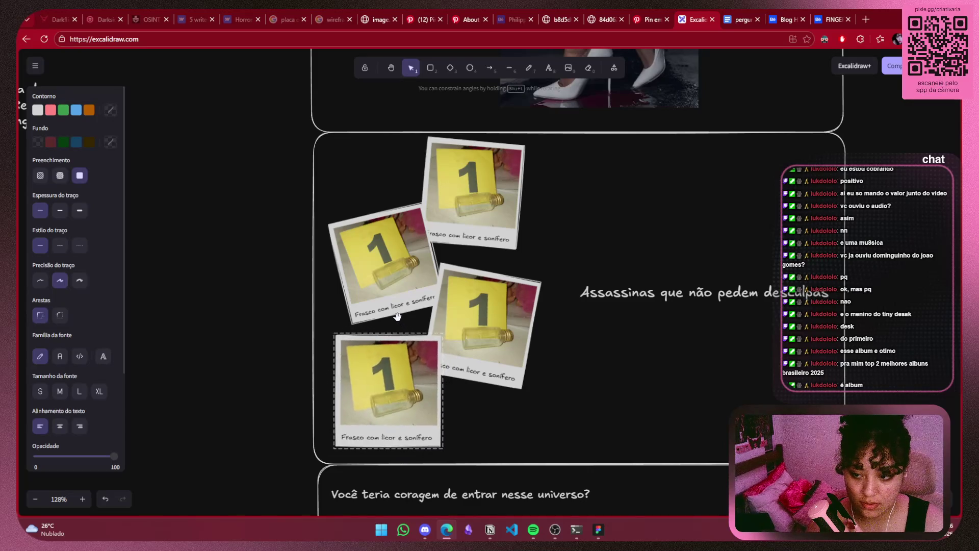
{"action": "left_click", "coordinate": [906, 317]}
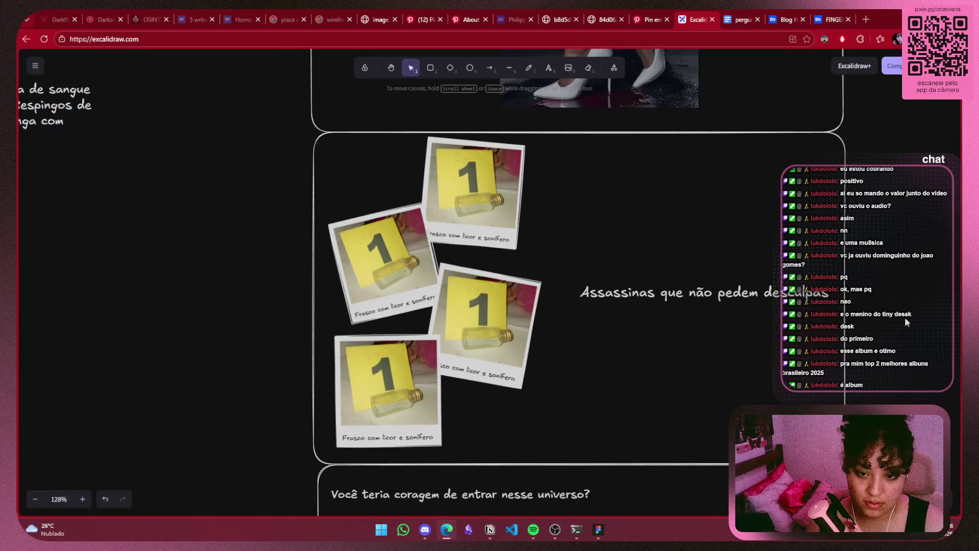
Move the 'Assassinas que não pedem desculpas' title down and to the right
{"action": "scroll", "coordinate": [903, 316], "scroll_direction": "down", "scroll_amount": 5}
{"action": "scroll", "coordinate": [736, 276], "scroll_direction": "down", "scroll_amount": 3}
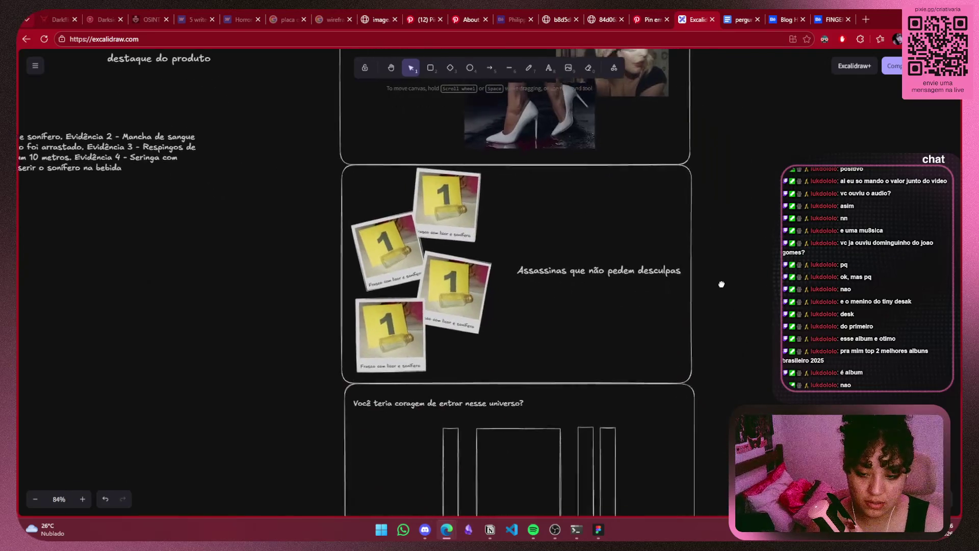
{"action": "scroll", "coordinate": [592, 286], "scroll_direction": "up", "scroll_amount": 4}
{"action": "scroll", "coordinate": [577, 286], "scroll_direction": "down", "scroll_amount": 2}
{"action": "scroll", "coordinate": [622, 377], "scroll_direction": "up", "scroll_amount": 2}
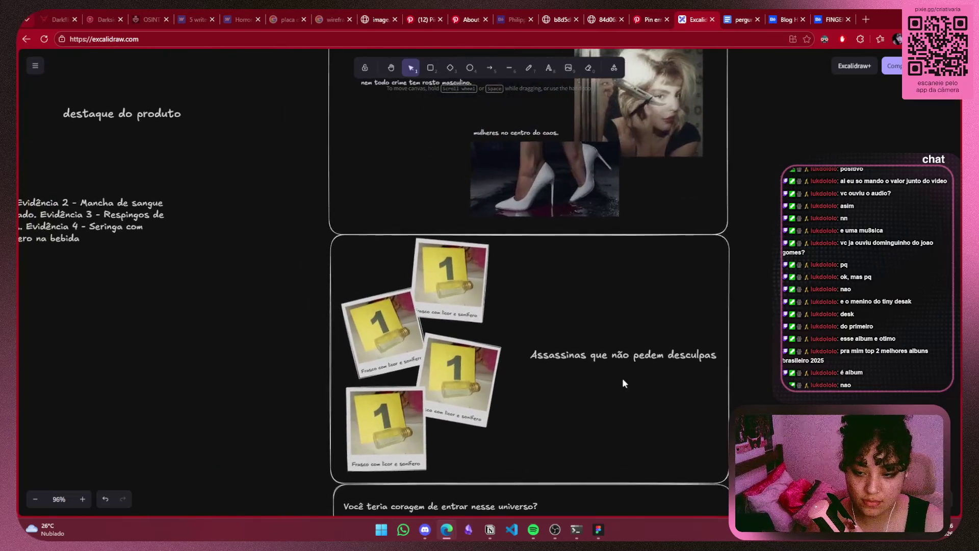
{"action": "scroll", "coordinate": [622, 378], "scroll_direction": "up", "scroll_amount": 4}
{"action": "left_click", "coordinate": [578, 276]}
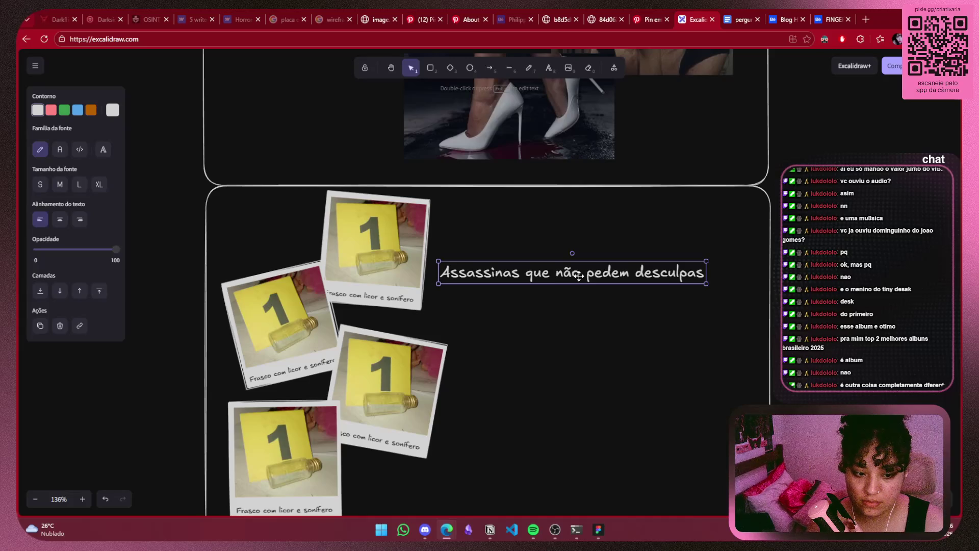
{"action": "left_click_drag", "start_coordinate": [578, 275], "coordinate": [606, 322]}
Copy the title and paste duplicates stacked below it
{"action": "key", "text": "ctrl+c"}
{"action": "key", "text": "ctrl+v"}
{"action": "key", "text": "ctrl+v"}
{"action": "mouse_move", "coordinate": [635, 348]}
{"action": "left_mouse_down"}
{"action": "mouse_move", "coordinate": [601, 374]}
{"action": "mouse_move", "coordinate": [645, 416]}
{"action": "left_mouse_up"}
{"action": "key", "text": "ctrl+v"}
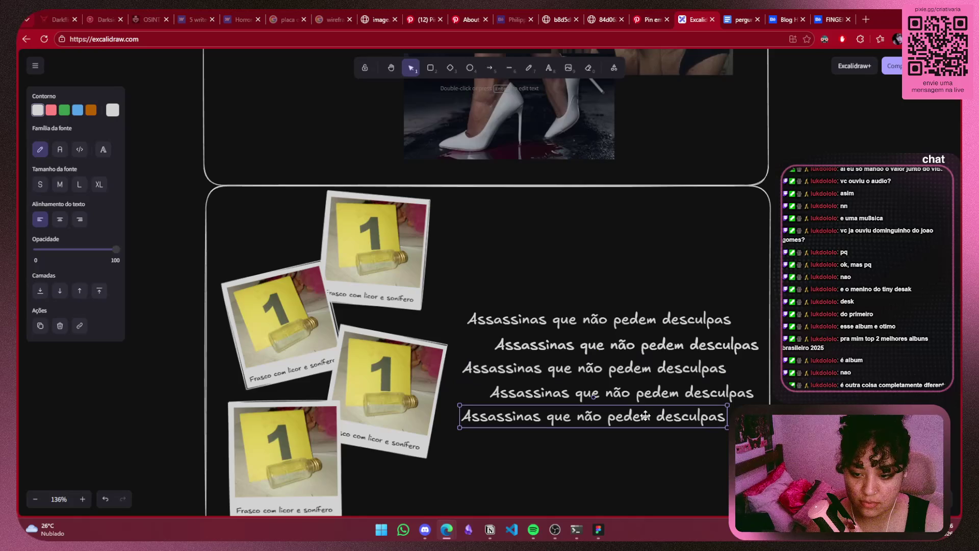
{"action": "scroll", "coordinate": [592, 395], "scroll_direction": "down", "scroll_amount": 5}
{"action": "scroll", "coordinate": [874, 243], "scroll_direction": "down", "scroll_amount": 3}
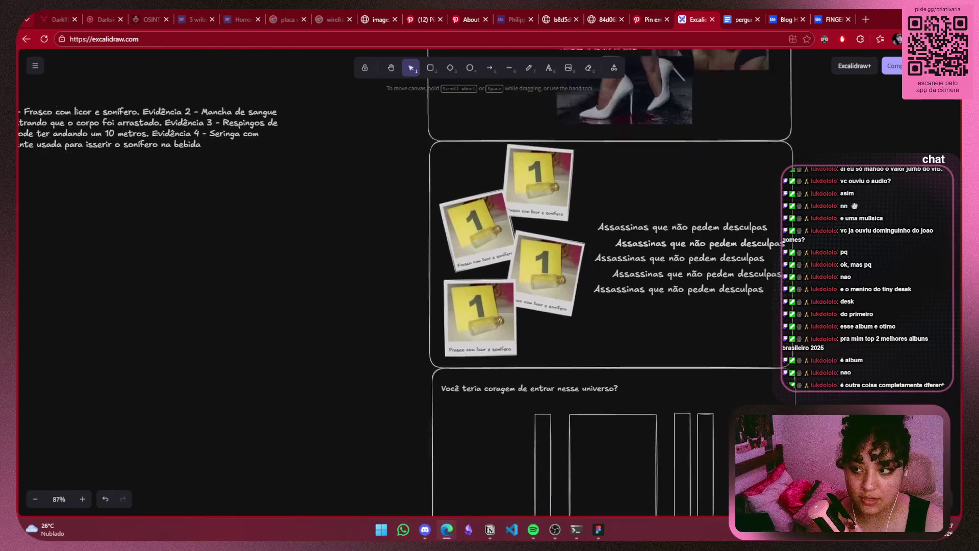
{"action": "scroll", "coordinate": [874, 243], "scroll_direction": "left", "scroll_amount": 3}
{"action": "scroll", "coordinate": [711, 263], "scroll_direction": "up", "scroll_amount": 2}
{"action": "scroll", "coordinate": [711, 264], "scroll_direction": "up", "scroll_amount": 2}
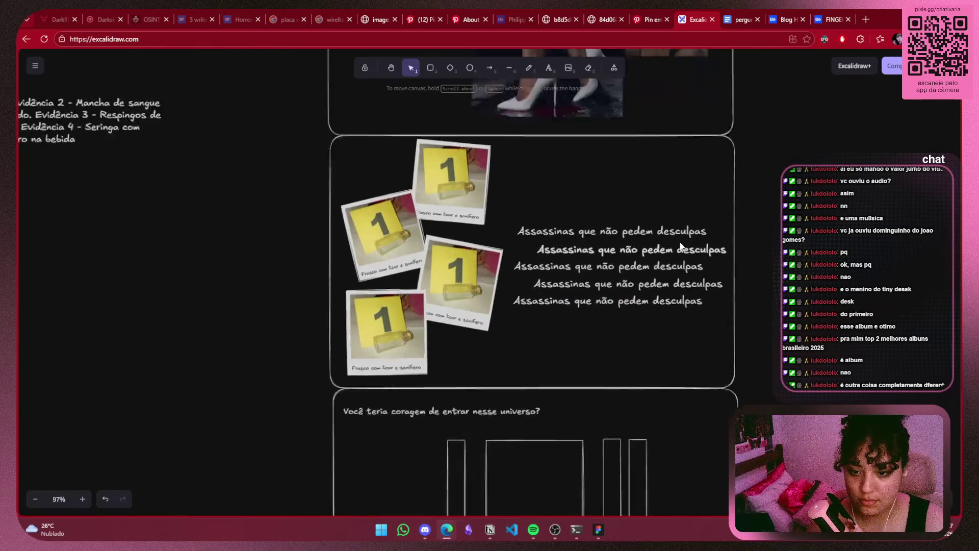
{"action": "scroll", "coordinate": [710, 263], "scroll_direction": "up", "scroll_amount": 1}
Align the five 'Assassinas…' lines to a common right edge, then bring up the Notion notes
{"action": "left_click", "coordinate": [711, 263]}
{"action": "left_click_drag", "start_coordinate": [673, 272], "coordinate": [703, 274]}
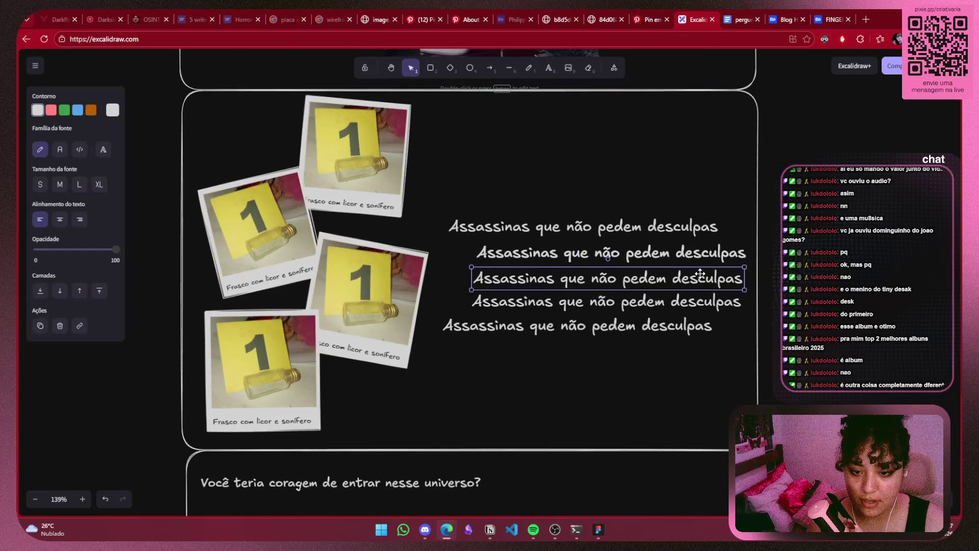
{"action": "left_click", "coordinate": [675, 225]}
{"action": "left_click_drag", "start_coordinate": [655, 227], "coordinate": [681, 233]}
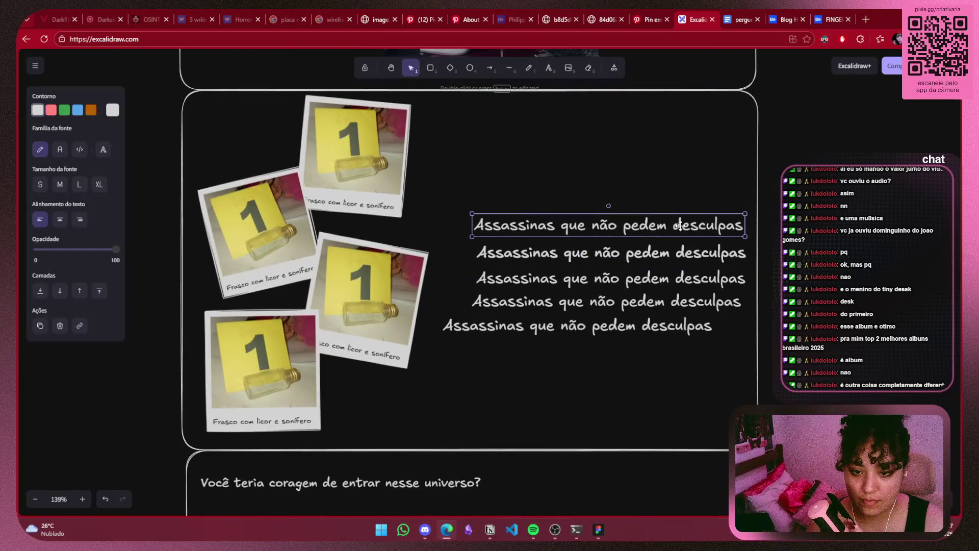
{"action": "left_click", "coordinate": [674, 329]}
{"action": "mouse_move", "coordinate": [660, 331]}
{"action": "left_mouse_down"}
{"action": "mouse_move", "coordinate": [690, 332]}
{"action": "mouse_move", "coordinate": [723, 305]}
{"action": "left_mouse_up"}
{"action": "left_click", "coordinate": [721, 304]}
{"action": "left_click", "coordinate": [719, 332]}
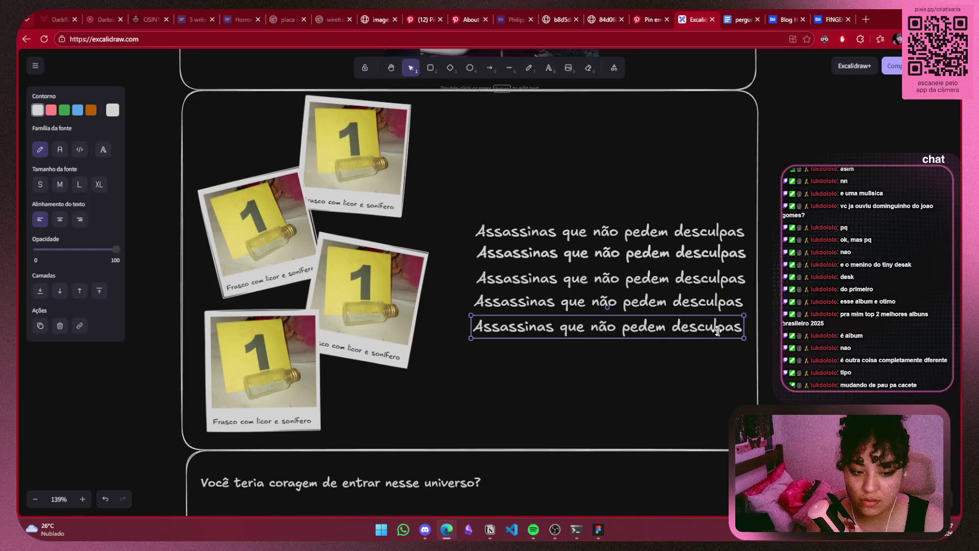
{"action": "left_click_drag", "start_coordinate": [716, 331], "coordinate": [718, 331]}
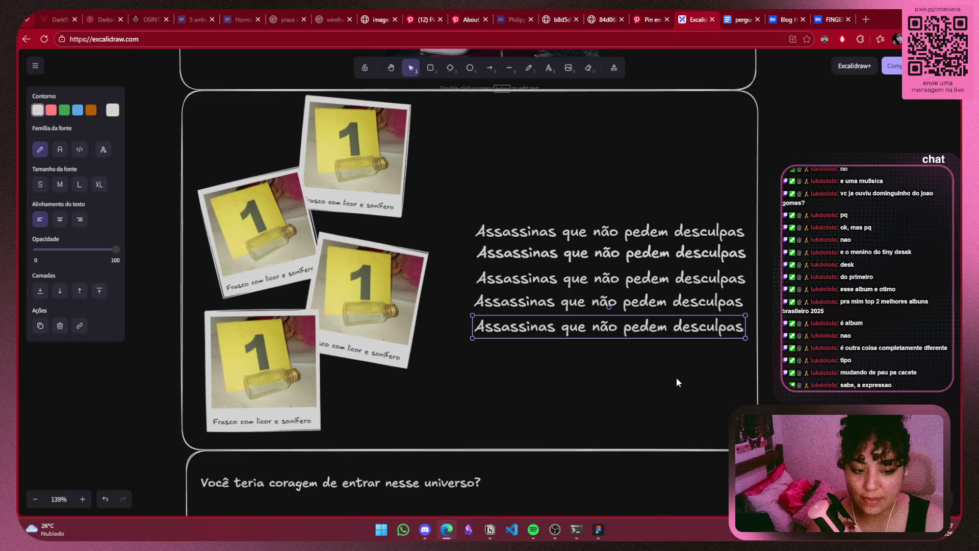
{"action": "left_click", "coordinate": [671, 361]}
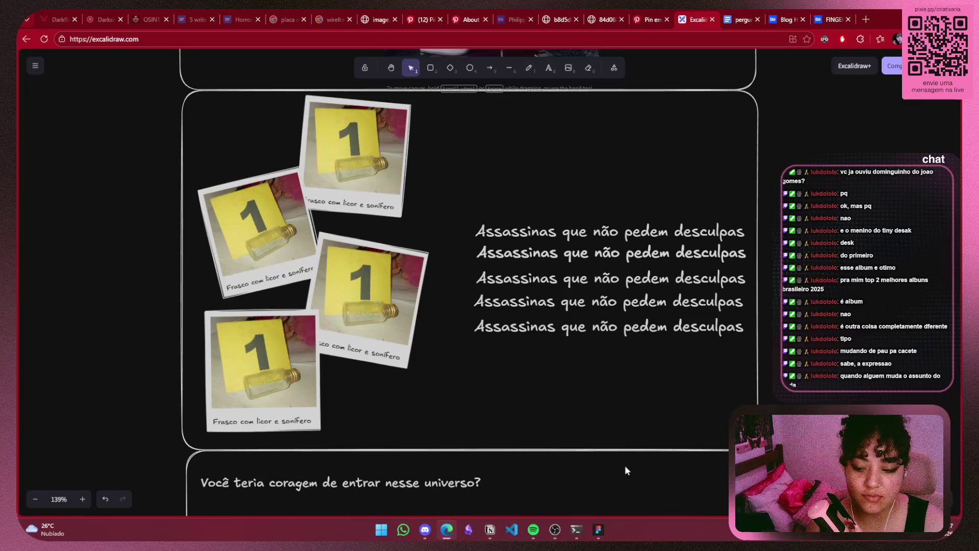
{"action": "left_click", "coordinate": [489, 531]}
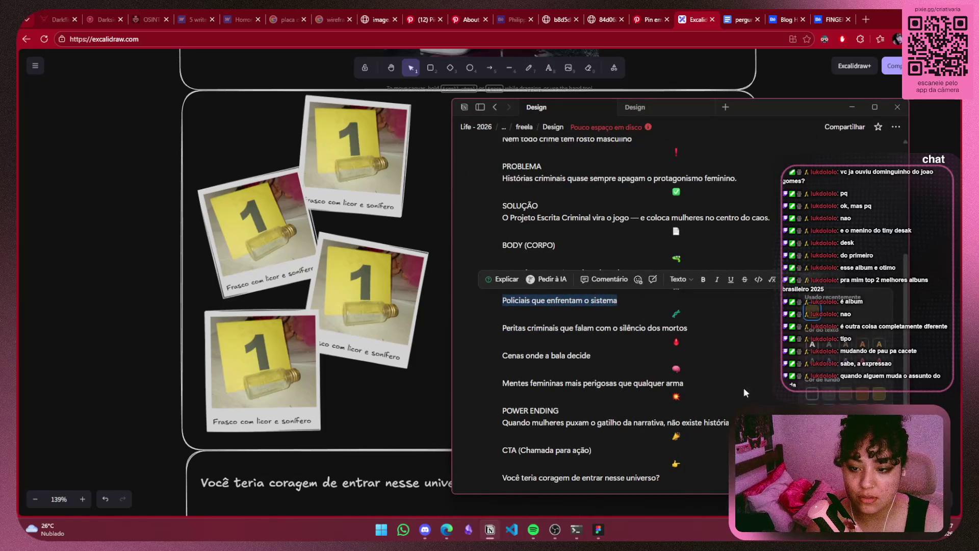
Replace the second line with 'Policiais que enfrentam o sistema' copied from Notion, aligned right
{"action": "left_click", "coordinate": [682, 323]}
{"action": "double_click", "coordinate": [608, 273]}
{"action": "left_click", "coordinate": [597, 300]}
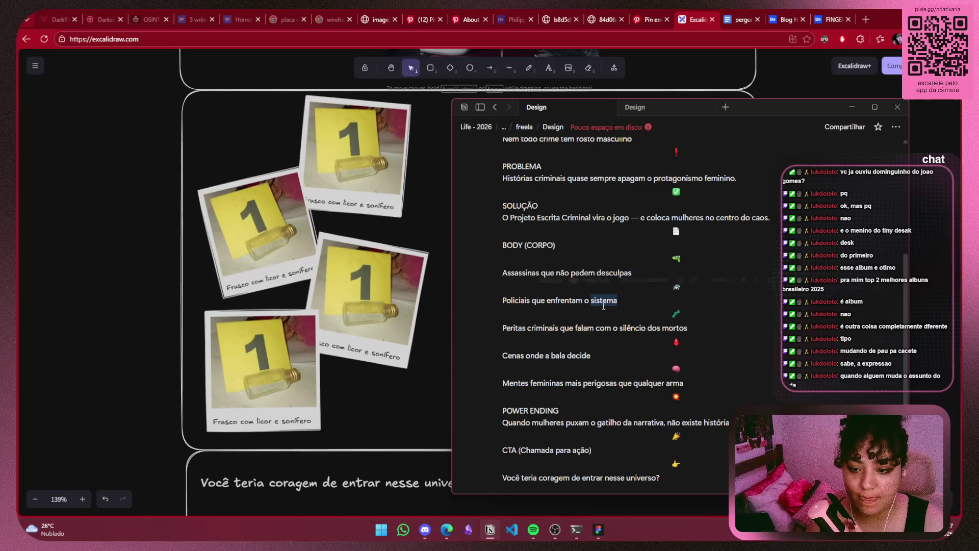
{"action": "left_click_drag", "start_coordinate": [620, 301], "coordinate": [507, 308]}
{"action": "key", "text": "ctrl+c"}
{"action": "left_click", "coordinate": [849, 109]}
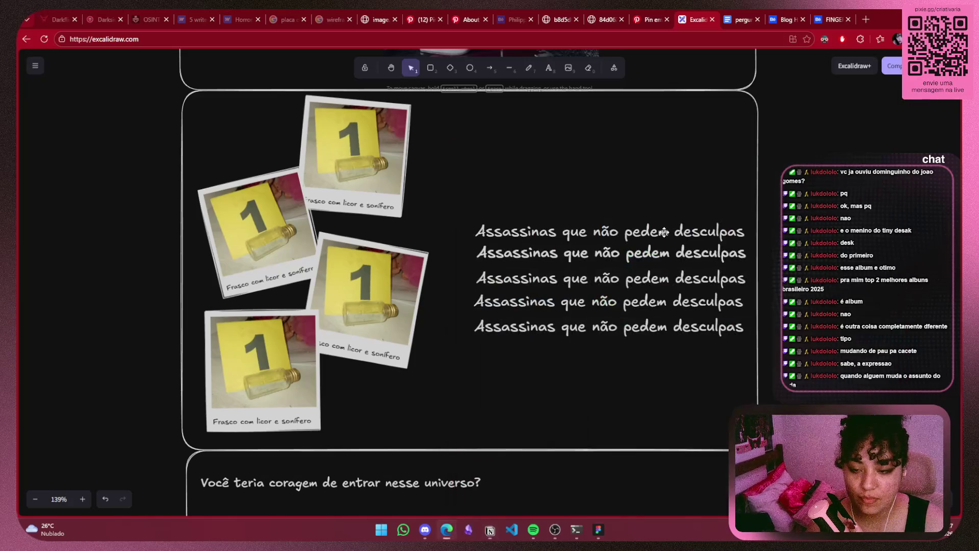
{"action": "double_click", "coordinate": [611, 253]}
{"action": "key", "text": "ctrl+v"}
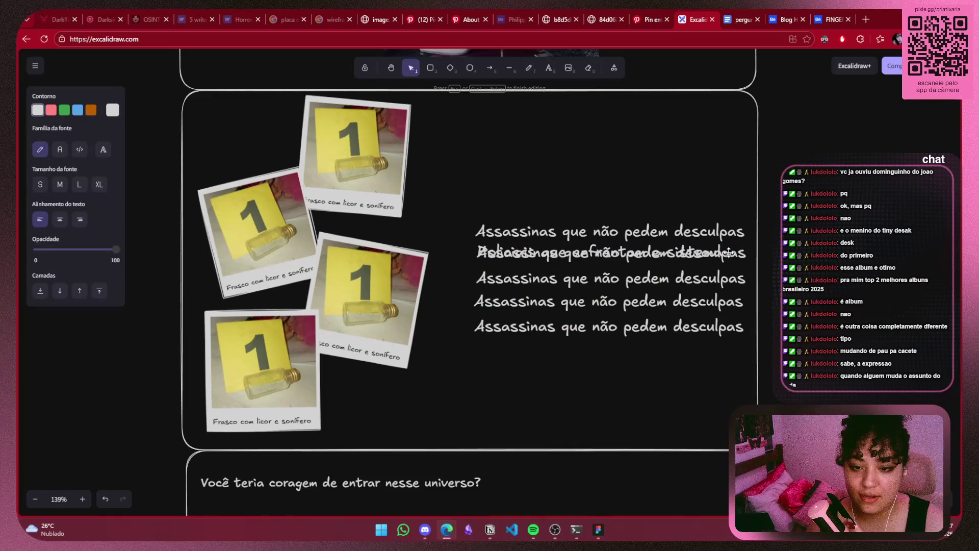
{"action": "key", "text": "Escape"}
{"action": "left_click_drag", "start_coordinate": [658, 247], "coordinate": [677, 247]}
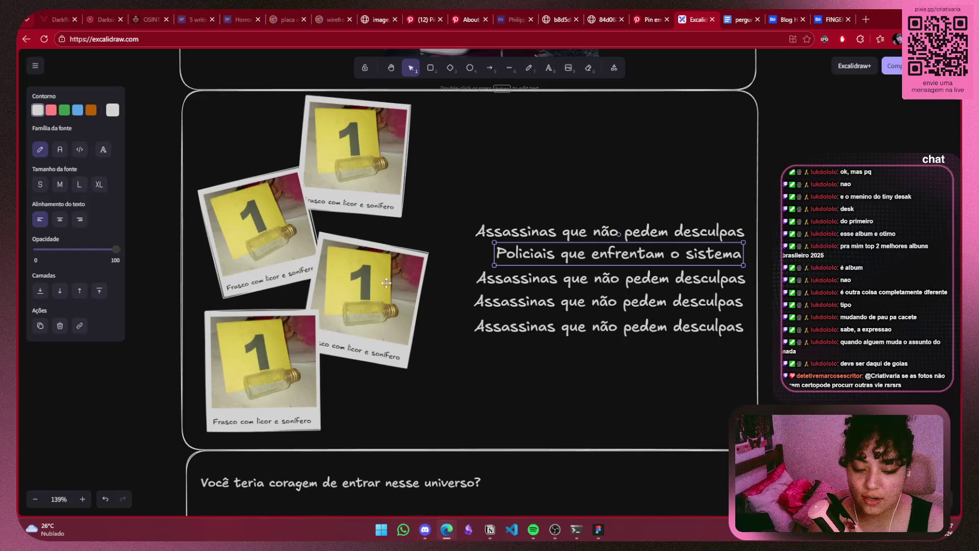
Paste 'Peritas criminais que falam com o silêncio dos mortos' over the third line, shrunk and aligned
{"action": "left_click", "coordinate": [490, 529]}
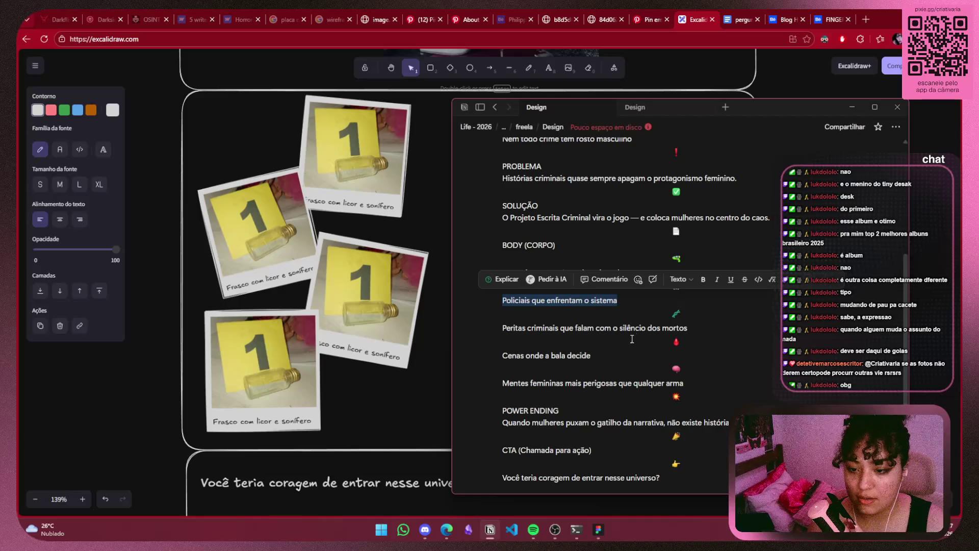
{"action": "triple_click", "coordinate": [688, 326]}
{"action": "left_click", "coordinate": [852, 106]}
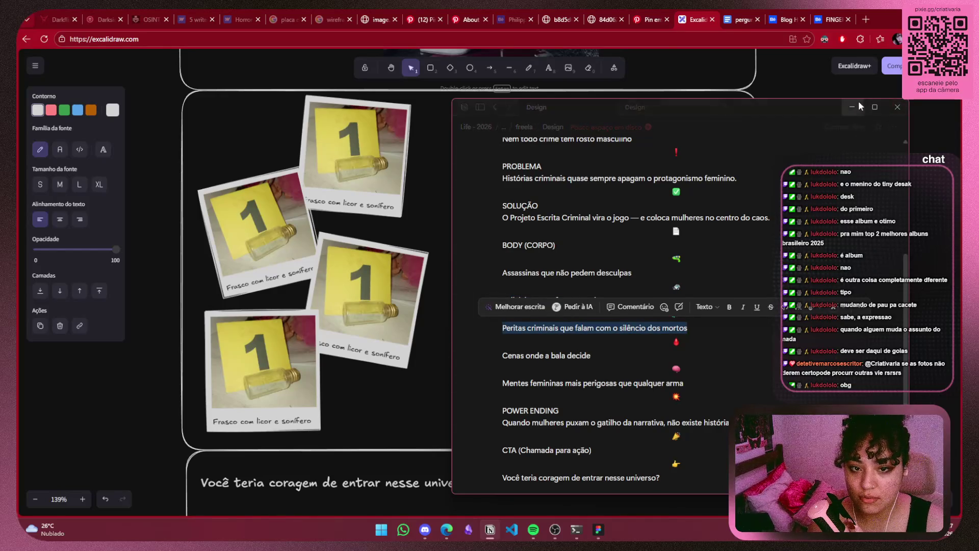
{"action": "double_click", "coordinate": [630, 280]}
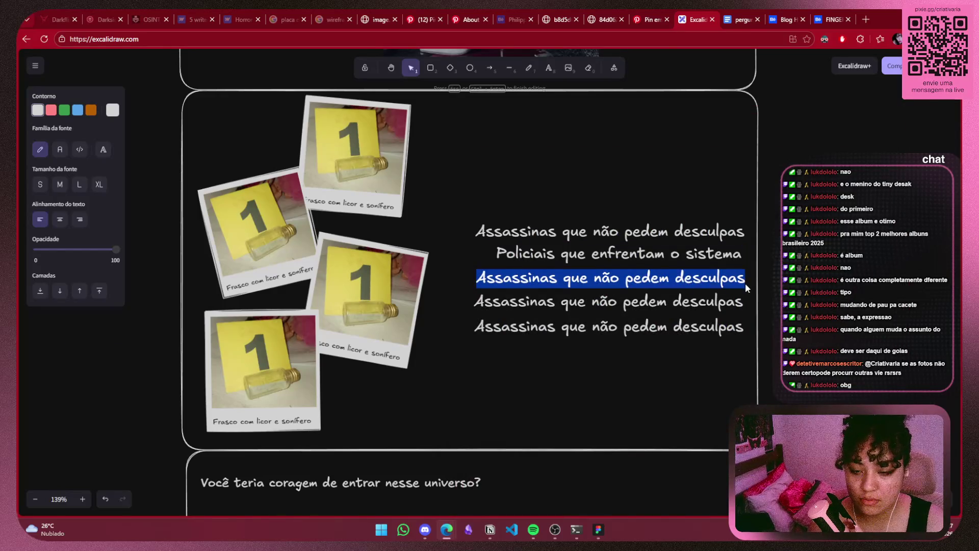
{"action": "key", "text": "ctrl+v"}
{"action": "key", "text": "Escape"}
{"action": "left_click_drag", "start_coordinate": [810, 280], "coordinate": [685, 281]}
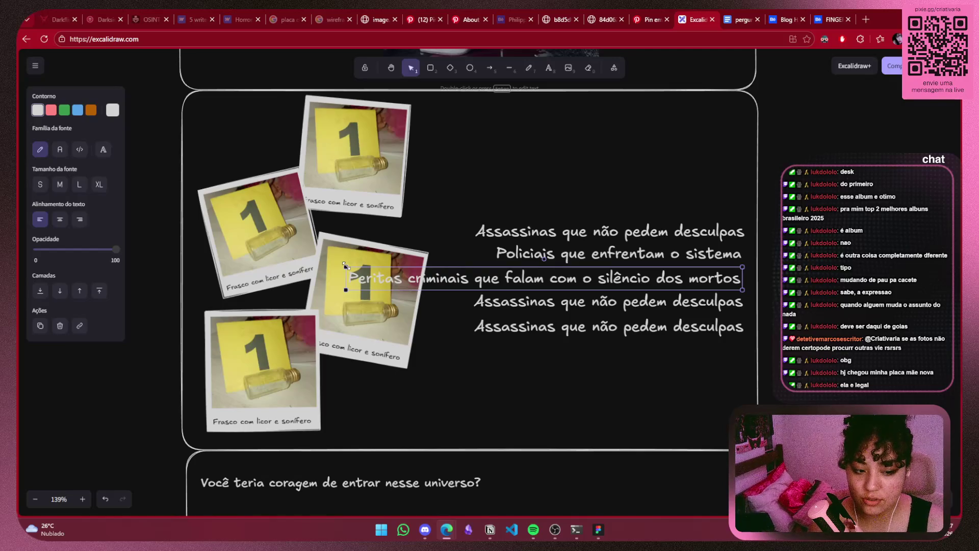
{"action": "left_click_drag", "start_coordinate": [345, 265], "coordinate": [449, 269]}
{"action": "left_click_drag", "start_coordinate": [683, 285], "coordinate": [683, 284]}
Shrink the 'Policiais que enfrentam o sistema' text
{"action": "left_click", "coordinate": [723, 261]}
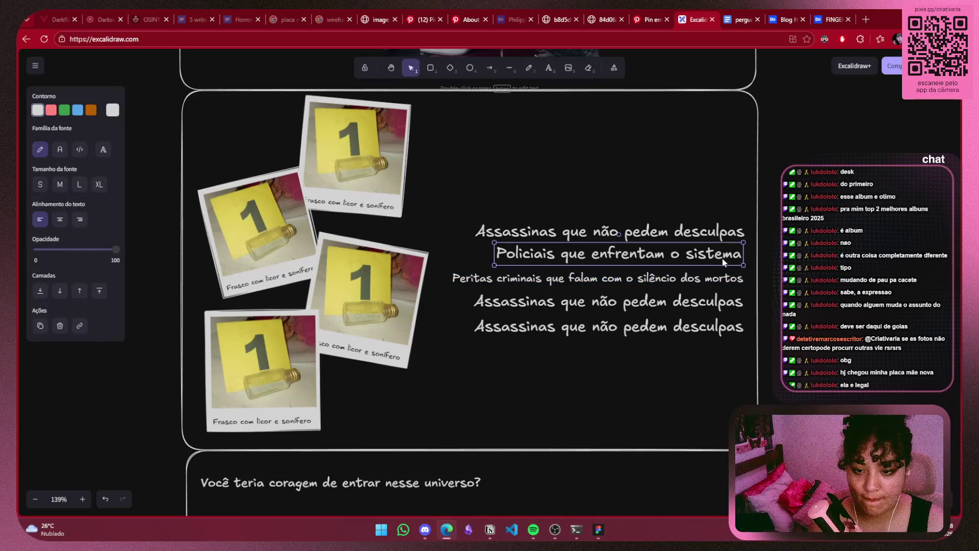
{"action": "left_click_drag", "start_coordinate": [494, 241], "coordinate": [565, 248]}
{"action": "left_click", "coordinate": [482, 235]}
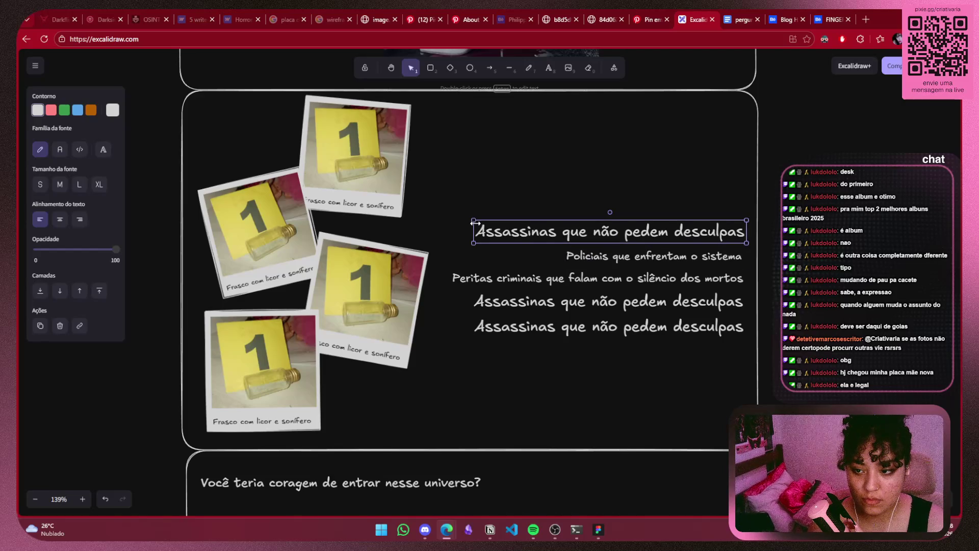
Shrink the top Assassinas tagline to match the smaller lines
{"action": "left_click_drag", "start_coordinate": [474, 219], "coordinate": [496, 228]}
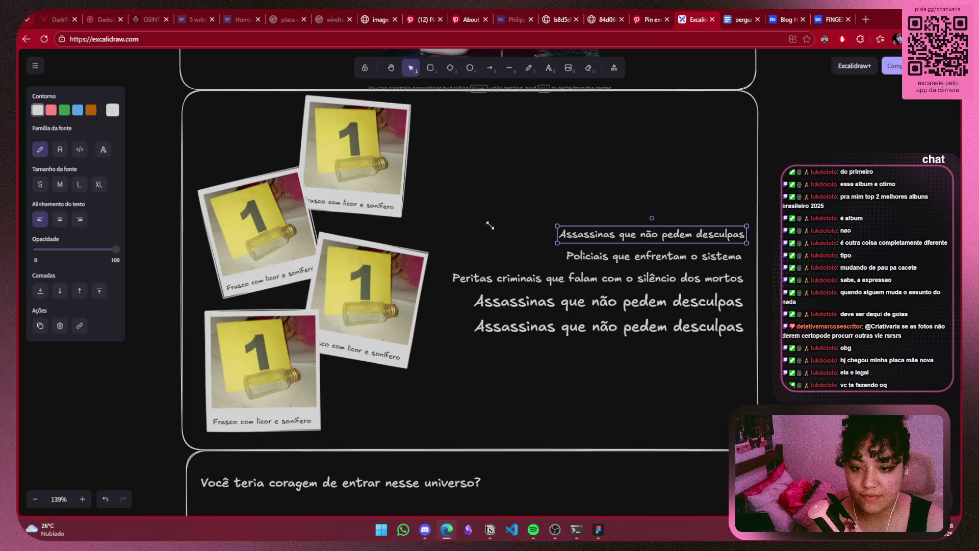
{"action": "left_click", "coordinate": [654, 285]}
{"action": "left_click", "coordinate": [881, 332]}
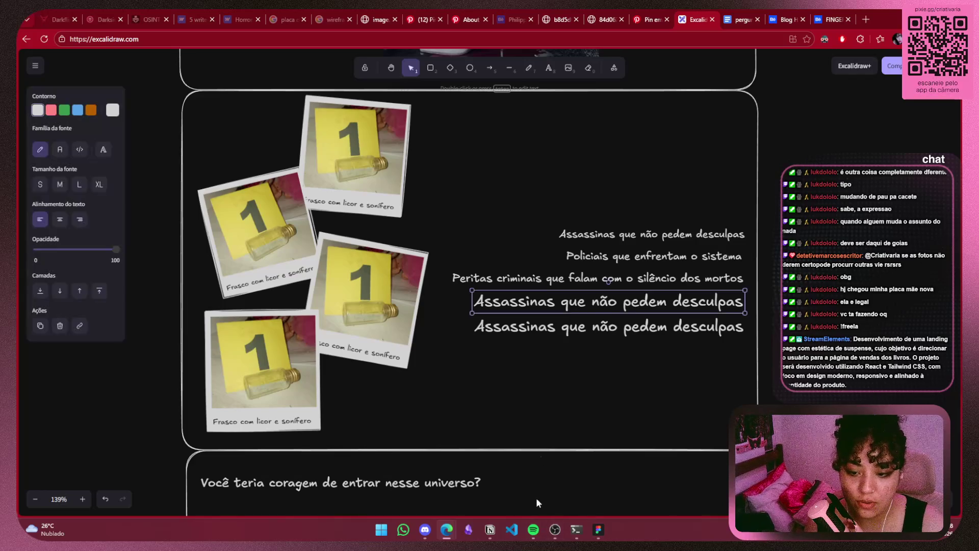
Replace the fourth line with 'Cenas onde a bala decide' from Notion, shifted right to align
{"action": "left_click", "coordinate": [489, 529]}
{"action": "left_click_drag", "start_coordinate": [591, 356], "coordinate": [502, 356]}
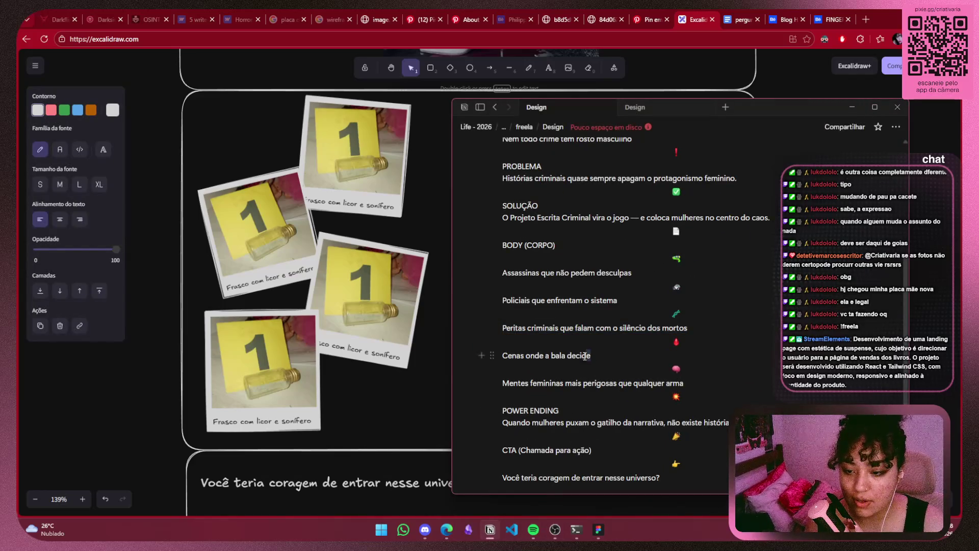
{"action": "left_click", "coordinate": [851, 108]}
{"action": "key", "text": "ctrl+a"}
{"action": "key", "text": "ctrl+v"}
{"action": "left_click", "coordinate": [773, 303]}
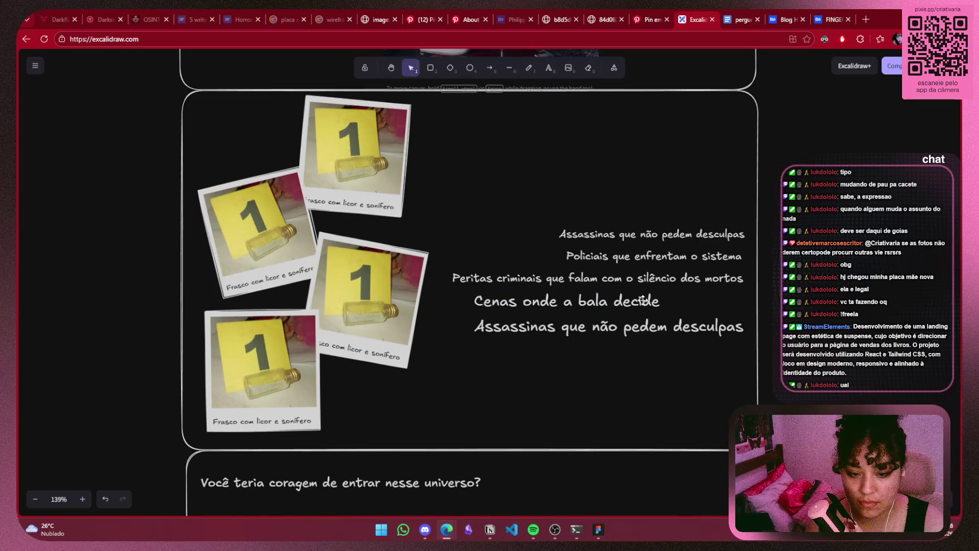
{"action": "left_click_drag", "start_coordinate": [615, 303], "coordinate": [690, 306]}
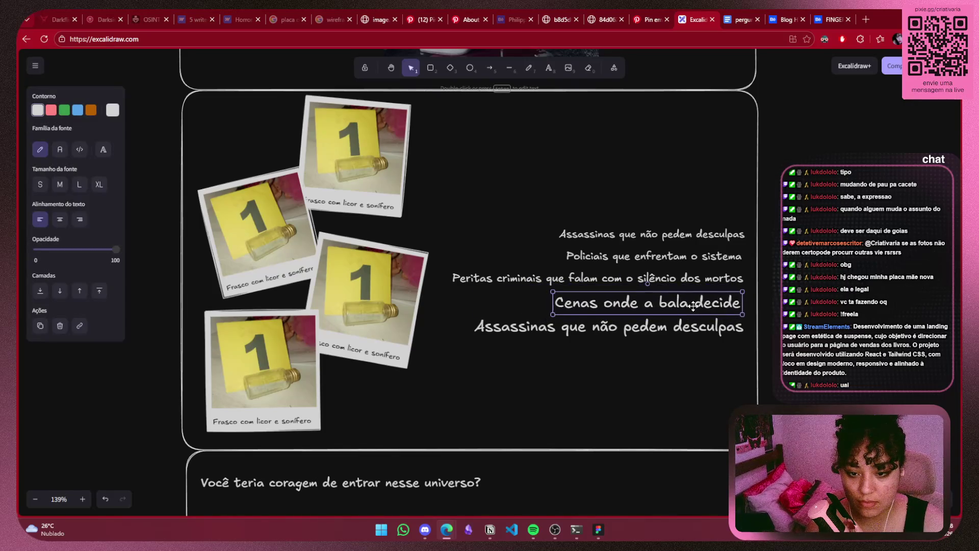
{"action": "left_click", "coordinate": [652, 399]}
Replace the bottom line with 'Mentes femininas mais perigosas que qualquer arma', moved left and shrunk
{"action": "left_click", "coordinate": [498, 535]}
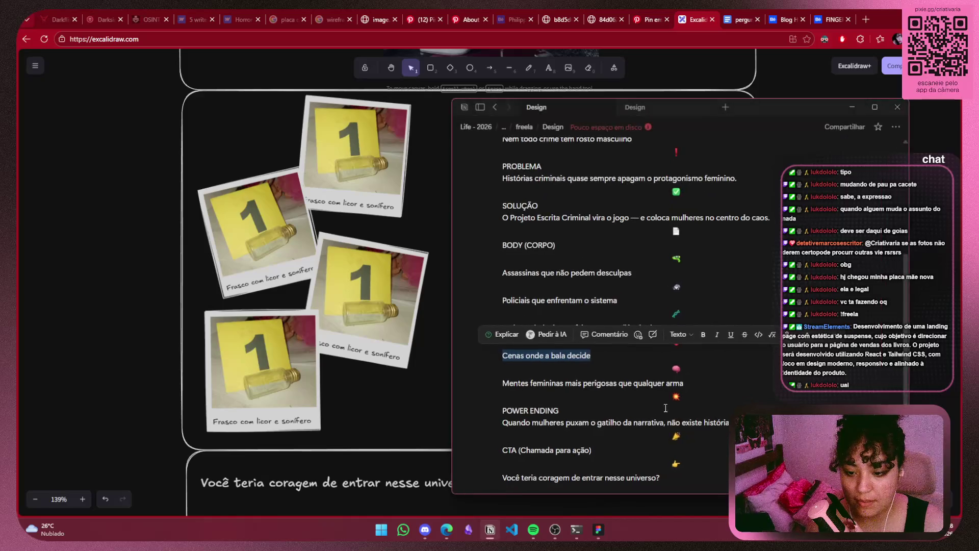
{"action": "left_click_drag", "start_coordinate": [684, 383], "coordinate": [499, 383]}
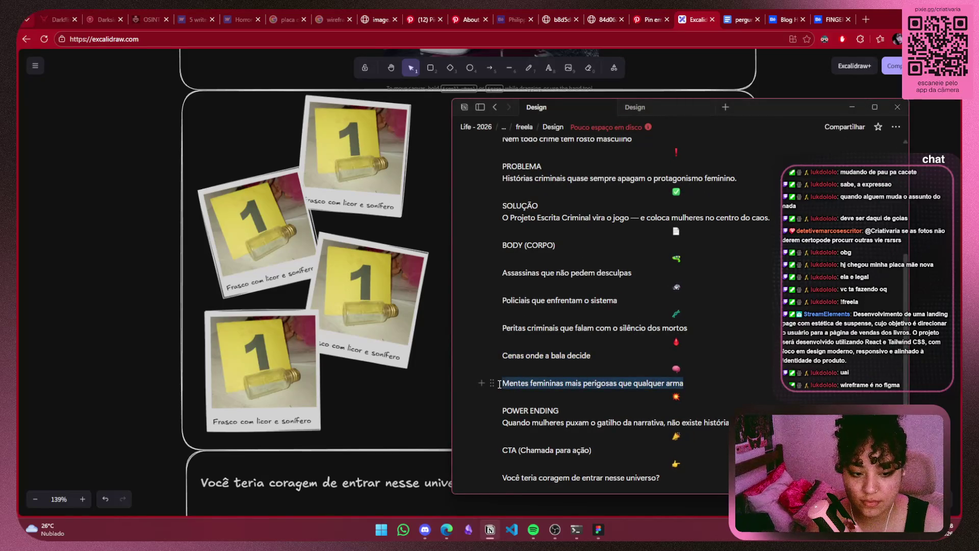
{"action": "left_click", "coordinate": [852, 107]}
{"action": "left_click", "coordinate": [663, 334]}
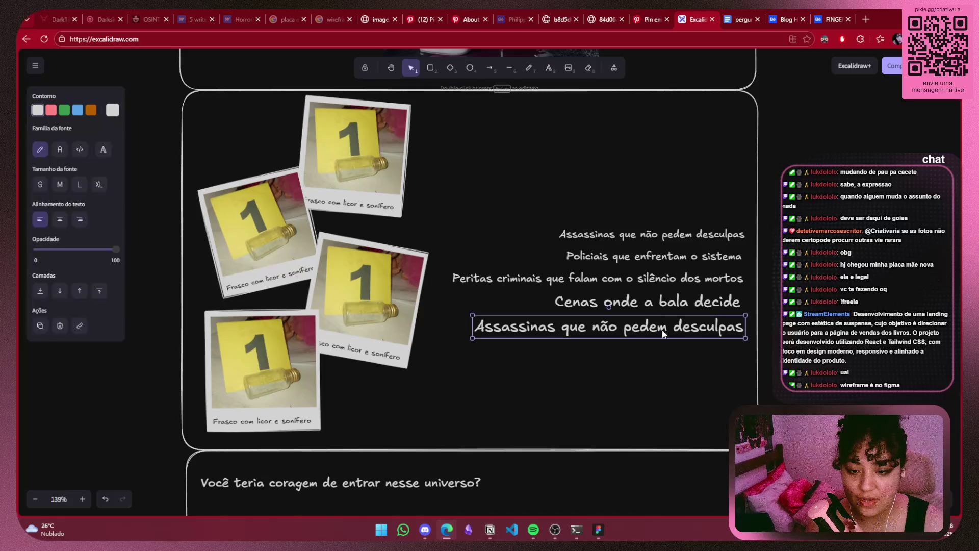
{"action": "double_click", "coordinate": [662, 334]}
{"action": "key", "text": "ctrl+a"}
{"action": "key", "text": "ctrl+v"}
{"action": "key", "text": "Escape"}
{"action": "mouse_move", "coordinate": [800, 335]}
{"action": "left_mouse_down"}
{"action": "mouse_move", "coordinate": [680, 335]}
{"action": "mouse_move", "coordinate": [689, 332]}
{"action": "left_mouse_up"}
{"action": "left_click_drag", "start_coordinate": [362, 317], "coordinate": [369, 321]}
{"action": "key", "text": "Escape"}
Resize and nudge the Cenas and Mentes lines into place, then zoom out
{"action": "left_click", "coordinate": [598, 317]}
{"action": "left_click_drag", "start_coordinate": [549, 292], "coordinate": [615, 292]}
{"action": "key", "text": "Escape"}
{"action": "left_click", "coordinate": [709, 303]}
{"action": "left_click_drag", "start_coordinate": [709, 303], "coordinate": [707, 301]}
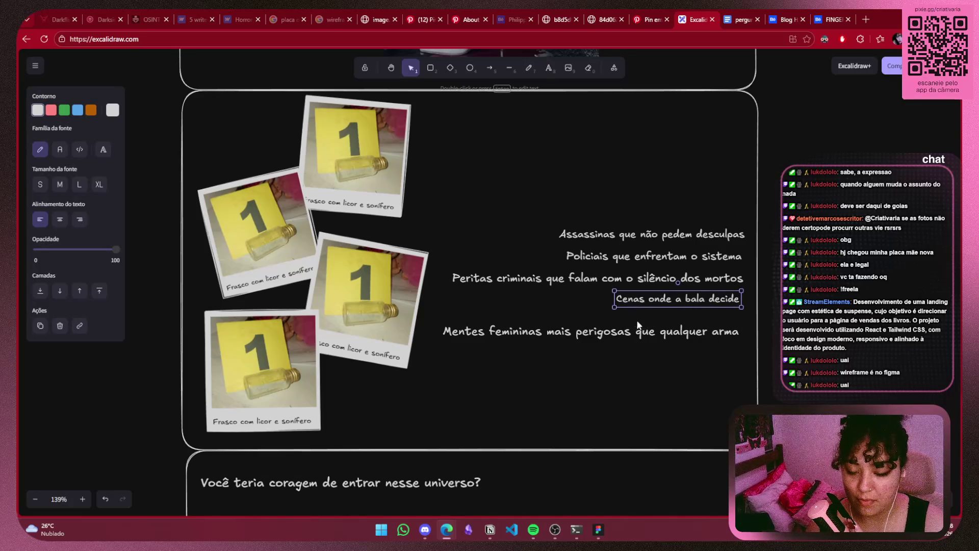
{"action": "left_click_drag", "start_coordinate": [638, 332], "coordinate": [640, 323]}
{"action": "key", "text": "Escape"}
{"action": "scroll", "coordinate": [641, 323], "scroll_direction": "down", "scroll_amount": 5}
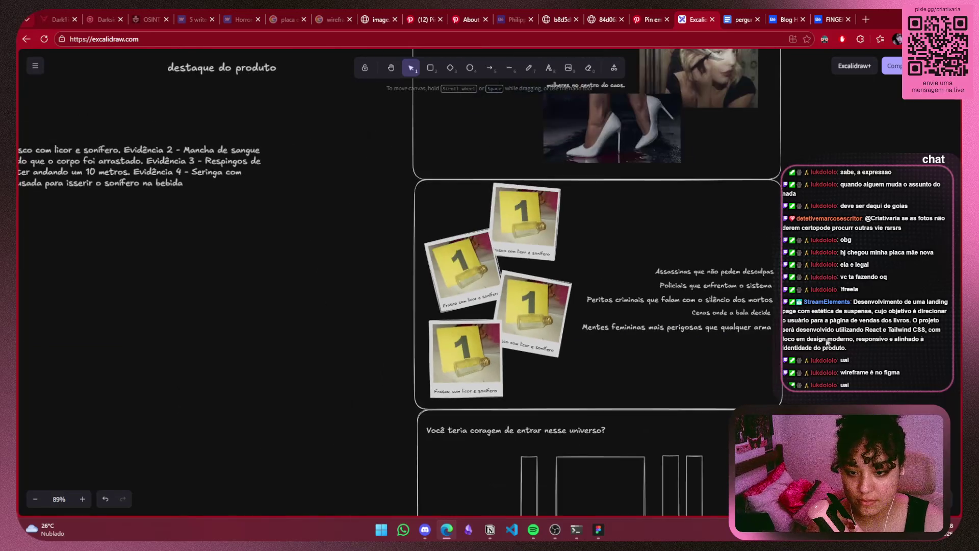
Select the Assassinas, Policiais, Peritas, Cenas and Mentes taglines and drop them beside the polaroids
{"action": "scroll", "coordinate": [591, 322], "scroll_direction": "down", "scroll_amount": 2}
{"action": "scroll", "coordinate": [590, 321], "scroll_direction": "up", "scroll_amount": 3}
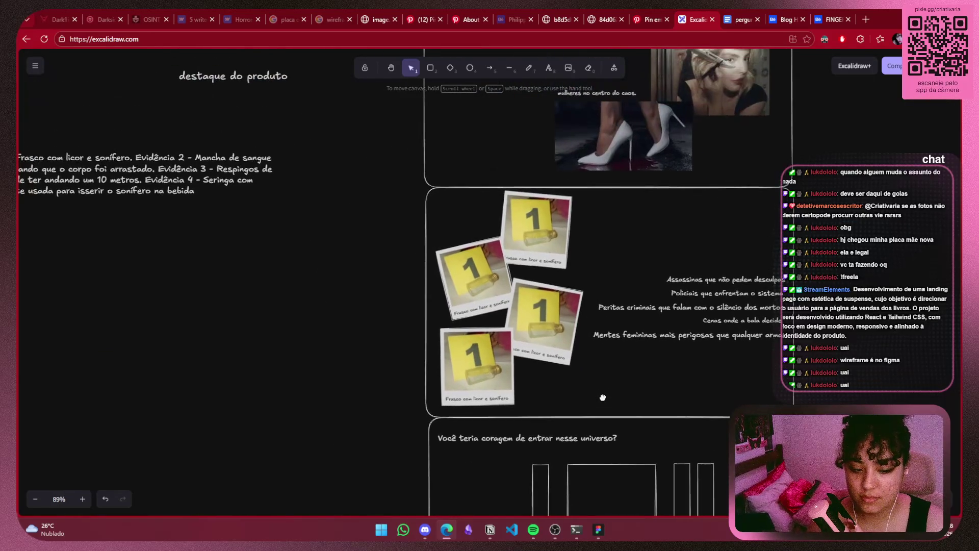
{"action": "scroll", "coordinate": [608, 386], "scroll_direction": "up", "scroll_amount": 5}
{"action": "scroll", "coordinate": [614, 384], "scroll_direction": "down", "scroll_amount": 2}
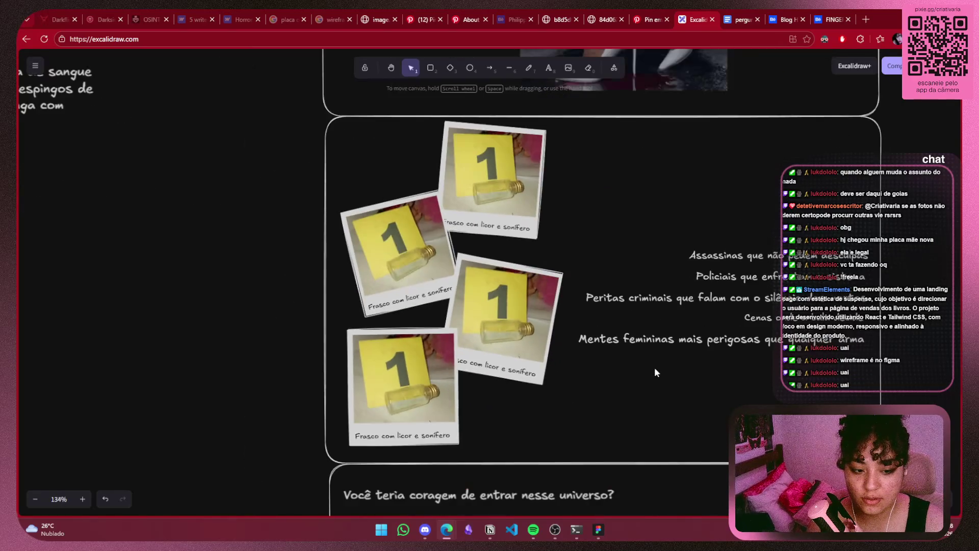
{"action": "left_click", "coordinate": [663, 359]}
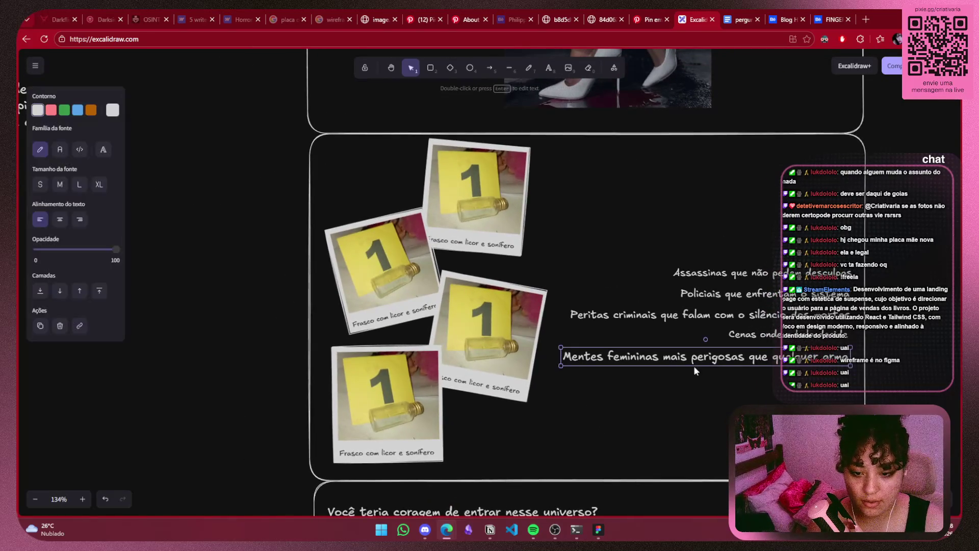
{"action": "left_click", "coordinate": [765, 337], "text": "shift"}
{"action": "left_click", "coordinate": [787, 308], "text": "shift"}
{"action": "left_click", "coordinate": [708, 295], "text": "shift"}
{"action": "left_click", "coordinate": [724, 272], "text": "shift"}
{"action": "left_click_drag", "start_coordinate": [724, 273], "coordinate": [725, 264]}
{"action": "left_click_drag", "start_coordinate": [797, 305], "coordinate": [796, 209]}
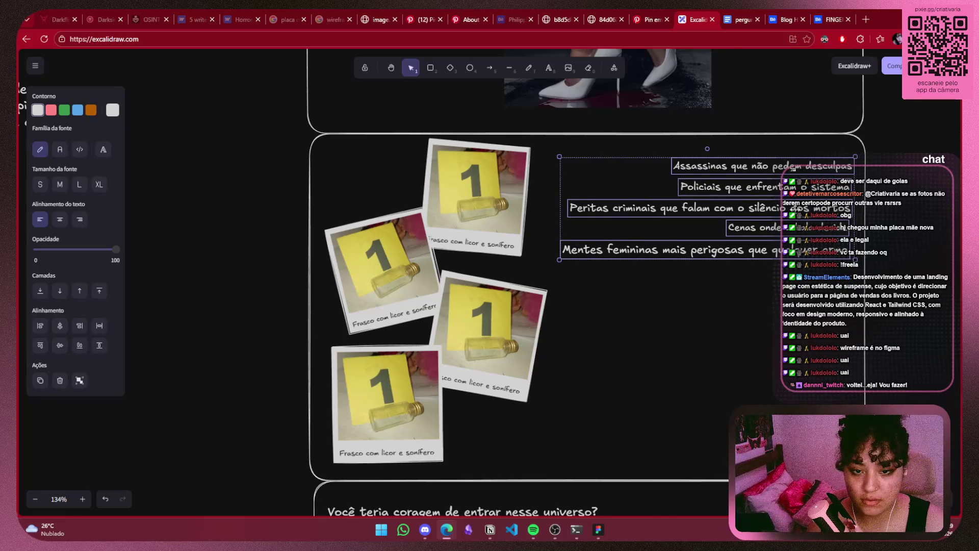
{"action": "left_click_drag", "start_coordinate": [796, 208], "coordinate": [794, 207]}
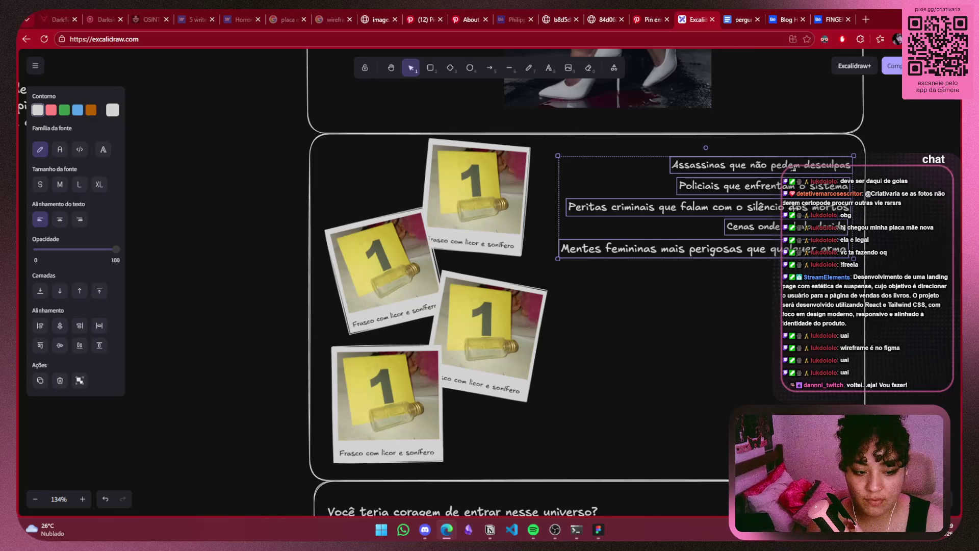
{"action": "left_click_drag", "start_coordinate": [795, 208], "coordinate": [793, 311]}
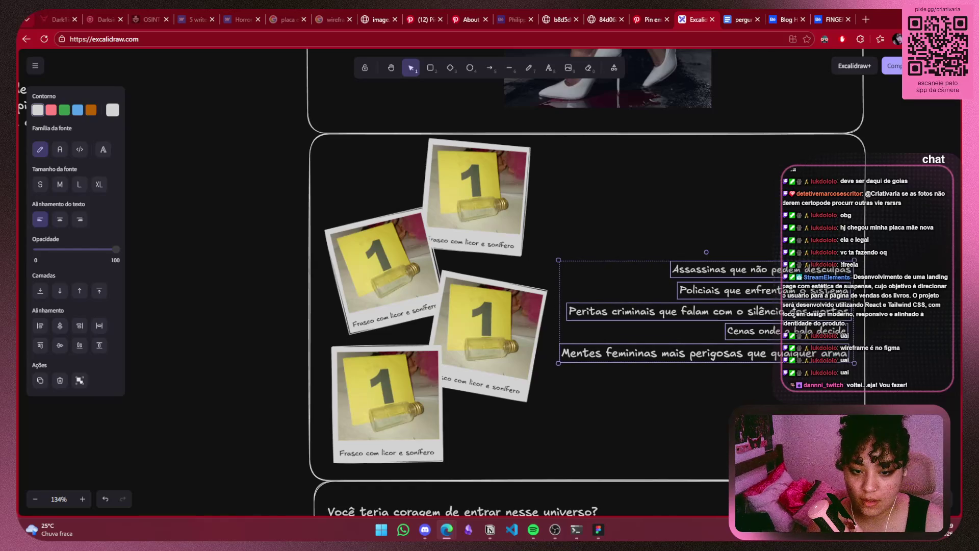
{"action": "left_click", "coordinate": [932, 311]}
Box-select the evidence frame, covering its polaroid cluster and all five taglines
{"action": "scroll", "coordinate": [915, 315], "scroll_direction": "down", "scroll_amount": 5}
{"action": "scroll", "coordinate": [783, 244], "scroll_direction": "down", "scroll_amount": 3}
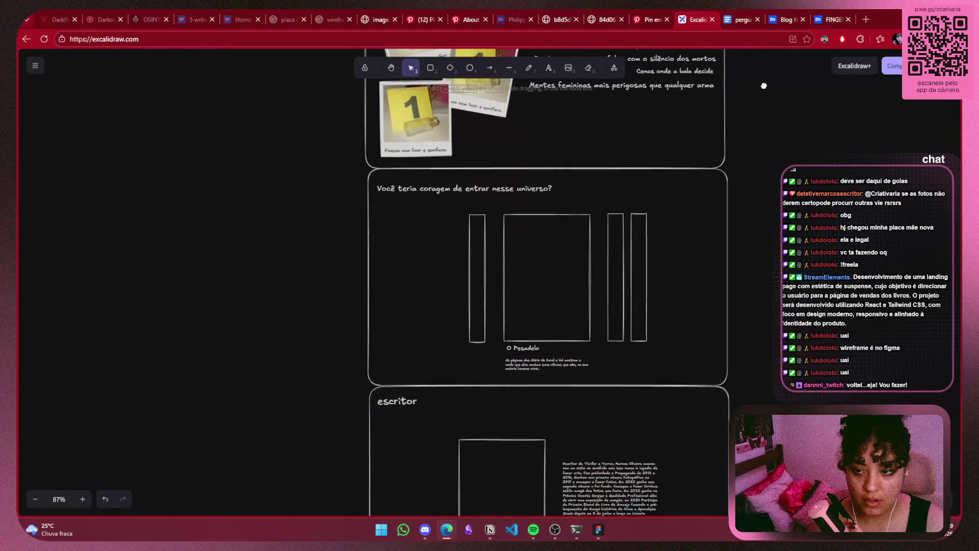
{"action": "scroll", "coordinate": [765, 255], "scroll_direction": "up", "scroll_amount": 5}
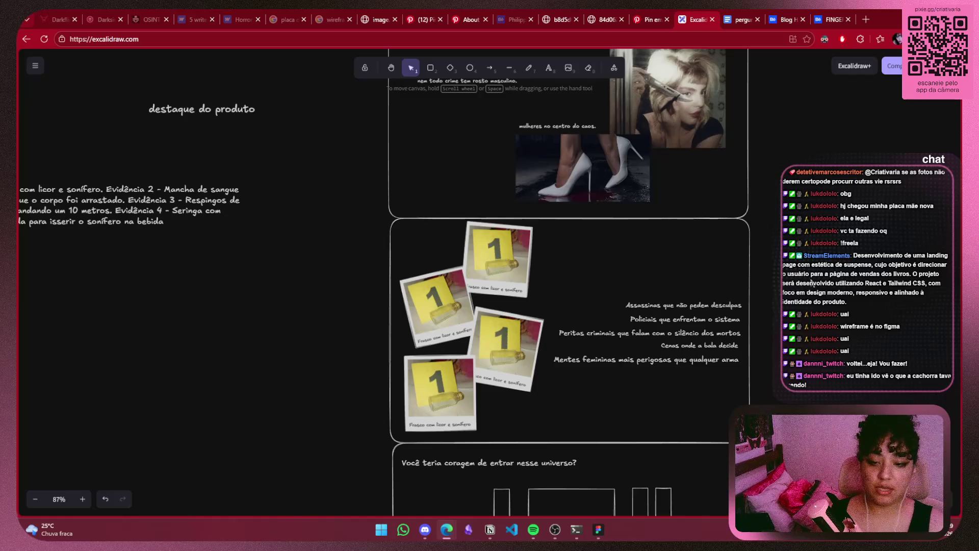
{"action": "scroll", "coordinate": [812, 283], "scroll_direction": "down", "scroll_amount": 1}
{"action": "left_click_drag", "start_coordinate": [803, 159], "coordinate": [389, 418]}
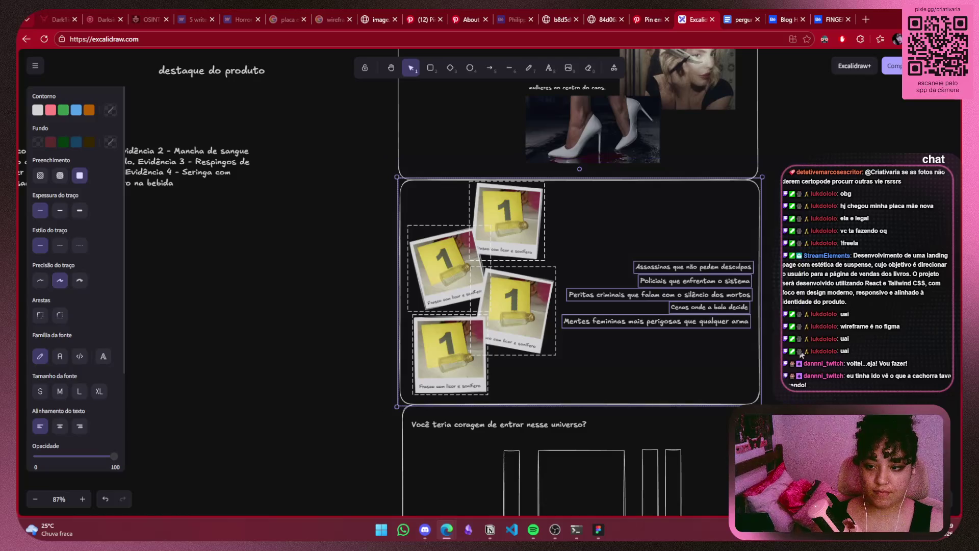
Duplicate the evidence frame to the right and delete the Mentes, Cenas, Policiais and Assassinas lines
{"action": "scroll", "coordinate": [560, 331], "scroll_direction": "right", "scroll_amount": 5}
{"action": "mouse_move", "coordinate": [387, 342]}
{"action": "left_mouse_down"}
{"action": "mouse_move", "coordinate": [677, 334]}
{"action": "mouse_move", "coordinate": [762, 346]}
{"action": "left_mouse_up"}
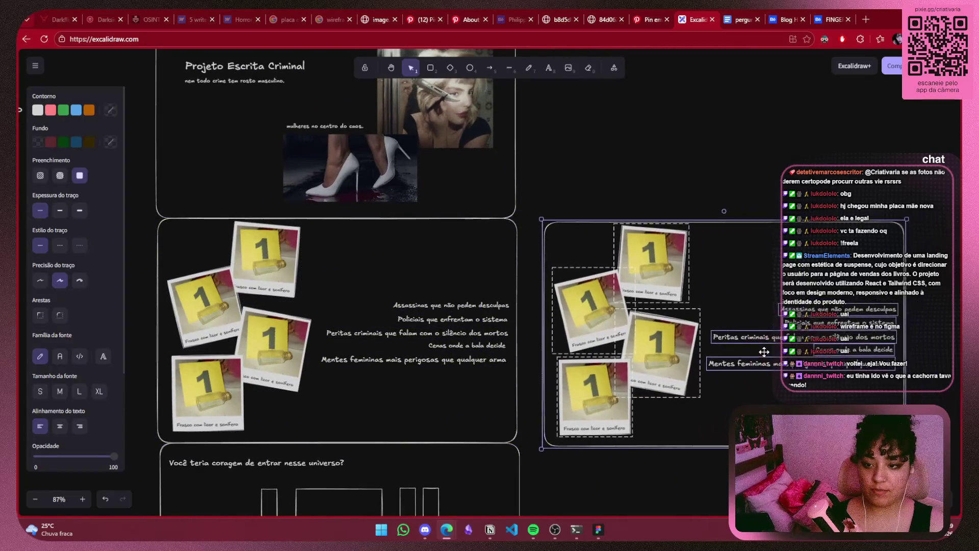
{"action": "key", "text": "Escape"}
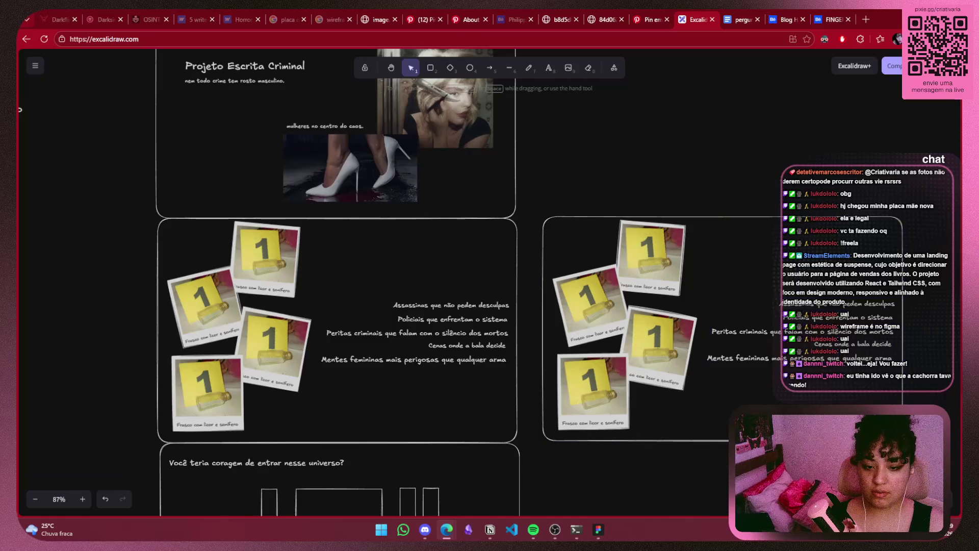
{"action": "scroll", "coordinate": [761, 359], "scroll_direction": "right", "scroll_amount": 4}
{"action": "scroll", "coordinate": [760, 359], "scroll_direction": "down", "scroll_amount": 1}
{"action": "left_click", "coordinate": [760, 326]}
{"action": "key", "text": "Delete"}
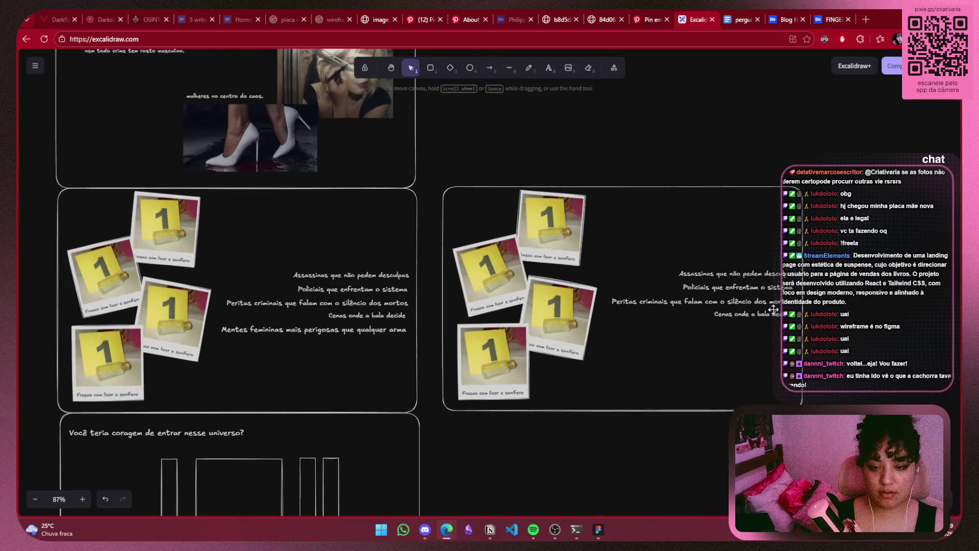
{"action": "left_click", "coordinate": [768, 318]}
{"action": "key", "text": "Delete"}
{"action": "left_click", "coordinate": [773, 289]}
{"action": "key", "text": "Delete"}
{"action": "left_click", "coordinate": [771, 273]}
{"action": "key", "text": "Delete"}
Wrap the Peritas criminais text onto two lines, right-align it and enlarge it
{"action": "left_click", "coordinate": [765, 305]}
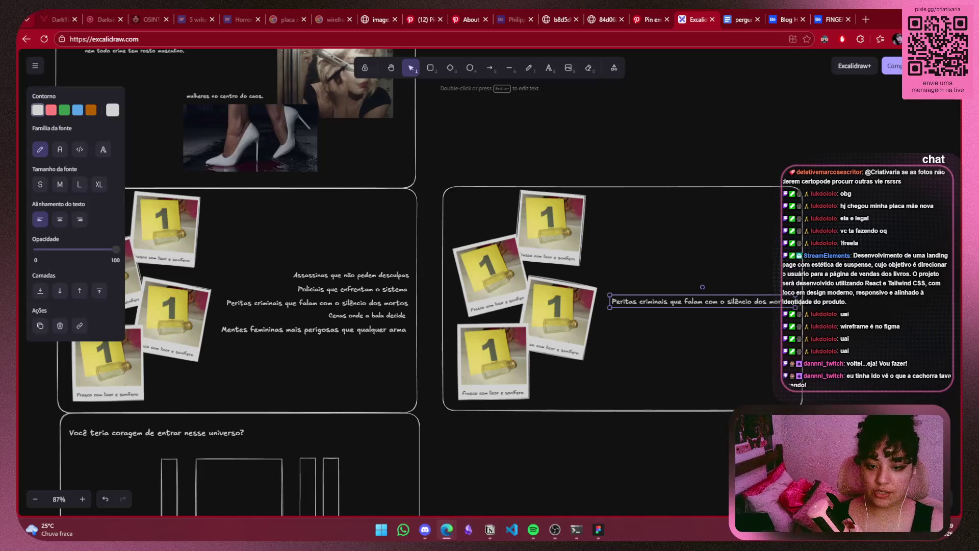
{"action": "mouse_move", "coordinate": [796, 308]}
{"action": "left_mouse_down"}
{"action": "mouse_move", "coordinate": [722, 309]}
{"action": "mouse_move", "coordinate": [735, 295]}
{"action": "left_mouse_up"}
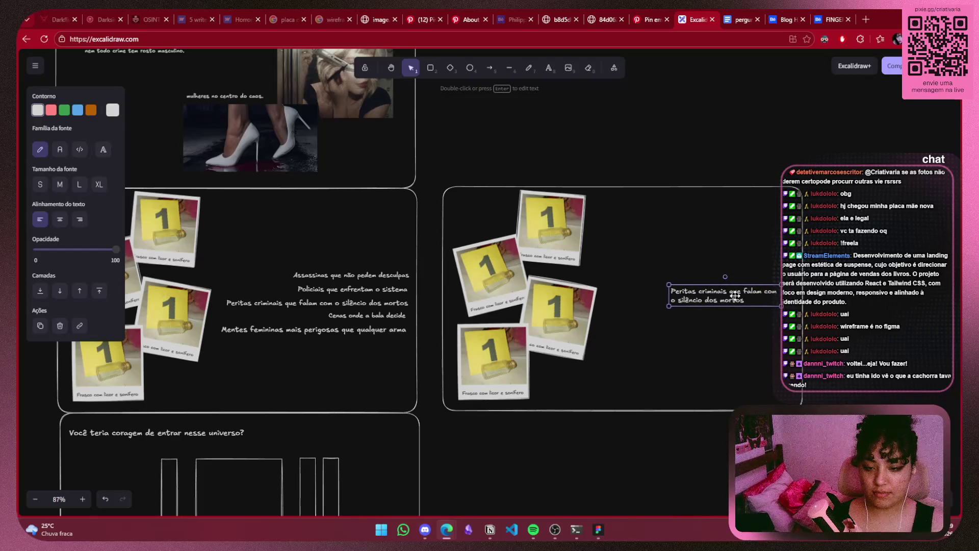
{"action": "scroll", "coordinate": [653, 317], "scroll_direction": "up", "scroll_amount": 2, "text": "ctrl"}
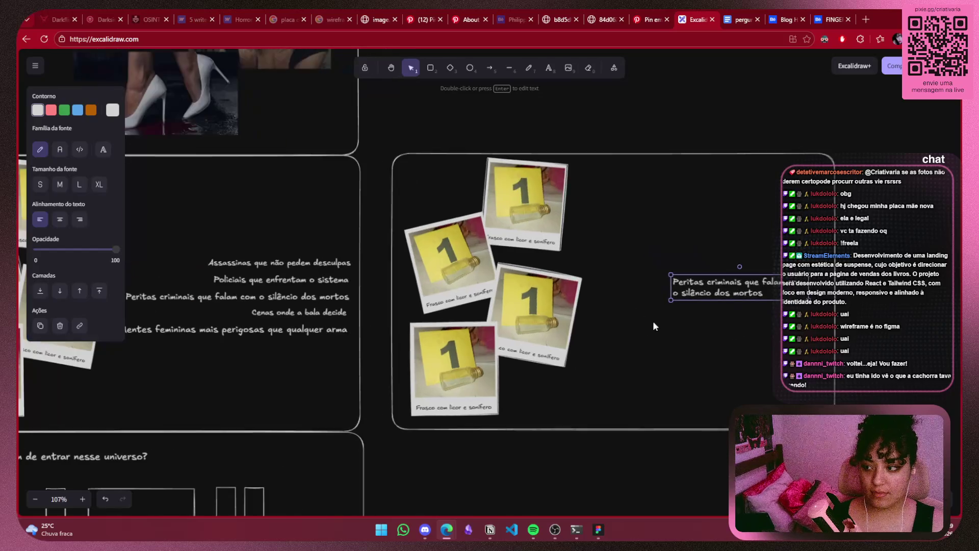
{"action": "left_click", "coordinate": [79, 221]}
{"action": "left_click_drag", "start_coordinate": [671, 300], "coordinate": [656, 305]}
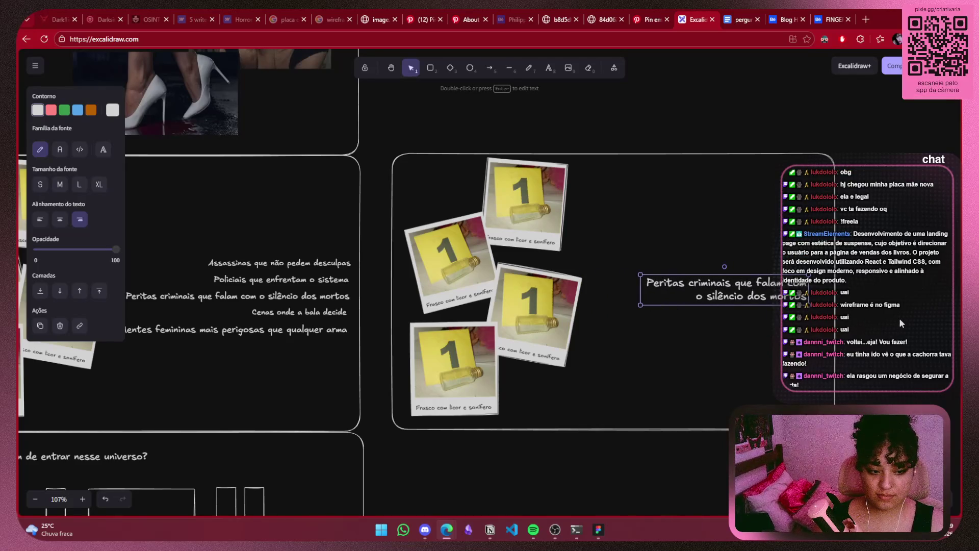
{"action": "left_click_drag", "start_coordinate": [764, 287], "coordinate": [764, 294]}
{"action": "left_click", "coordinate": [856, 289]}
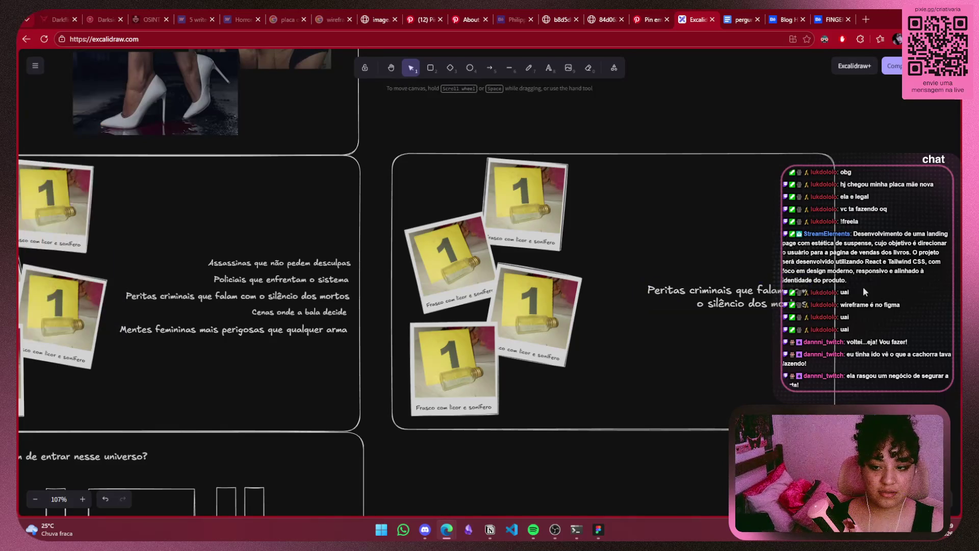
{"action": "left_click_drag", "start_coordinate": [620, 330], "coordinate": [723, 331]}
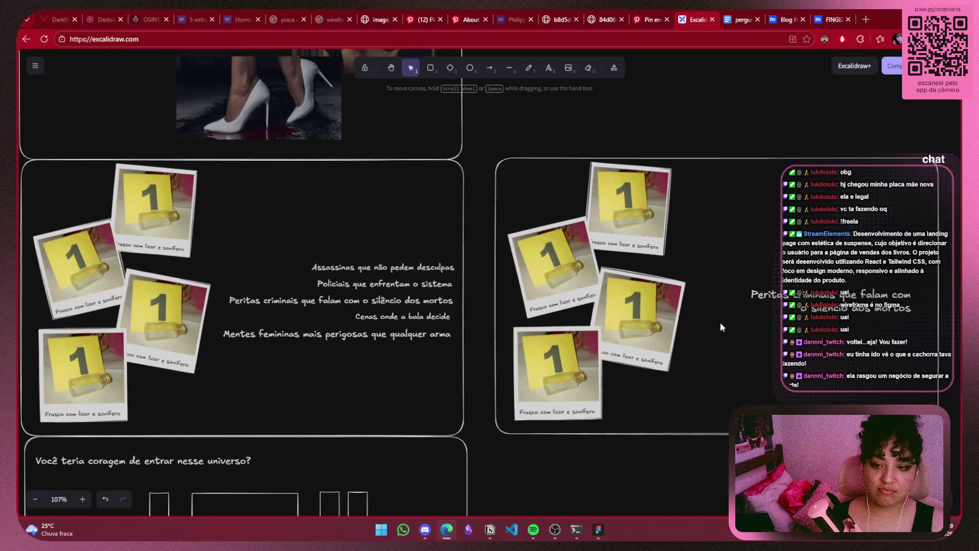
Pan and zoom across the landing page to review both evidence frames
{"action": "scroll", "coordinate": [402, 372], "scroll_direction": "down", "scroll_amount": 4}
{"action": "scroll", "coordinate": [402, 372], "scroll_direction": "up", "scroll_amount": 3}
{"action": "scroll", "coordinate": [363, 354], "scroll_direction": "down", "scroll_amount": 5}
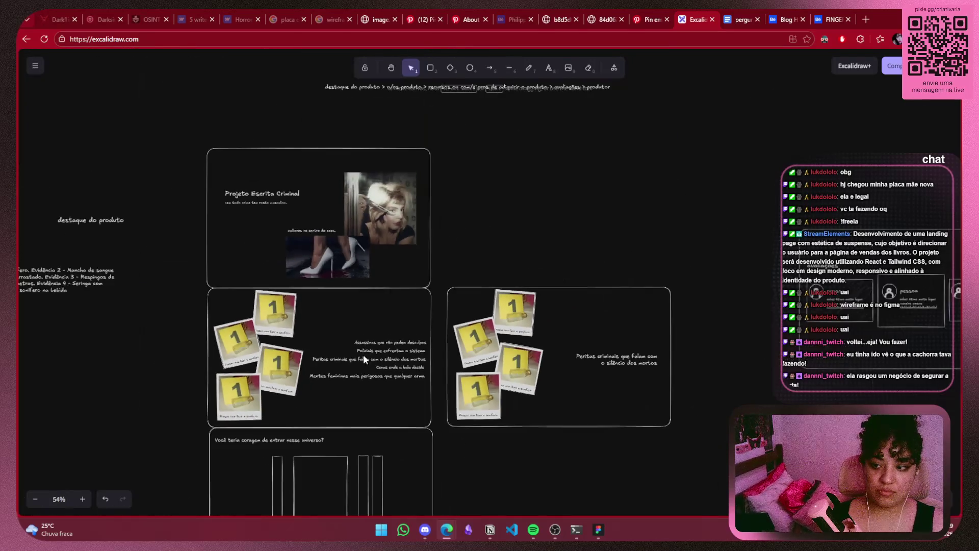
{"action": "left_click_drag", "start_coordinate": [363, 354], "coordinate": [534, 268]}
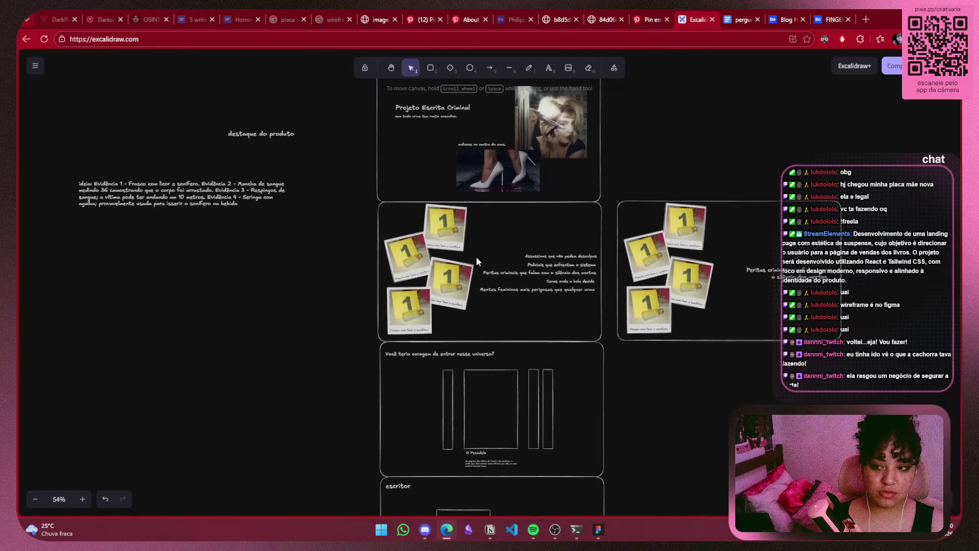
{"action": "scroll", "coordinate": [444, 259], "scroll_direction": "up", "scroll_amount": 5}
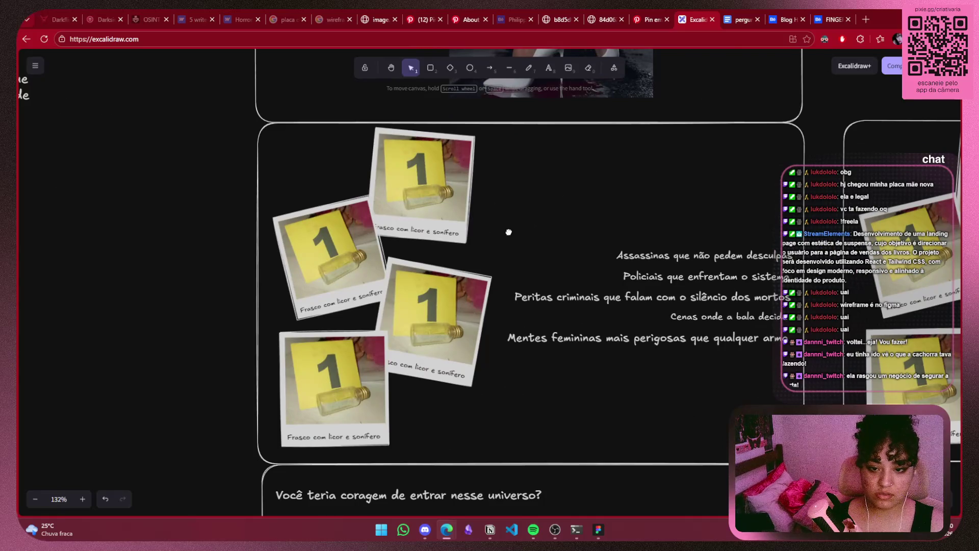
{"action": "scroll", "coordinate": [509, 236], "scroll_direction": "up", "scroll_amount": 1}
{"action": "left_click_drag", "start_coordinate": [431, 220], "coordinate": [428, 207]}
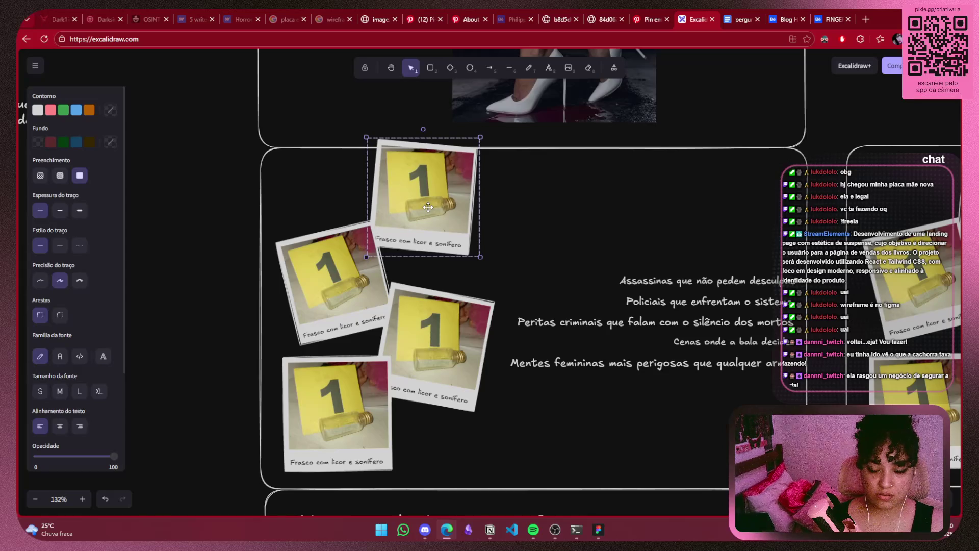
{"action": "left_click", "coordinate": [552, 192]}
{"action": "scroll", "coordinate": [556, 255], "scroll_direction": "up", "scroll_amount": 7}
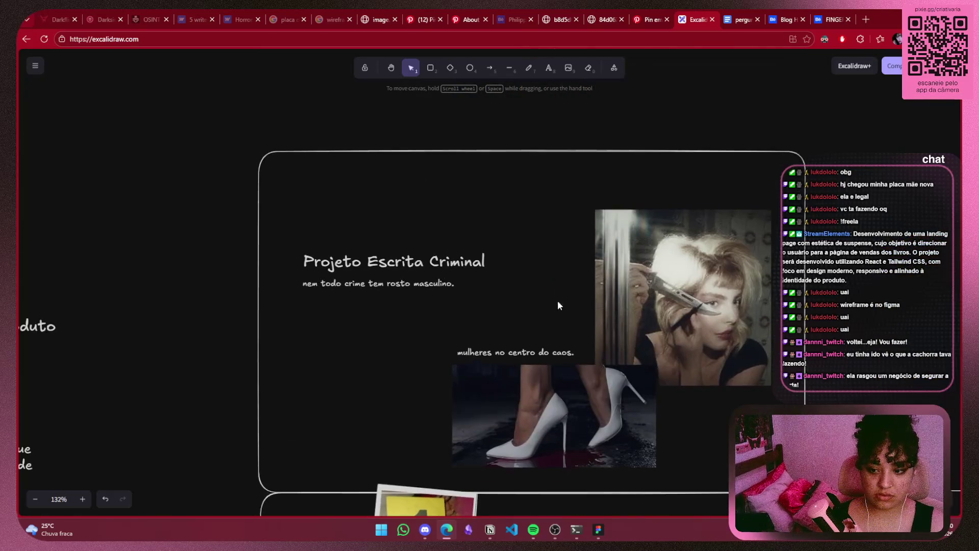
{"action": "scroll", "coordinate": [551, 350], "scroll_direction": "down", "scroll_amount": 4}
{"action": "scroll", "coordinate": [552, 350], "scroll_direction": "down", "scroll_amount": 2}
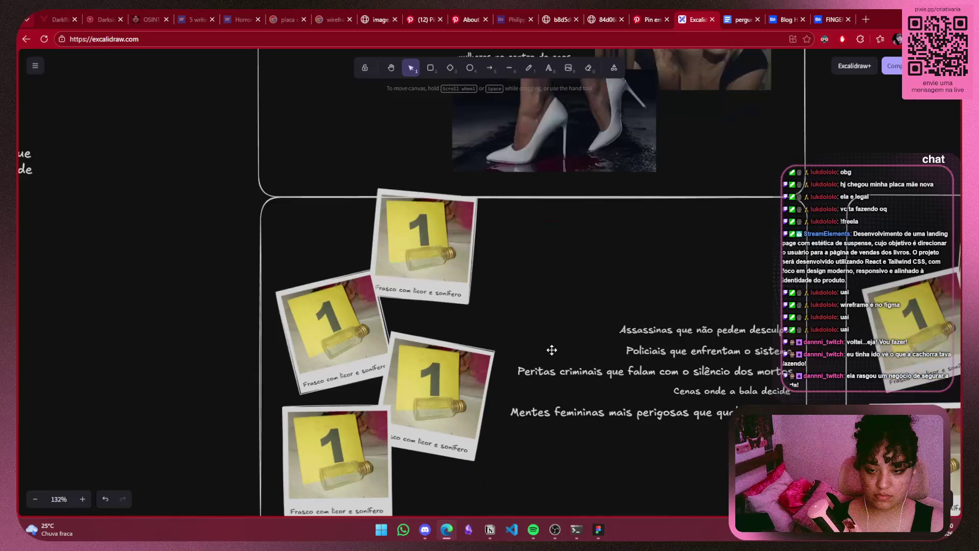
{"action": "scroll", "coordinate": [552, 350], "scroll_direction": "down", "scroll_amount": 1}
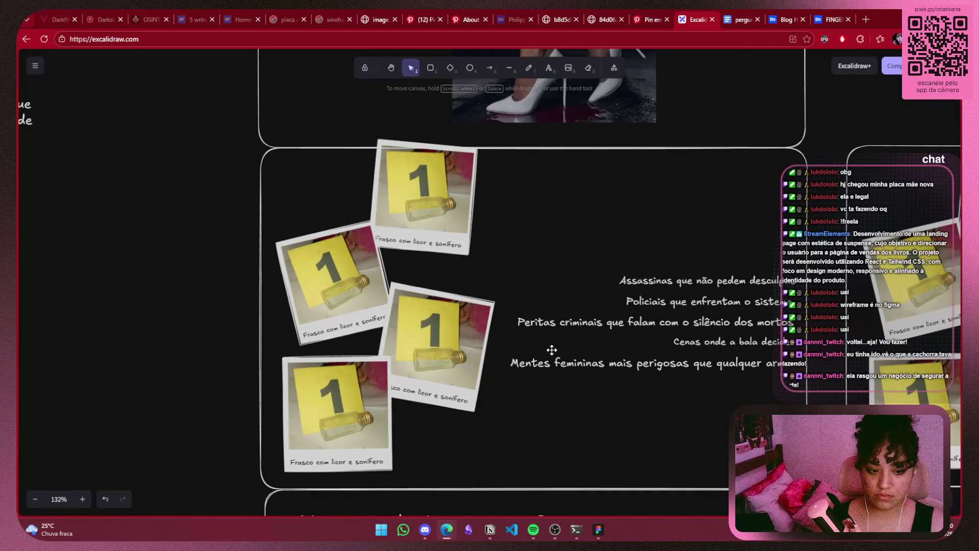
{"action": "scroll", "coordinate": [550, 350], "scroll_direction": "down", "scroll_amount": 1}
{"action": "scroll", "coordinate": [550, 350], "scroll_direction": "up", "scroll_amount": 2}
{"action": "scroll", "coordinate": [550, 350], "scroll_direction": "down", "scroll_amount": 1}
{"action": "left_click_drag", "start_coordinate": [834, 317], "coordinate": [293, 320]}
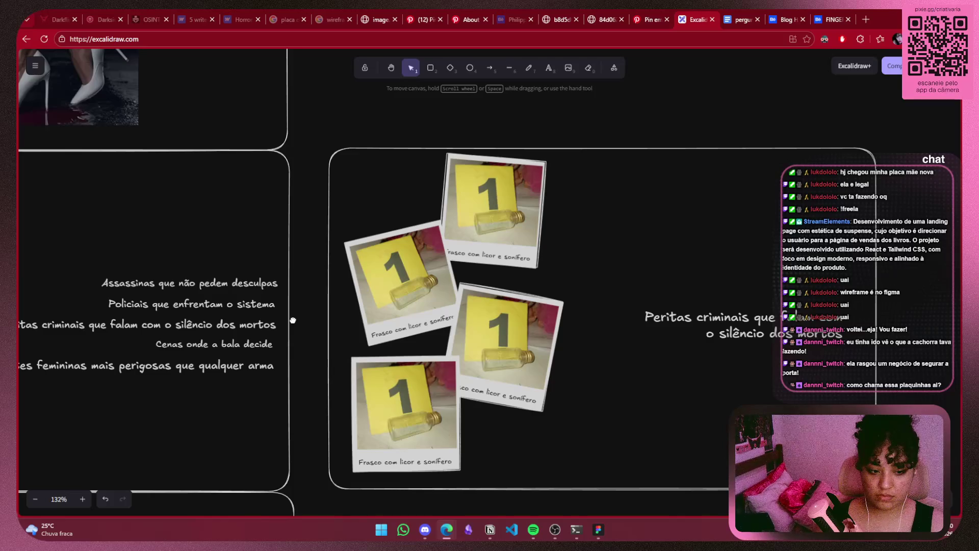
{"action": "left_click", "coordinate": [504, 219]}
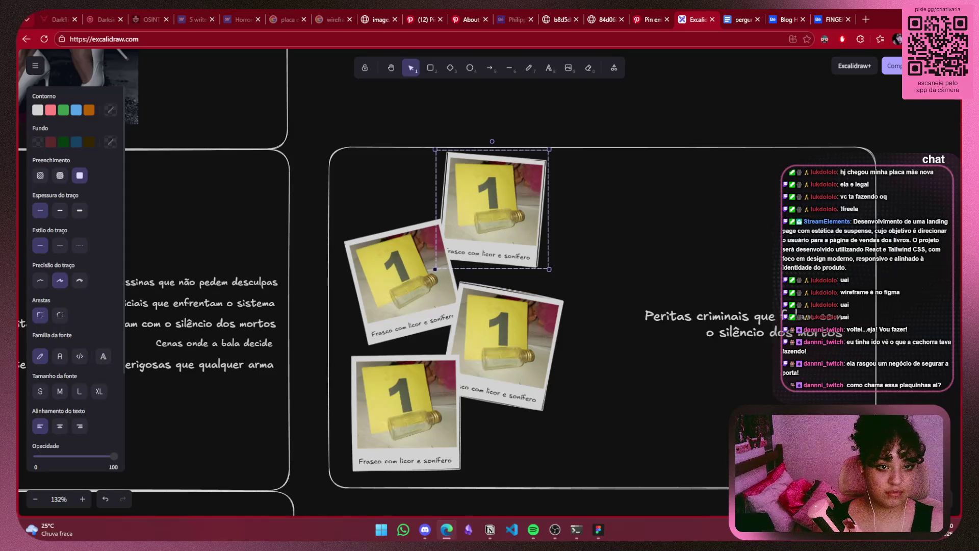
Bring the curta-metragem board into view
{"action": "scroll", "coordinate": [559, 355], "scroll_direction": "down", "scroll_amount": 5}
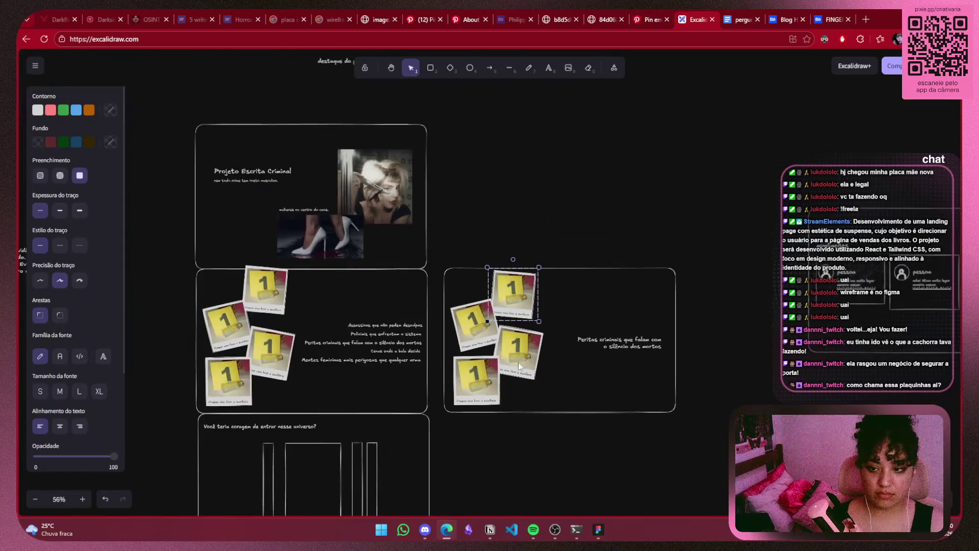
{"action": "left_click_drag", "start_coordinate": [560, 356], "coordinate": [719, 160]}
{"action": "scroll", "coordinate": [668, 331], "scroll_direction": "down", "scroll_amount": 5}
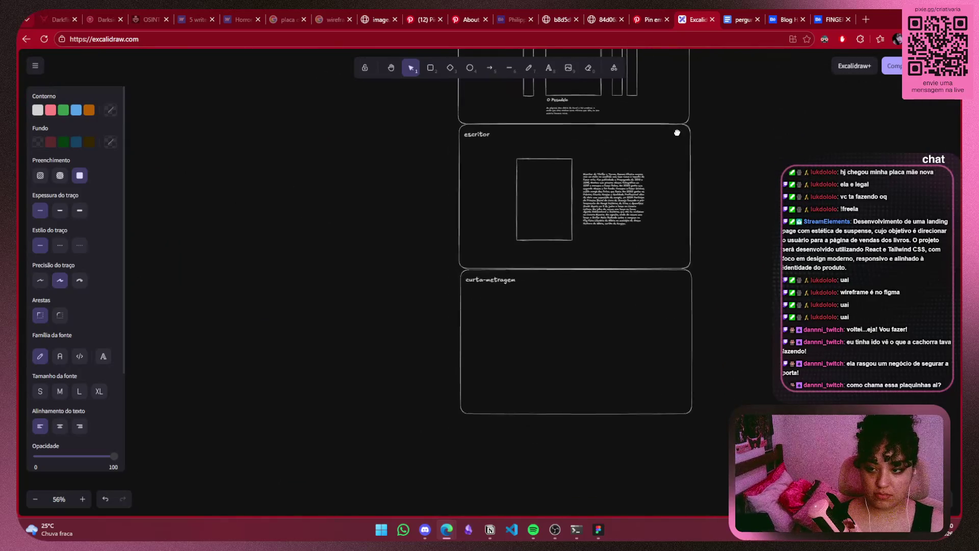
{"action": "scroll", "coordinate": [576, 372], "scroll_direction": "up", "scroll_amount": 5, "text": "ctrl"}
{"action": "scroll", "coordinate": [577, 367], "scroll_direction": "up", "scroll_amount": 2, "text": "ctrl"}
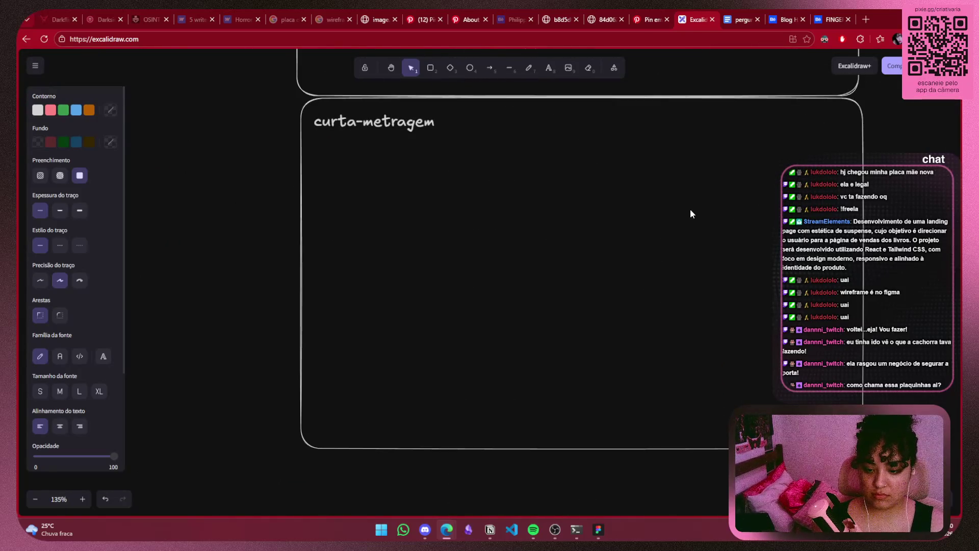
{"action": "scroll", "coordinate": [690, 209], "scroll_direction": "down", "scroll_amount": 2, "text": "ctrl"}
{"action": "left_click_drag", "start_coordinate": [690, 209], "coordinate": [656, 194]}
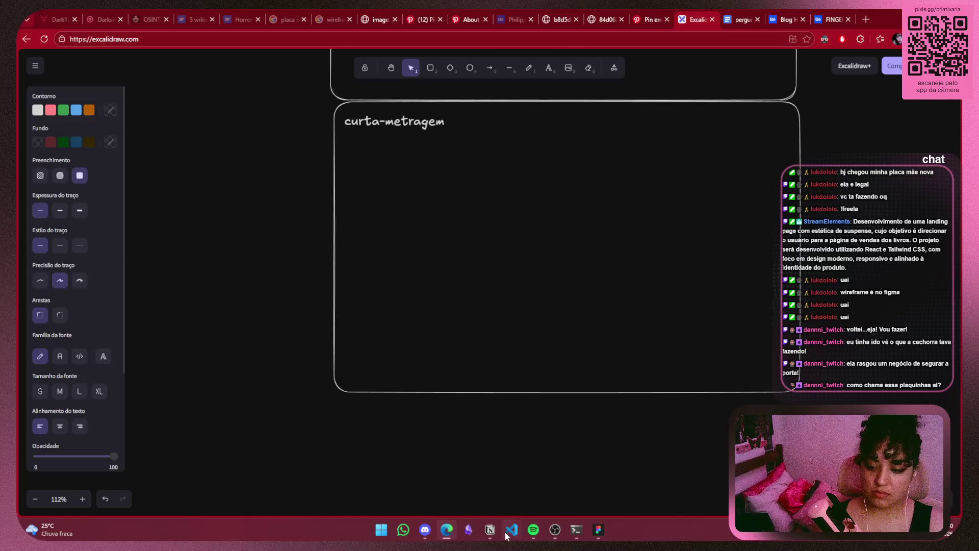
Copy the 'Quando mulheres puxam o gatilho…' tagline from the Notion notes
{"action": "left_click", "coordinate": [490, 529]}
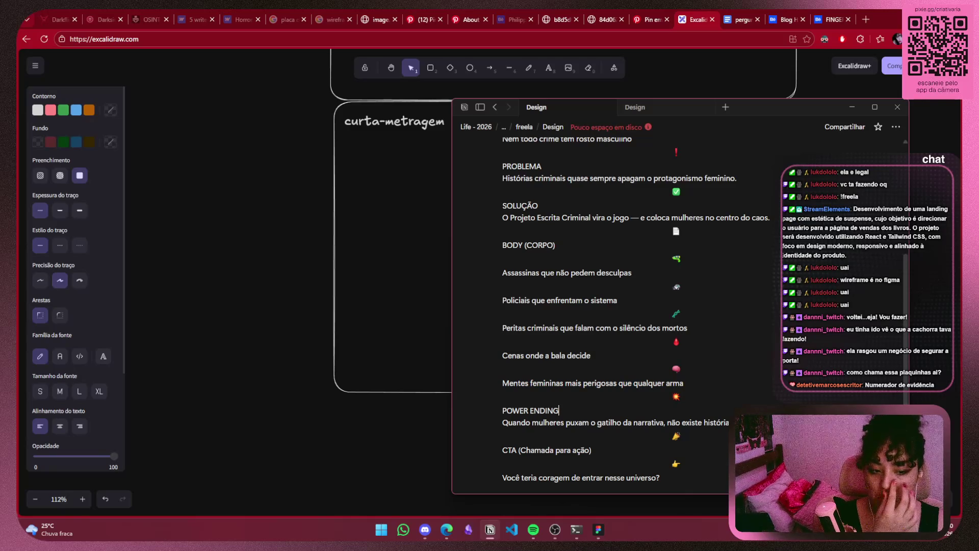
{"action": "scroll", "coordinate": [721, 341], "scroll_direction": "down", "scroll_amount": 3}
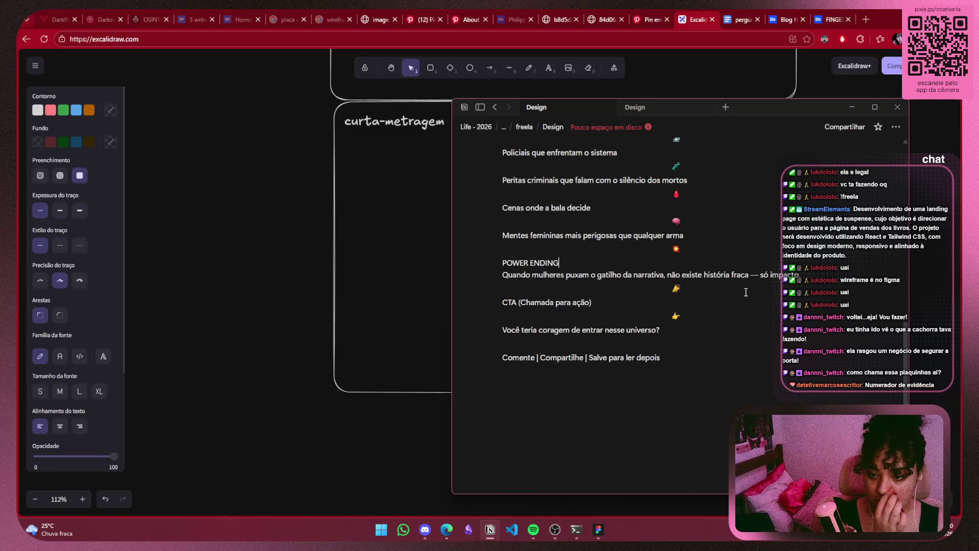
{"action": "left_click_drag", "start_coordinate": [806, 276], "coordinate": [519, 274]}
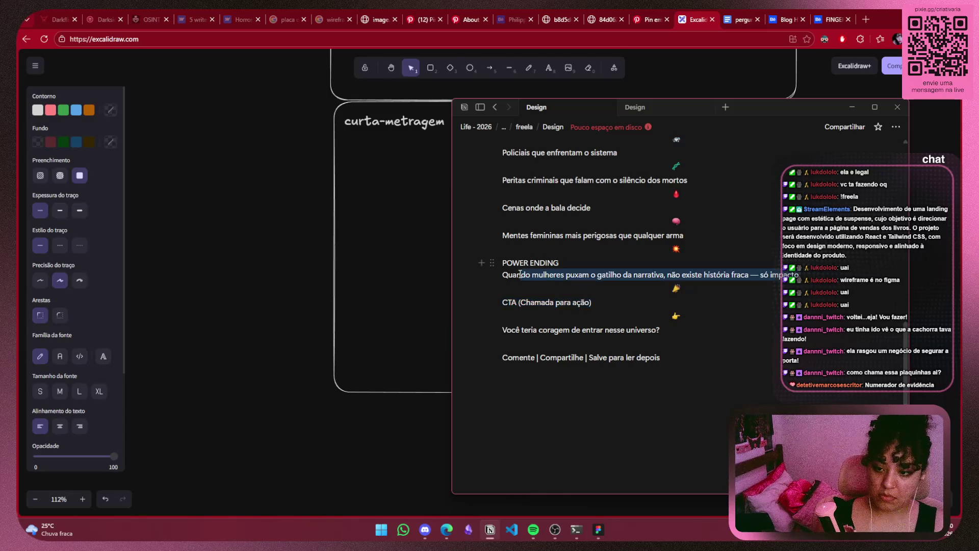
{"action": "key", "text": "ctrl+c"}
{"action": "left_click", "coordinate": [392, 122]}
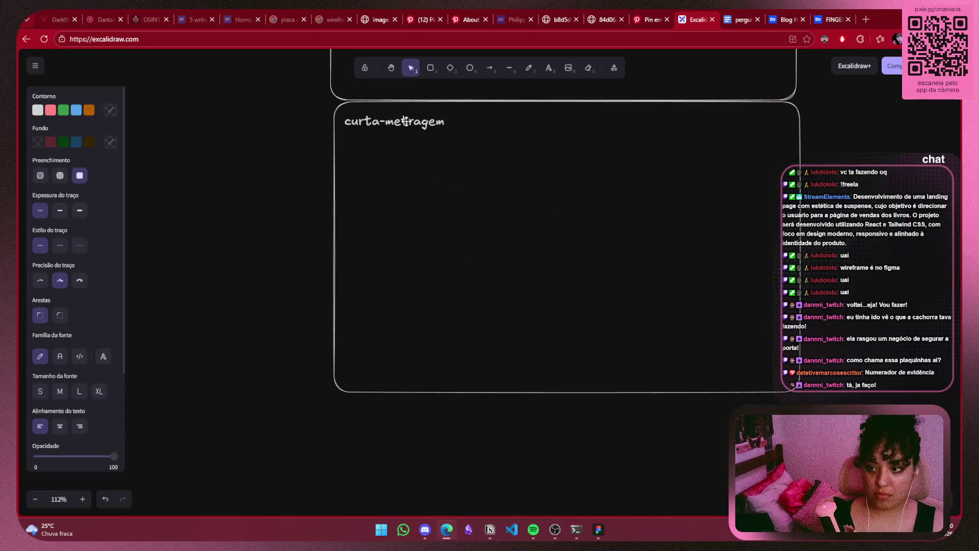
Paste 'Quando mulheres puxam o gatilho da narrativa… só impacto.' over the heading as one small line
{"action": "double_click", "coordinate": [393, 121]}
{"action": "key", "text": "ctrl+v"}
{"action": "key", "text": "Escape"}
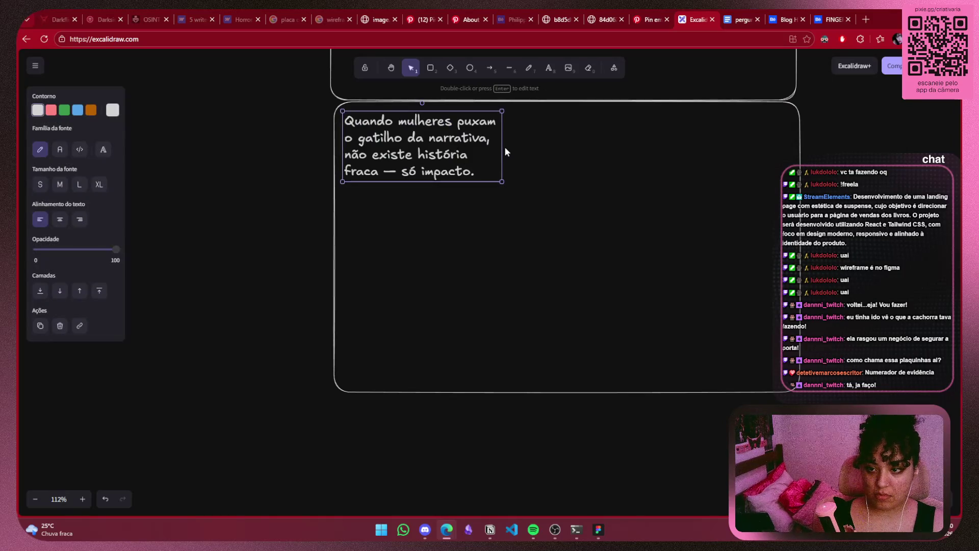
{"action": "left_click_drag", "start_coordinate": [501, 146], "coordinate": [763, 139]}
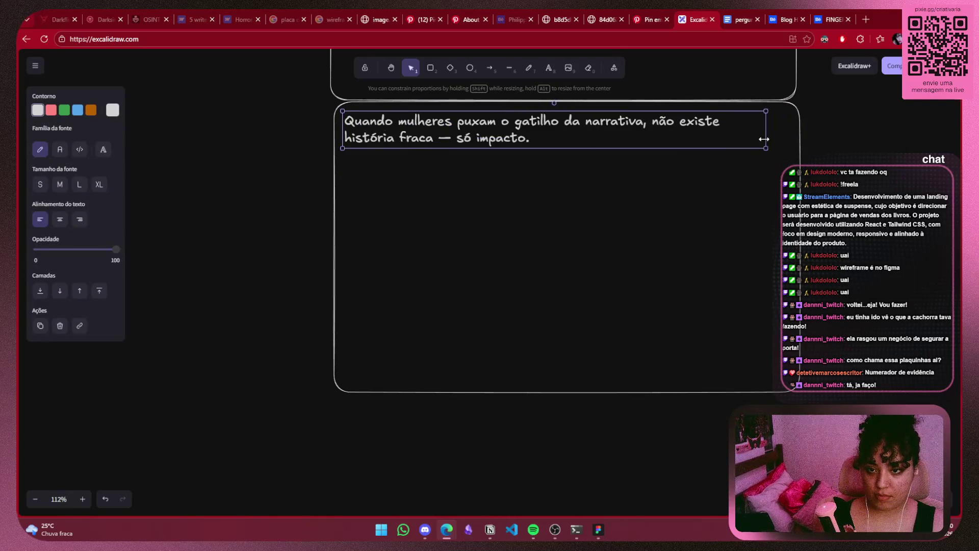
{"action": "left_click_drag", "start_coordinate": [671, 131], "coordinate": [689, 192]}
{"action": "left_click_drag", "start_coordinate": [689, 193], "coordinate": [687, 163]}
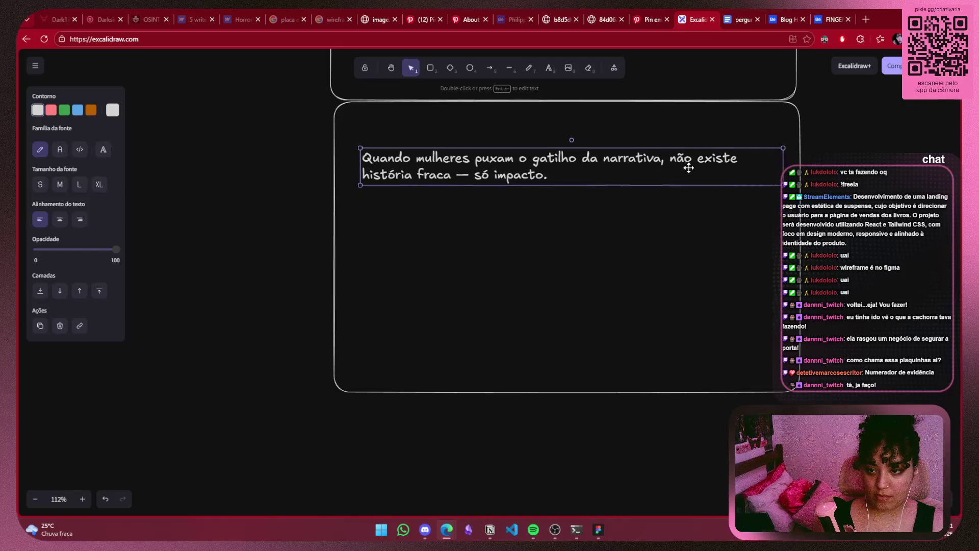
{"action": "mouse_move", "coordinate": [779, 172]}
{"action": "left_mouse_down"}
{"action": "mouse_move", "coordinate": [681, 161]}
{"action": "mouse_move", "coordinate": [789, 161]}
{"action": "mouse_move", "coordinate": [746, 168]}
{"action": "left_mouse_up"}
{"action": "left_click", "coordinate": [717, 247]}
{"action": "scroll", "coordinate": [716, 247], "scroll_direction": "up", "scroll_amount": 2}
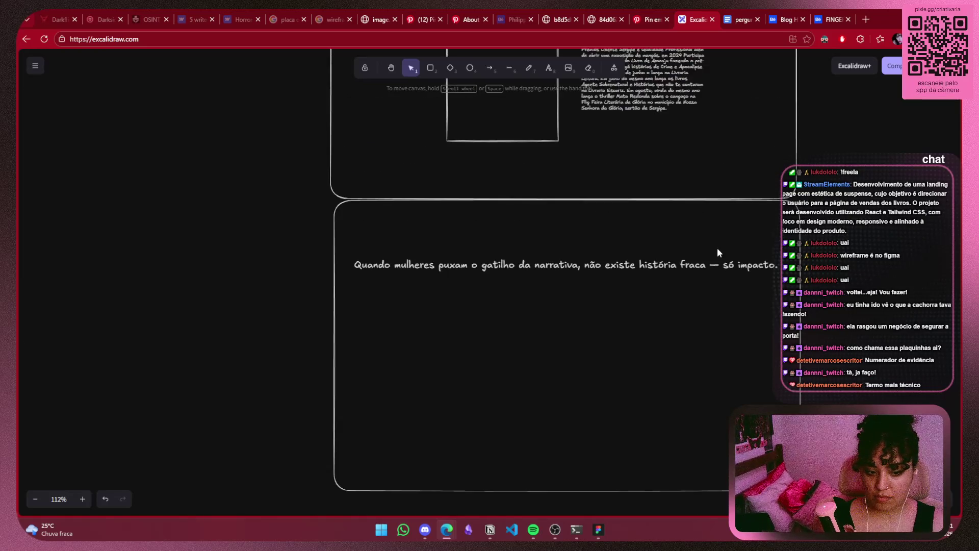
{"action": "scroll", "coordinate": [720, 277], "scroll_direction": "down", "scroll_amount": 1}
{"action": "scroll", "coordinate": [708, 286], "scroll_direction": "up", "scroll_amount": 1}
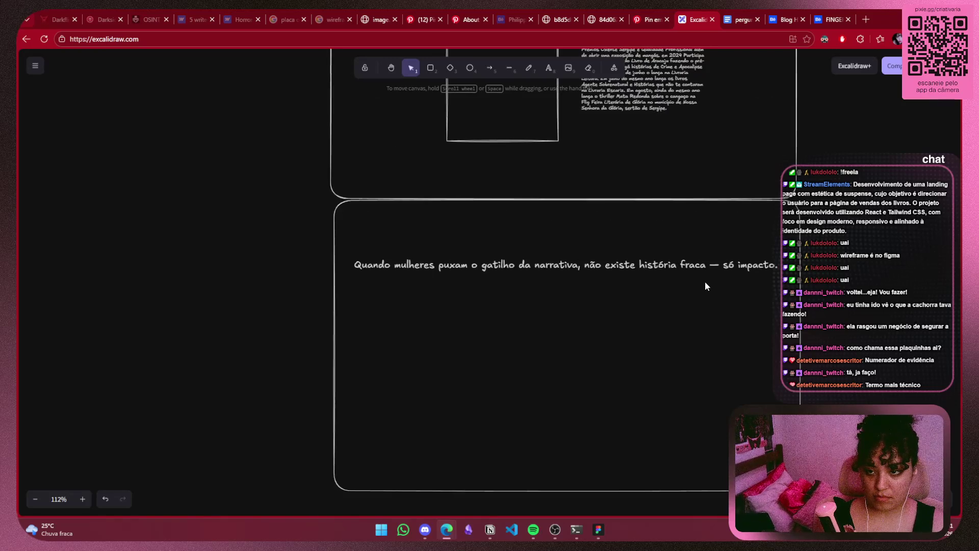
Duplicate the upper rectangle, rotate it to landscape, and place it under the 'só impacto' tagline
{"action": "left_click", "coordinate": [537, 140]}
{"action": "key", "text": "ctrl+c"}
{"action": "key", "text": "ctrl+v"}
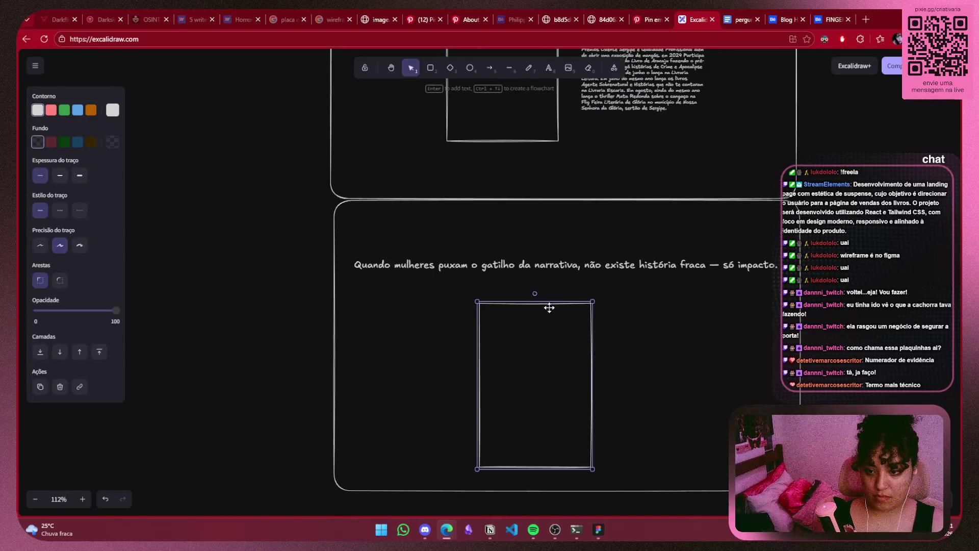
{"action": "left_click_drag", "start_coordinate": [534, 292], "coordinate": [429, 383]}
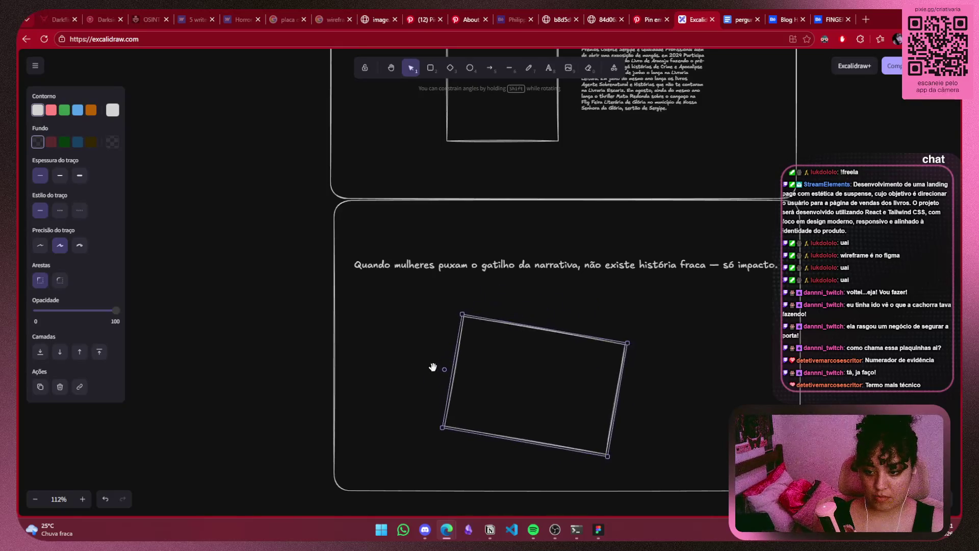
{"action": "left_click_drag", "start_coordinate": [547, 388], "coordinate": [573, 360]}
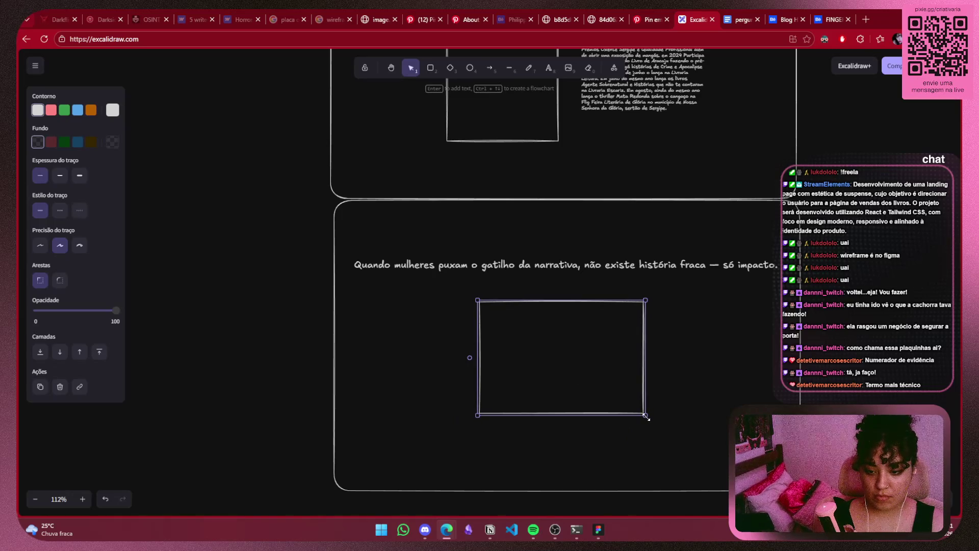
{"action": "mouse_move", "coordinate": [646, 416]}
{"action": "left_mouse_down"}
{"action": "mouse_move", "coordinate": [692, 434]}
{"action": "mouse_move", "coordinate": [696, 452]}
{"action": "left_mouse_up"}
{"action": "key", "text": "ctrl+z"}
{"action": "left_click_drag", "start_coordinate": [620, 386], "coordinate": [594, 378]}
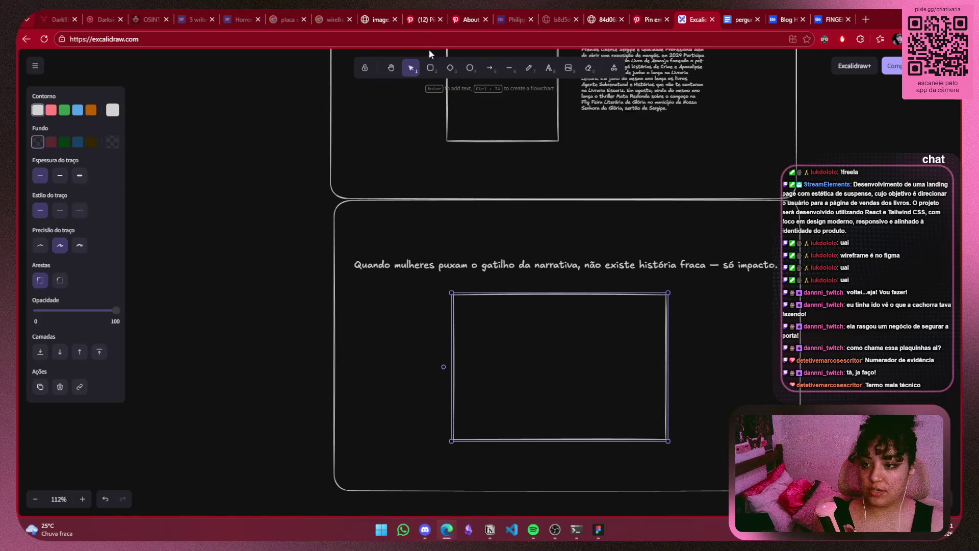
Cycle through the toolbar's drawing tools and return to the Selection tool
{"action": "left_click", "coordinate": [449, 69]}
{"action": "left_click", "coordinate": [417, 70]}
{"action": "left_click", "coordinate": [431, 69]}
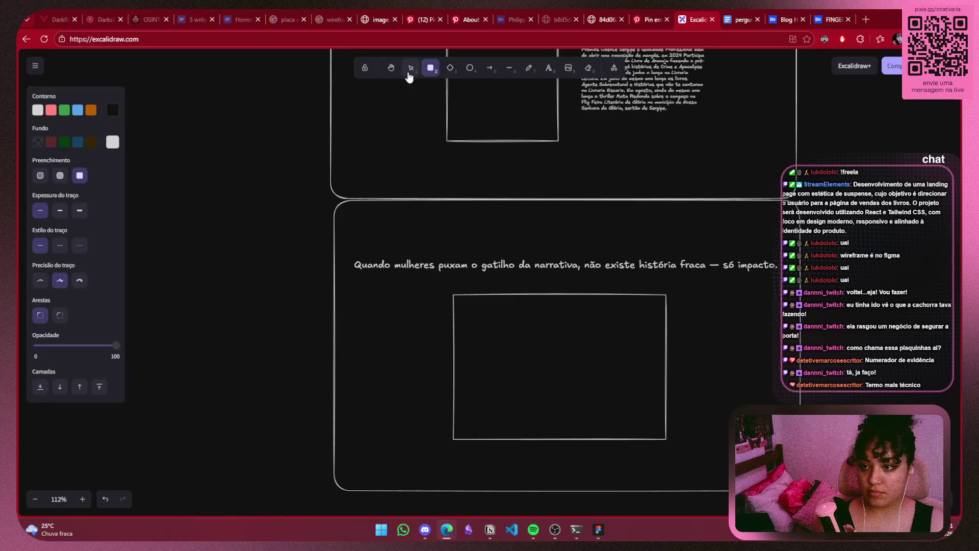
{"action": "left_click", "coordinate": [412, 71]}
{"action": "scroll", "coordinate": [557, 270], "scroll_direction": "up", "scroll_amount": 2}
{"action": "scroll", "coordinate": [561, 337], "scroll_direction": "up", "scroll_amount": 5}
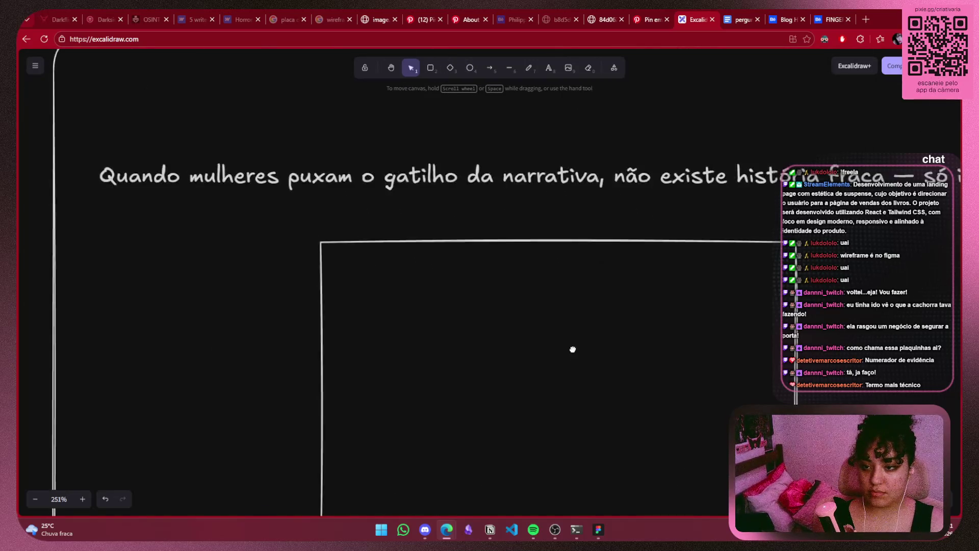
Delete the stray thin vertical line near the video box
{"action": "scroll", "coordinate": [575, 195], "scroll_direction": "up", "scroll_amount": 3}
{"action": "left_click", "coordinate": [529, 68]}
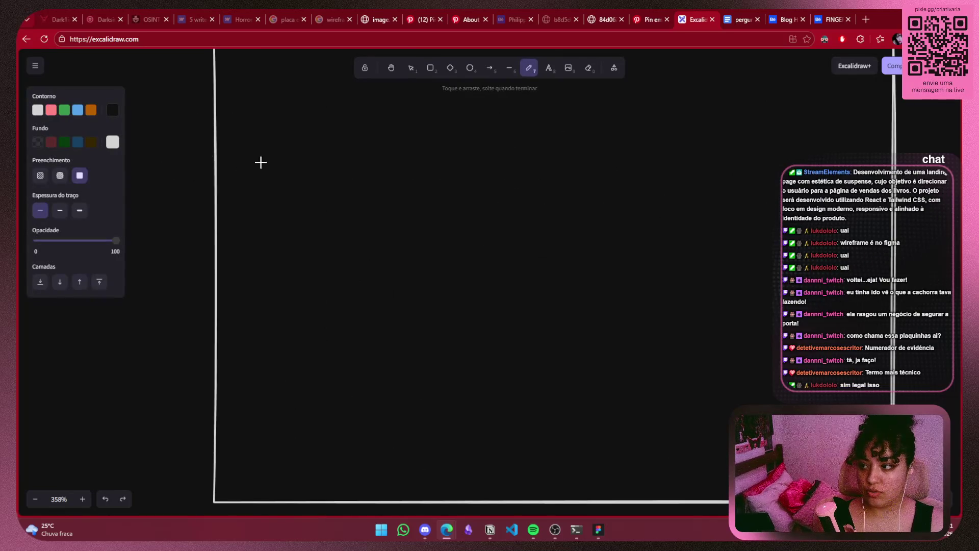
{"action": "left_click", "coordinate": [411, 68]}
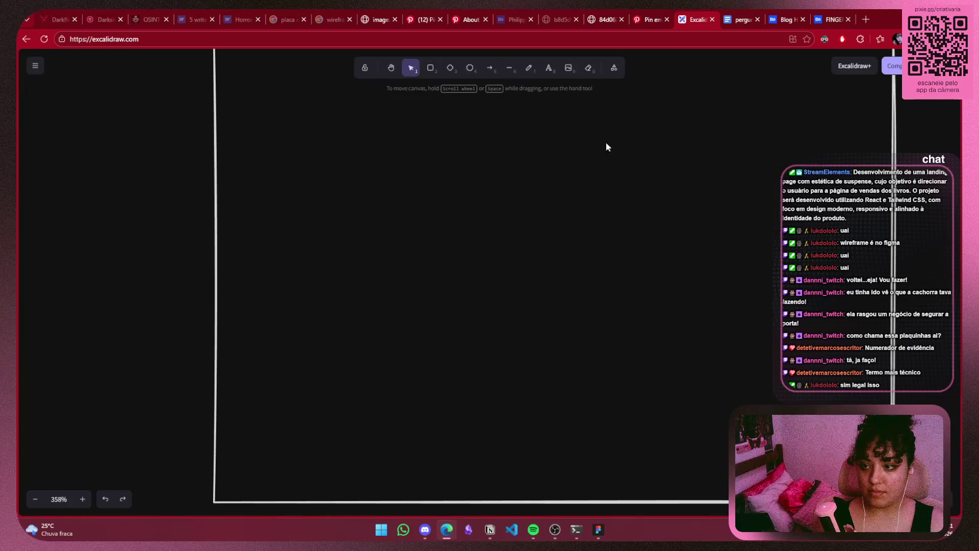
{"action": "left_click_drag", "start_coordinate": [498, 82], "coordinate": [381, 338]}
{"action": "key", "text": "Delete"}
Sketch a freehand play triangle inside the video placeholder with the pencil
{"action": "left_click", "coordinate": [529, 67]}
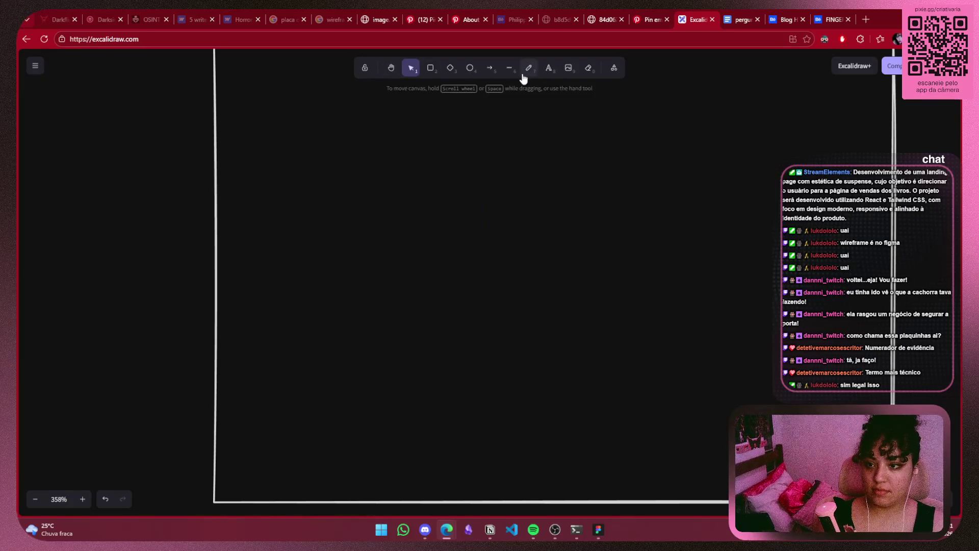
{"action": "left_click_drag", "start_coordinate": [468, 166], "coordinate": [477, 235]}
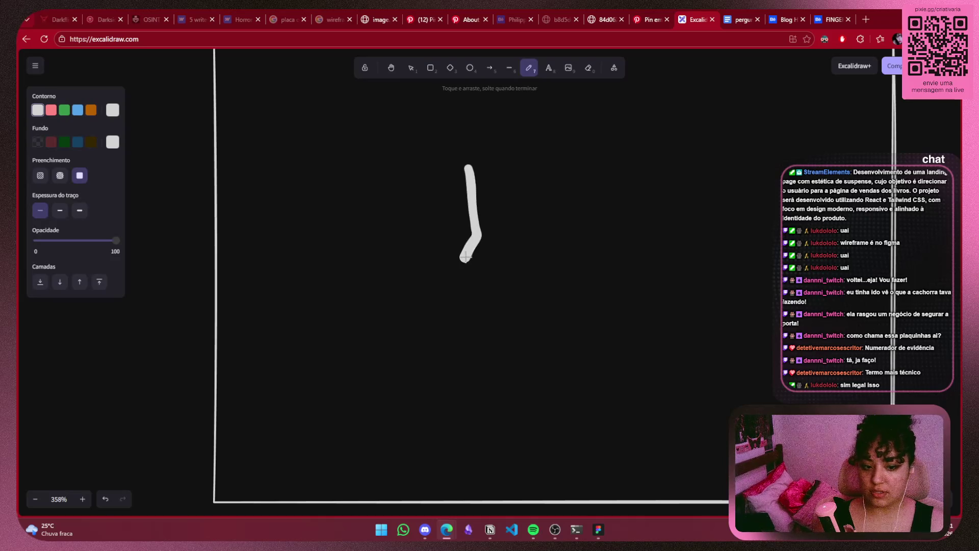
{"action": "key", "text": "ctrl+z"}
{"action": "mouse_move", "coordinate": [491, 158]}
{"action": "left_mouse_down"}
{"action": "mouse_move", "coordinate": [491, 276]}
{"action": "mouse_move", "coordinate": [554, 225]}
{"action": "left_mouse_up"}
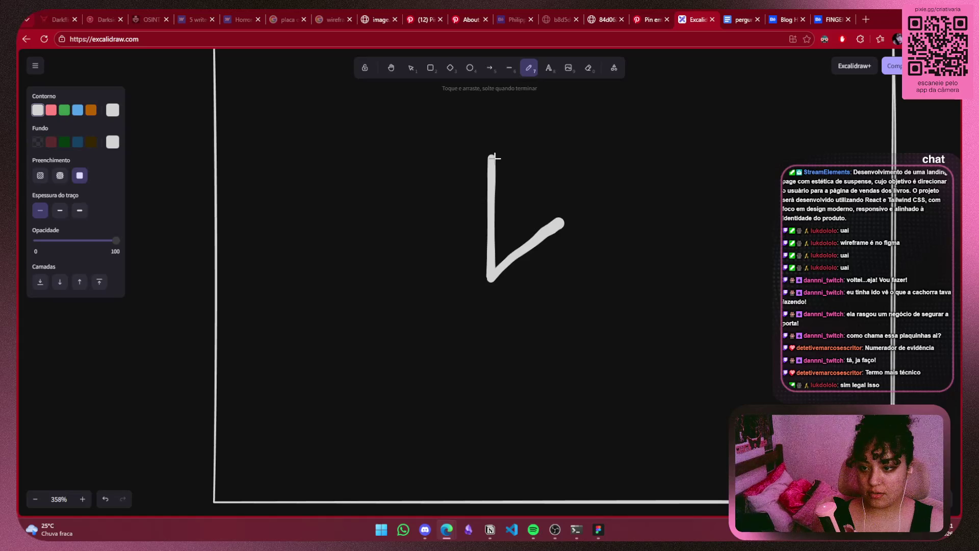
{"action": "left_click_drag", "start_coordinate": [493, 157], "coordinate": [557, 223]}
Shrink the play triangle and move it toward the centre of the video box
{"action": "left_click", "coordinate": [414, 72]}
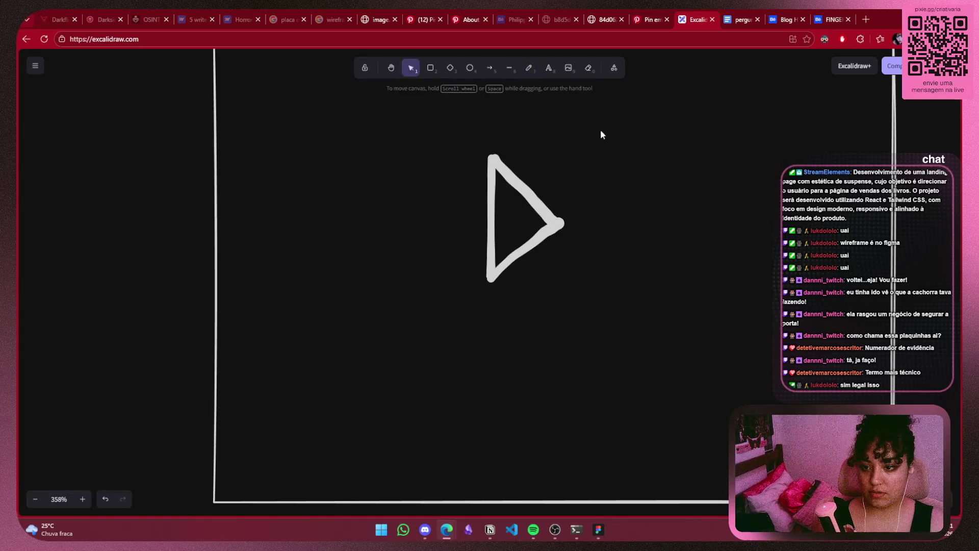
{"action": "left_click_drag", "start_coordinate": [601, 131], "coordinate": [417, 284]}
{"action": "left_click_drag", "start_coordinate": [503, 244], "coordinate": [539, 253]}
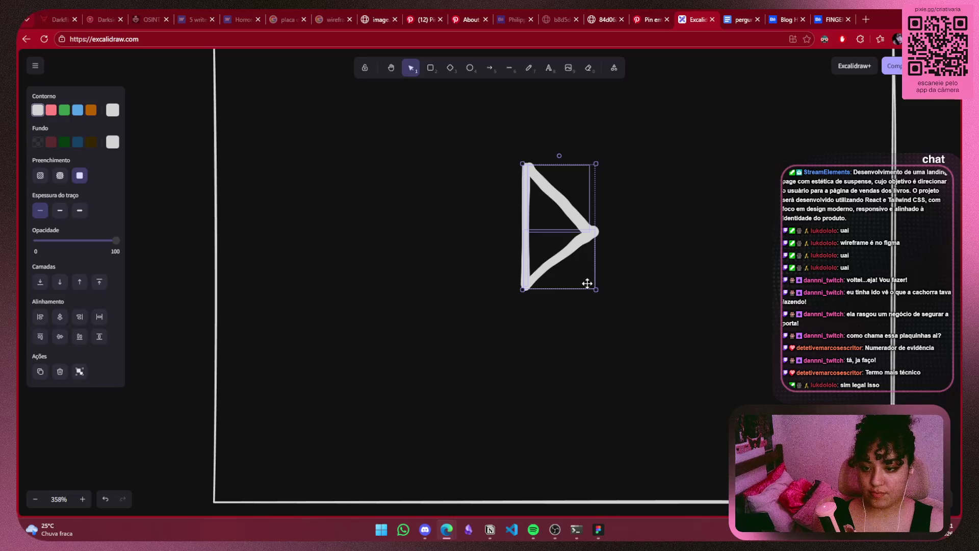
{"action": "left_click_drag", "start_coordinate": [596, 289], "coordinate": [577, 236]}
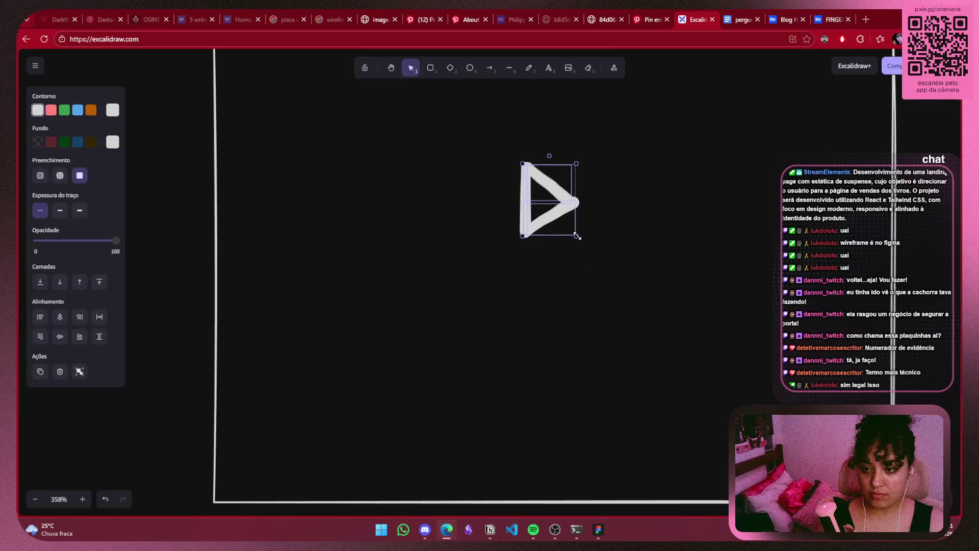
{"action": "left_click_drag", "start_coordinate": [560, 201], "coordinate": [571, 222]}
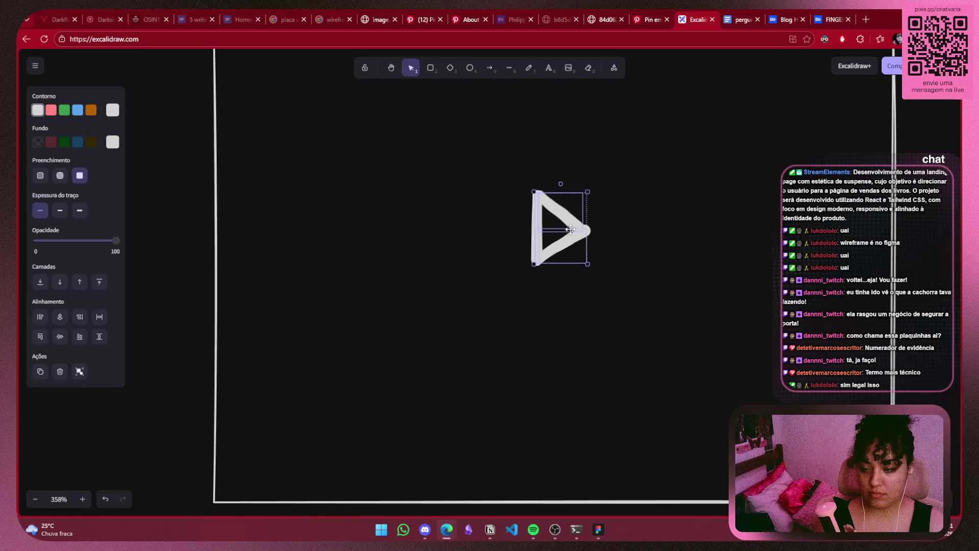
{"action": "left_click", "coordinate": [629, 236]}
Nudge the play triangle slightly down so it sits centred in the box
{"action": "scroll", "coordinate": [629, 235], "scroll_direction": "down", "scroll_amount": 5}
{"action": "scroll", "coordinate": [629, 236], "scroll_direction": "down", "scroll_amount": 4}
{"action": "scroll", "coordinate": [632, 231], "scroll_direction": "up", "scroll_amount": 2}
{"action": "scroll", "coordinate": [637, 245], "scroll_direction": "up", "scroll_amount": 6}
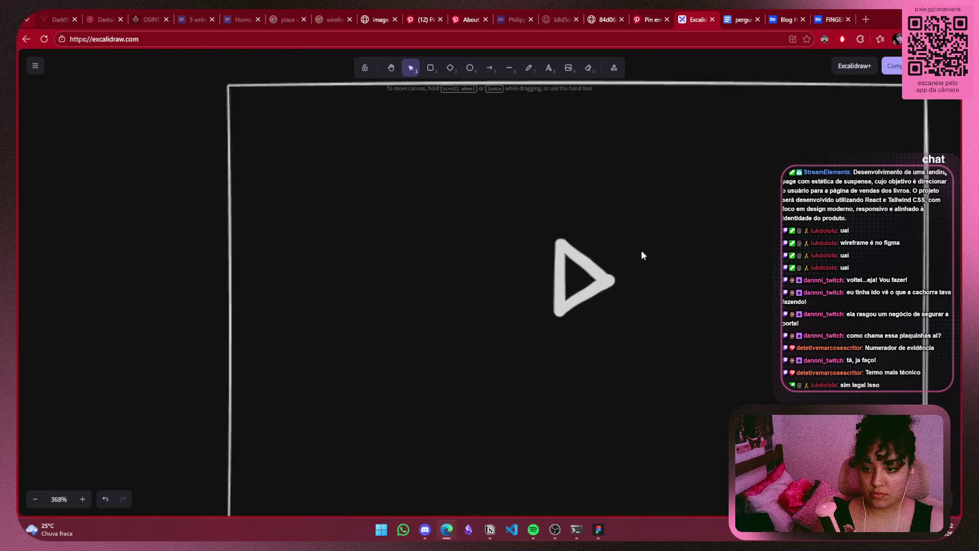
{"action": "left_click_drag", "start_coordinate": [645, 219], "coordinate": [508, 352]}
{"action": "left_click_drag", "start_coordinate": [581, 278], "coordinate": [581, 308]}
{"action": "left_click", "coordinate": [647, 311]}
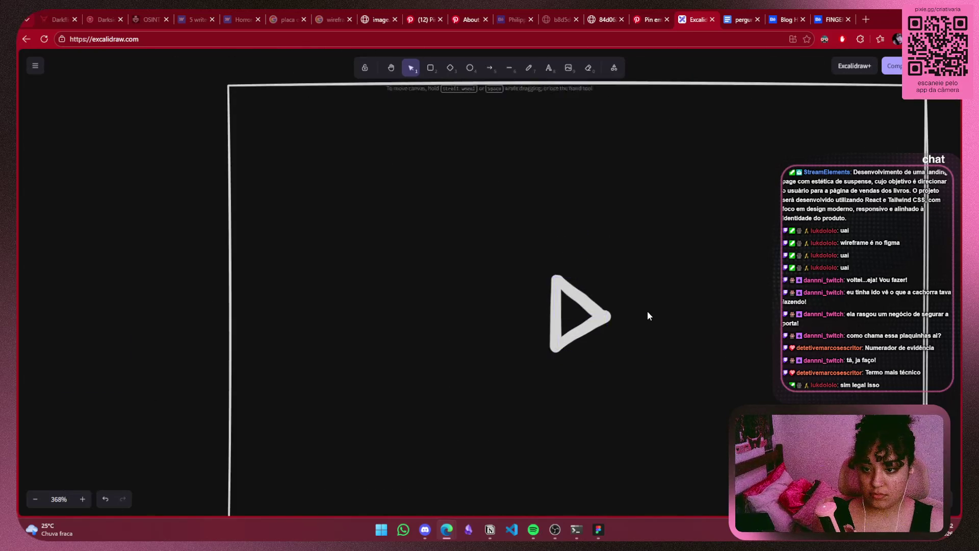
{"action": "scroll", "coordinate": [674, 320], "scroll_direction": "down", "scroll_amount": 5}
{"action": "scroll", "coordinate": [674, 324], "scroll_direction": "right", "scroll_amount": 3}
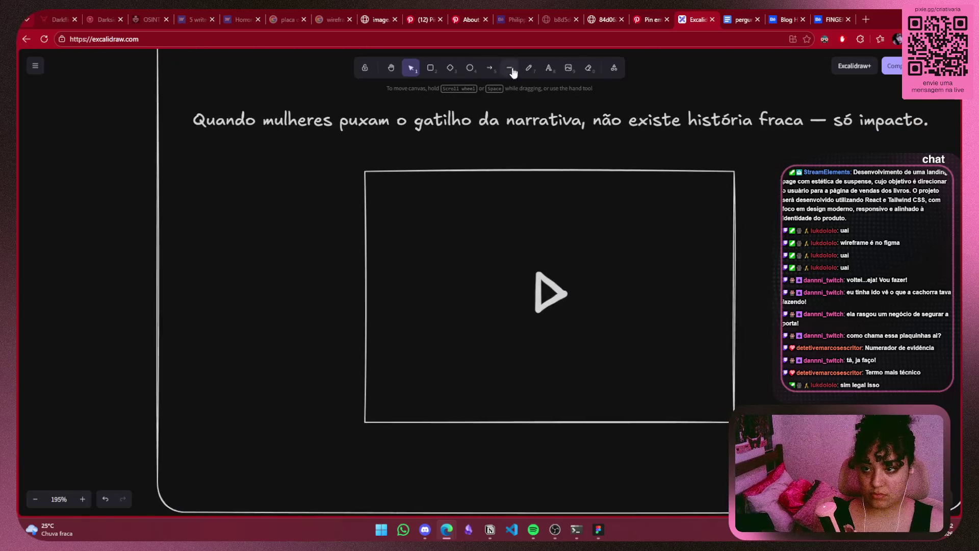
Draw a circle with transparent fill over the play triangle
{"action": "key", "text": "o"}
{"action": "left_click_drag", "start_coordinate": [521, 261], "coordinate": [590, 327]}
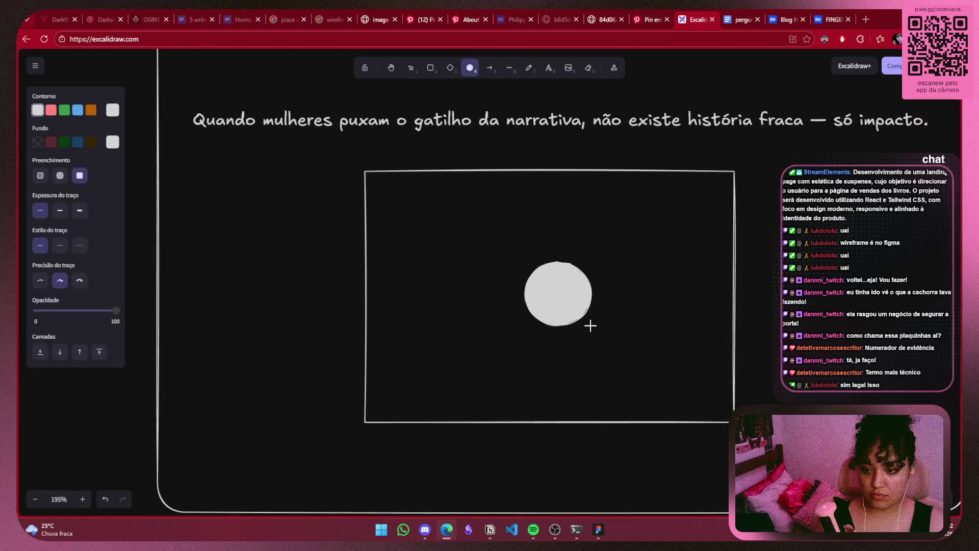
{"action": "left_click_drag", "start_coordinate": [559, 289], "coordinate": [557, 289]}
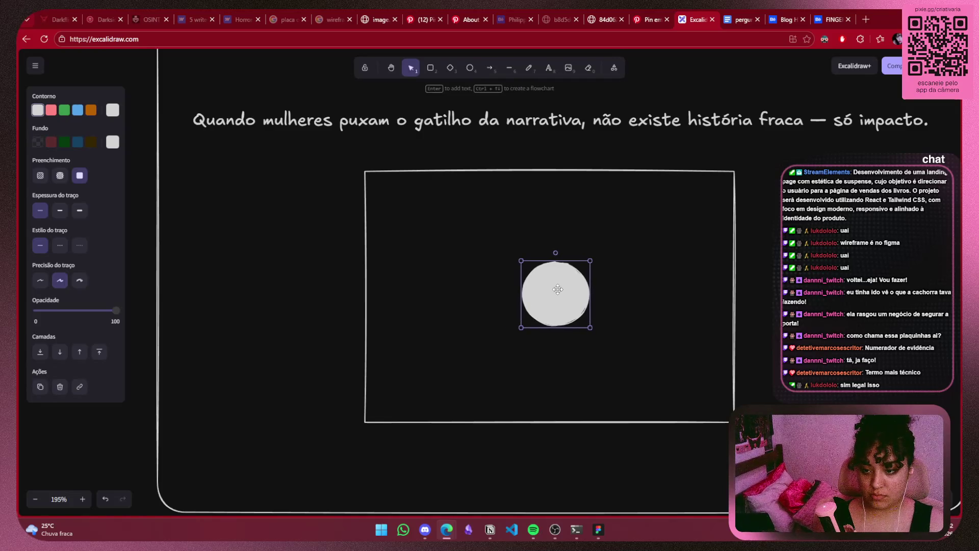
{"action": "left_click", "coordinate": [37, 143]}
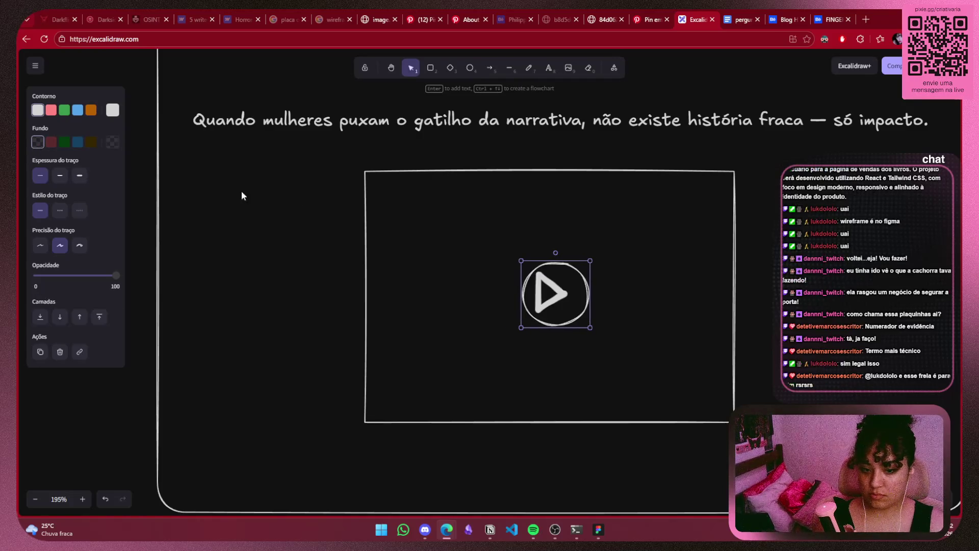
{"action": "left_click_drag", "start_coordinate": [556, 277], "coordinate": [554, 291]}
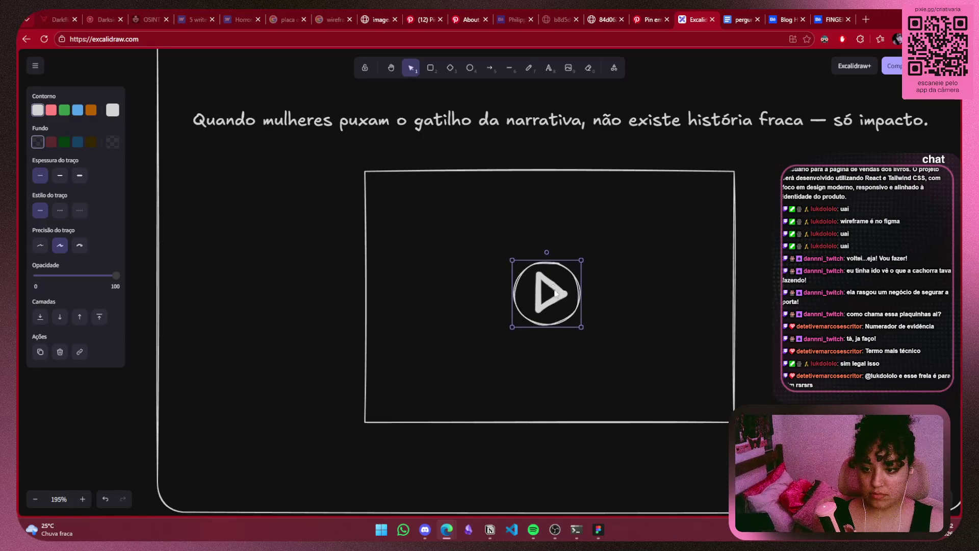
Pull the circle up and right off the triangle, leaving the triangle selected
{"action": "left_click", "coordinate": [552, 300], "text": "shift"}
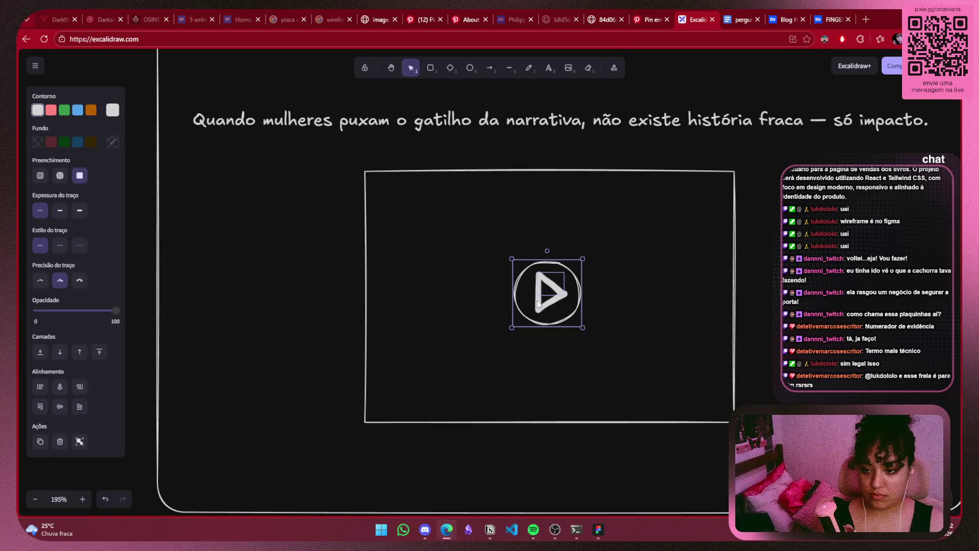
{"action": "left_click", "coordinate": [537, 292]}
{"action": "left_click_drag", "start_coordinate": [540, 295], "coordinate": [580, 219]}
{"action": "left_click", "coordinate": [559, 290]}
{"action": "left_click", "coordinate": [557, 291]}
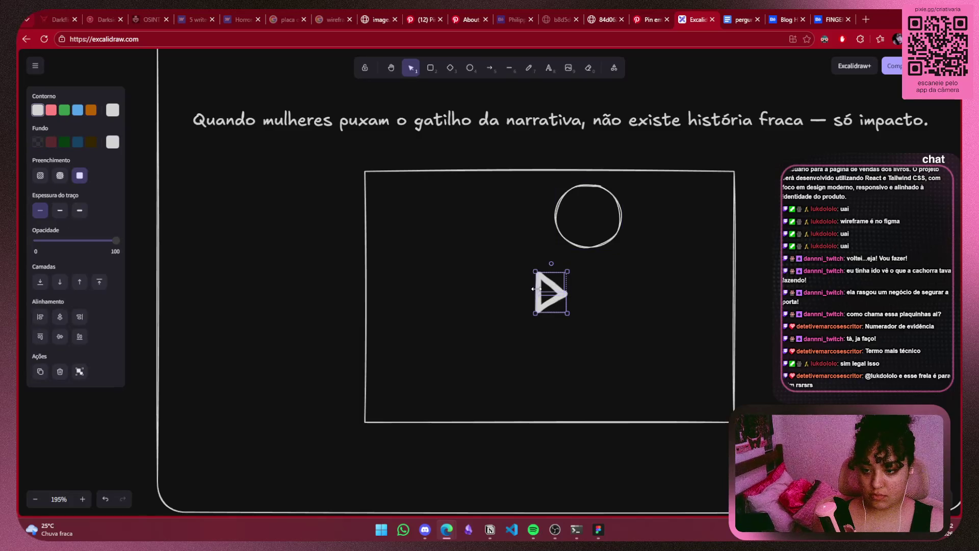
Inspect the play triangle's separate strokes by selecting them one at a time
{"action": "left_click", "coordinate": [539, 292]}
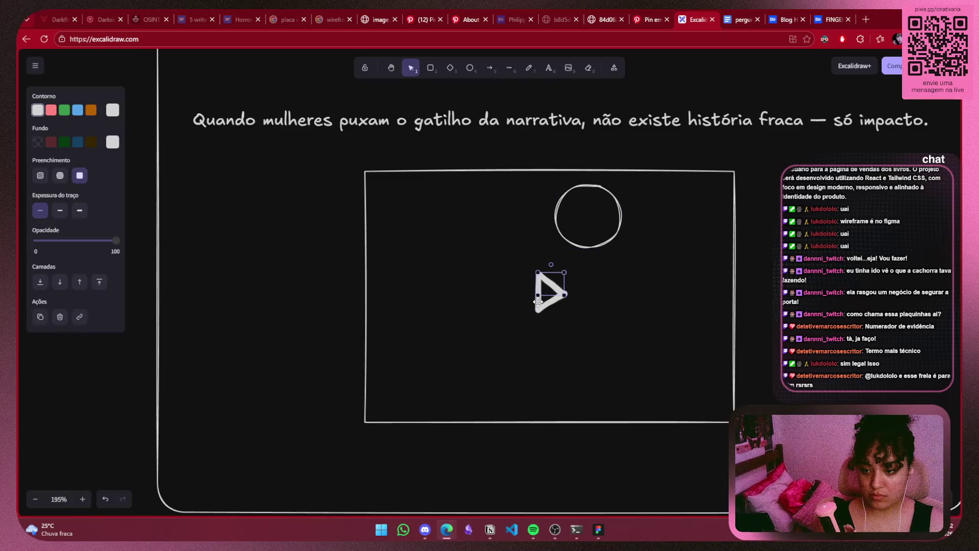
{"action": "scroll", "coordinate": [526, 300], "scroll_direction": "up", "scroll_amount": 5}
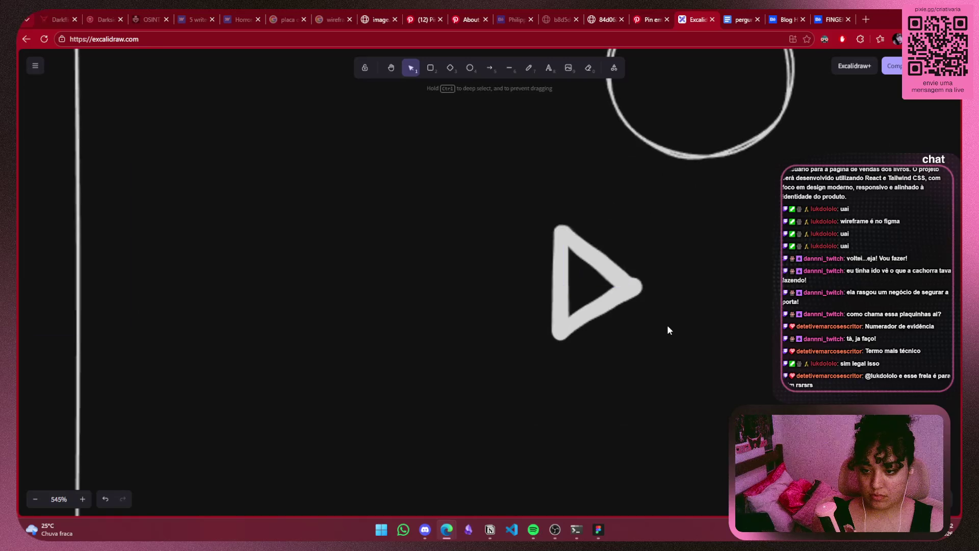
{"action": "left_click", "coordinate": [592, 267], "text": "shift"}
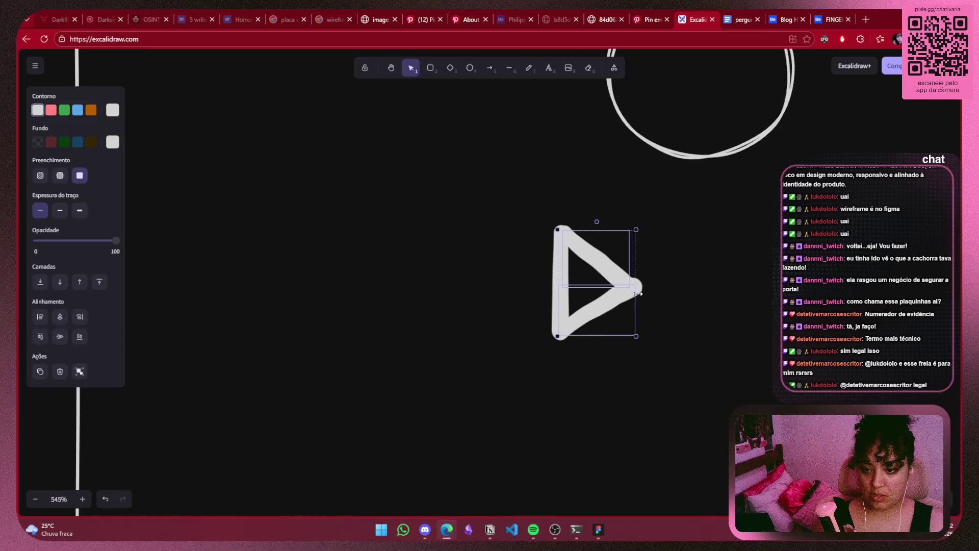
{"action": "left_click", "coordinate": [562, 284]}
{"action": "left_click", "coordinate": [558, 292], "text": "shift"}
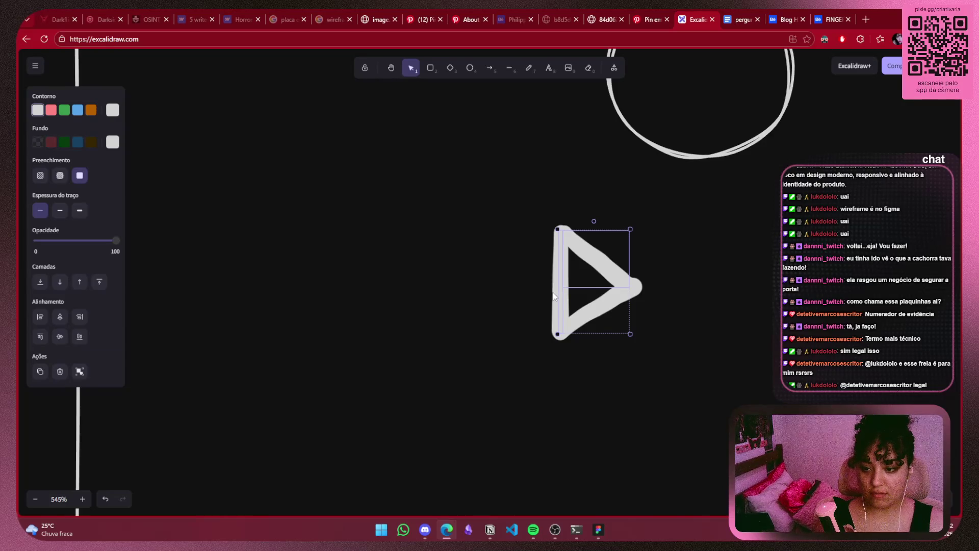
{"action": "left_click", "coordinate": [561, 289]}
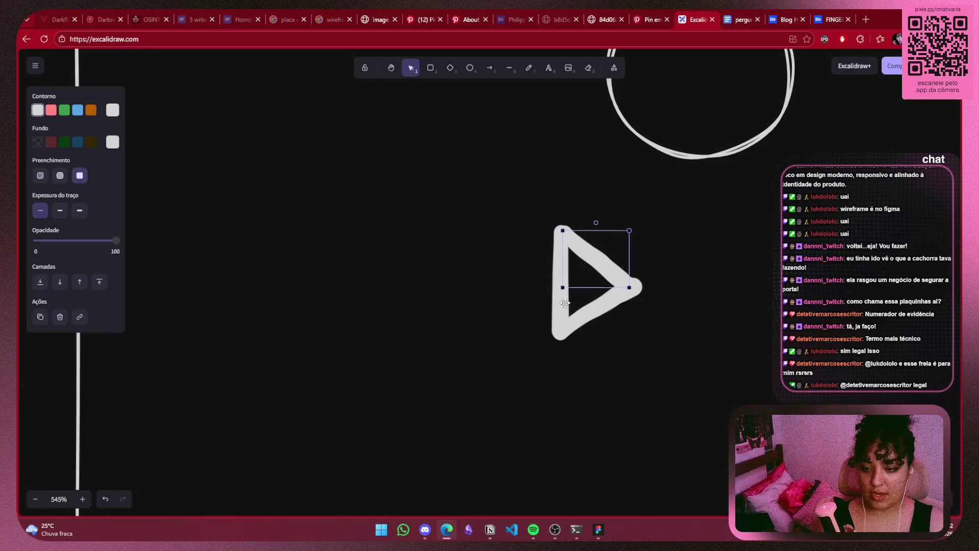
{"action": "left_click", "coordinate": [616, 303]}
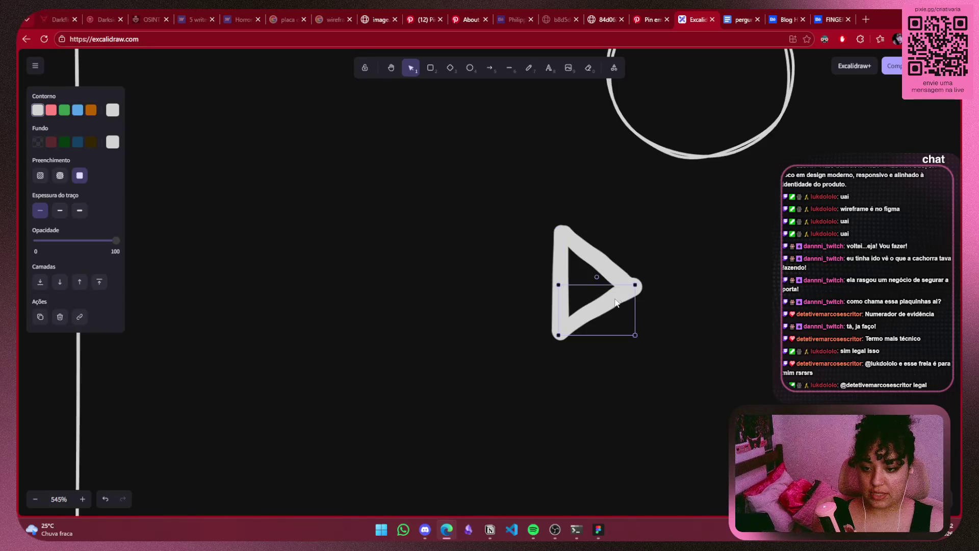
{"action": "left_click", "coordinate": [559, 271], "text": "shift"}
{"action": "left_click", "coordinate": [686, 225]}
Drag the circle back so it encloses the play triangle
{"action": "left_click_drag", "start_coordinate": [683, 213], "coordinate": [514, 339]}
{"action": "scroll", "coordinate": [596, 326], "scroll_direction": "down", "scroll_amount": 5}
{"action": "left_click", "coordinate": [645, 246]}
{"action": "left_click_drag", "start_coordinate": [645, 247], "coordinate": [598, 329]}
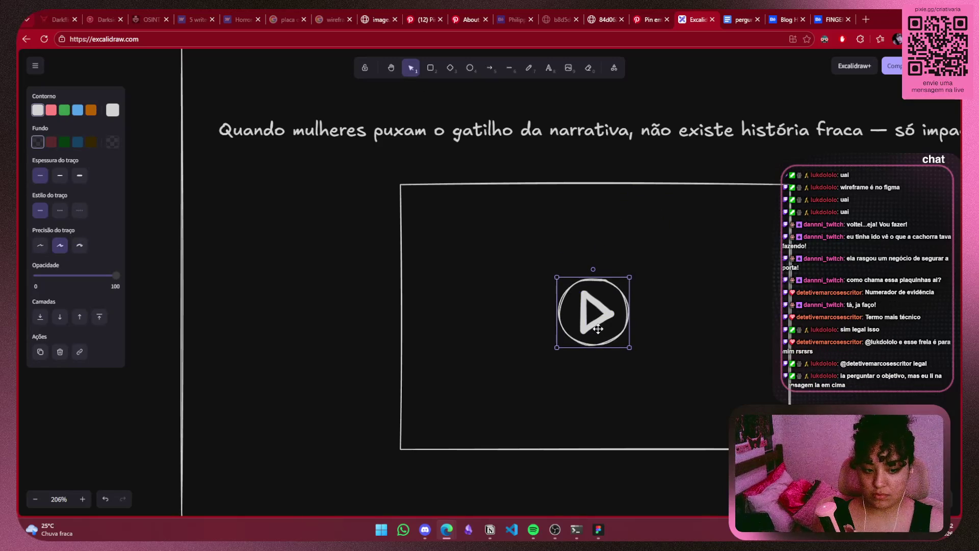
Resize the circled play icon slightly from its corner handles
{"action": "mouse_move", "coordinate": [555, 347]}
{"action": "left_mouse_down"}
{"action": "mouse_move", "coordinate": [594, 315]}
{"action": "mouse_move", "coordinate": [617, 338]}
{"action": "mouse_move", "coordinate": [598, 316]}
{"action": "left_mouse_up"}
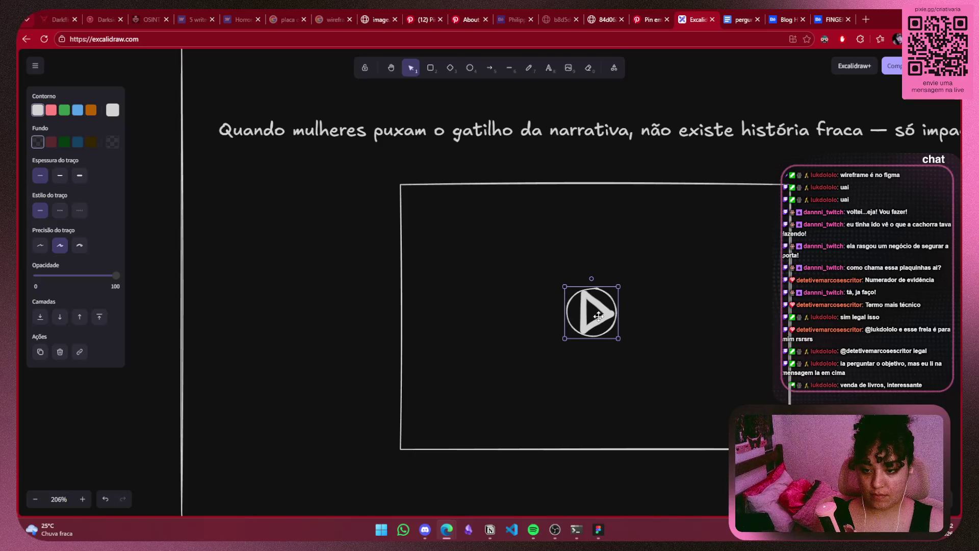
{"action": "mouse_move", "coordinate": [618, 338]}
{"action": "left_mouse_down"}
{"action": "mouse_move", "coordinate": [625, 345]}
{"action": "mouse_move", "coordinate": [606, 320]}
{"action": "left_mouse_up"}
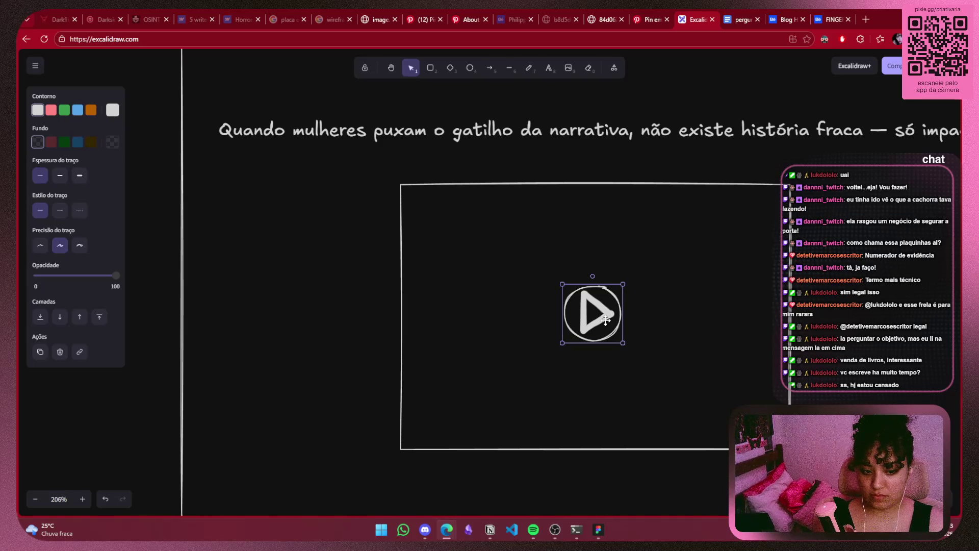
{"action": "left_click", "coordinate": [670, 310]}
Drag the video placeholder box's right edge outward to widen it
{"action": "scroll", "coordinate": [670, 310], "scroll_direction": "down", "scroll_amount": 5}
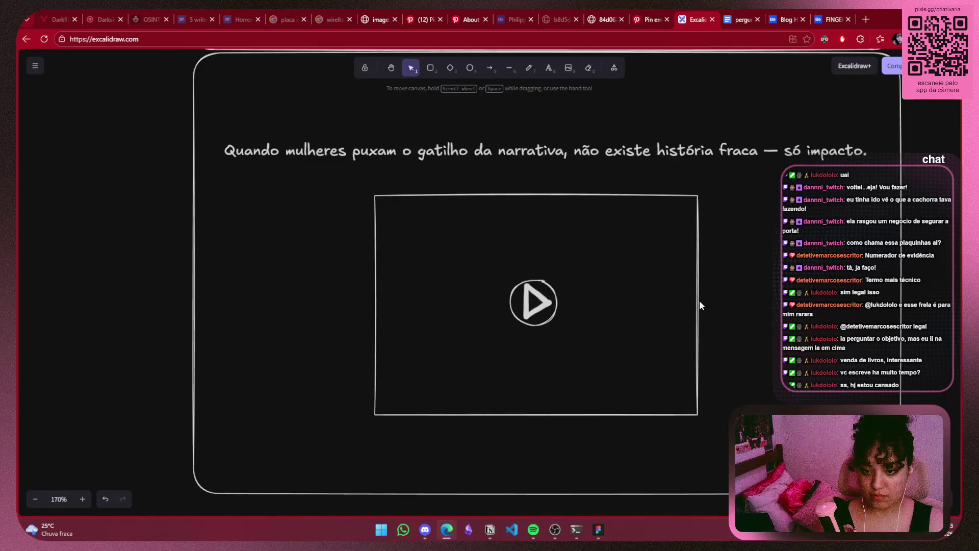
{"action": "left_click", "coordinate": [698, 305]}
{"action": "mouse_move", "coordinate": [698, 305]}
{"action": "left_mouse_down"}
{"action": "mouse_move", "coordinate": [710, 306]}
{"action": "mouse_move", "coordinate": [669, 306]}
{"action": "left_mouse_up"}
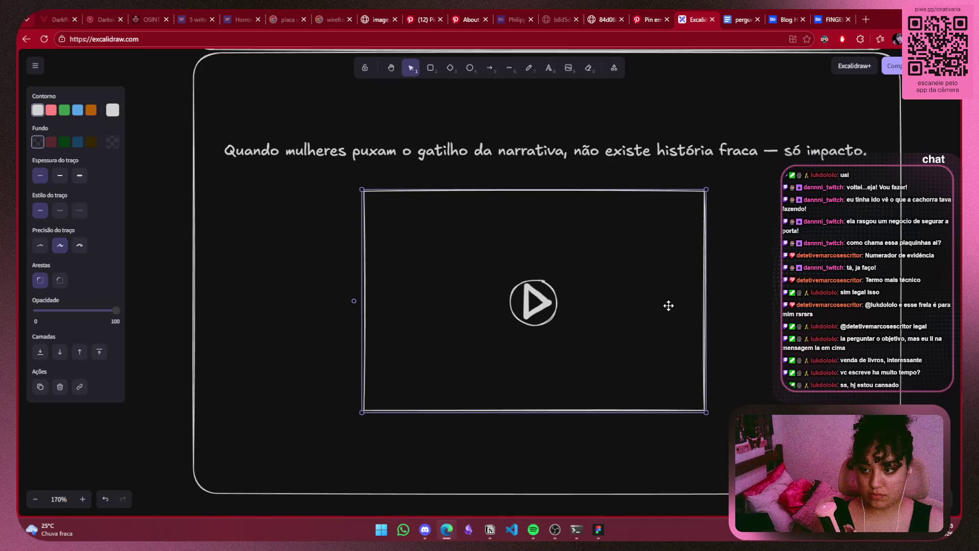
{"action": "key", "text": "Escape"}
{"action": "scroll", "coordinate": [789, 289], "scroll_direction": "down", "scroll_amount": 3}
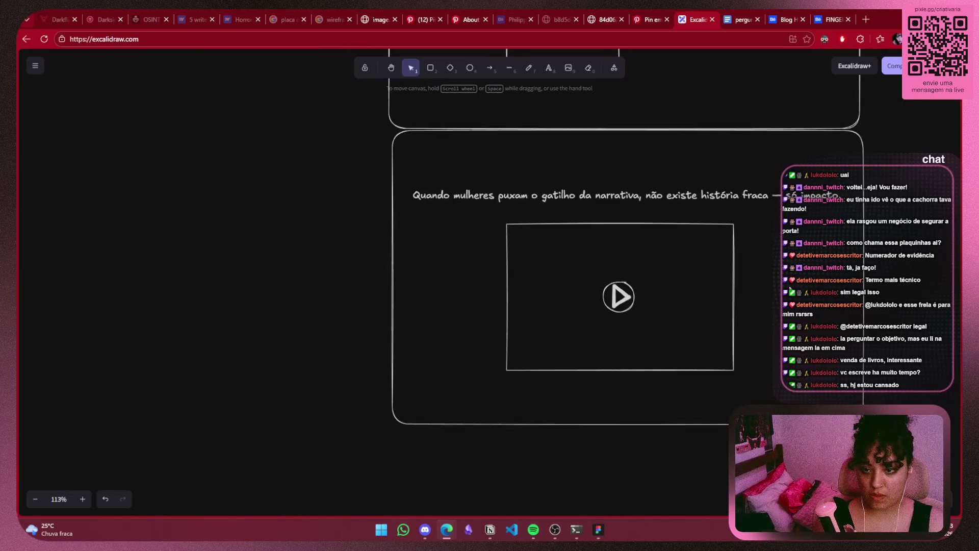
{"action": "left_click_drag", "start_coordinate": [789, 289], "coordinate": [765, 346]}
{"action": "scroll", "coordinate": [766, 275], "scroll_direction": "up", "scroll_amount": 6}
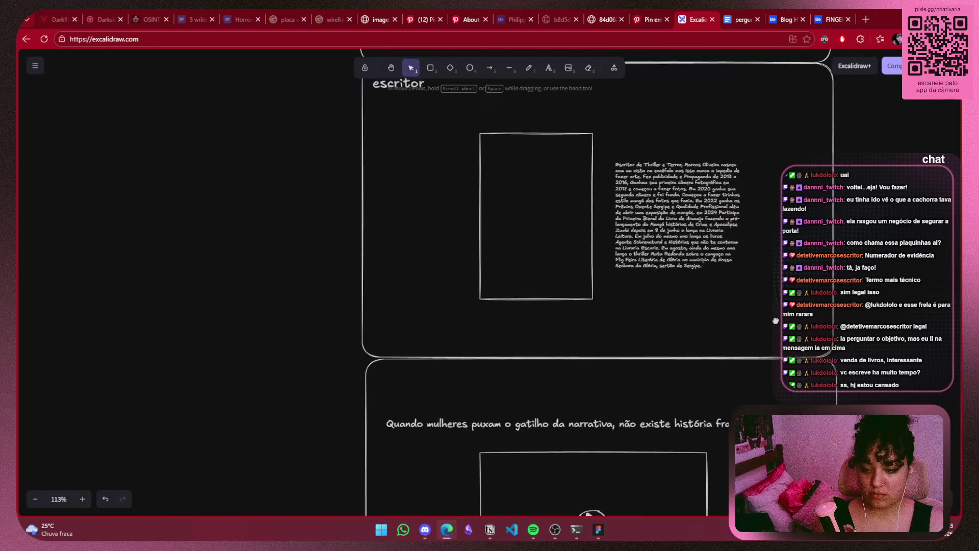
{"action": "scroll", "coordinate": [749, 74], "scroll_direction": "down", "scroll_amount": 7}
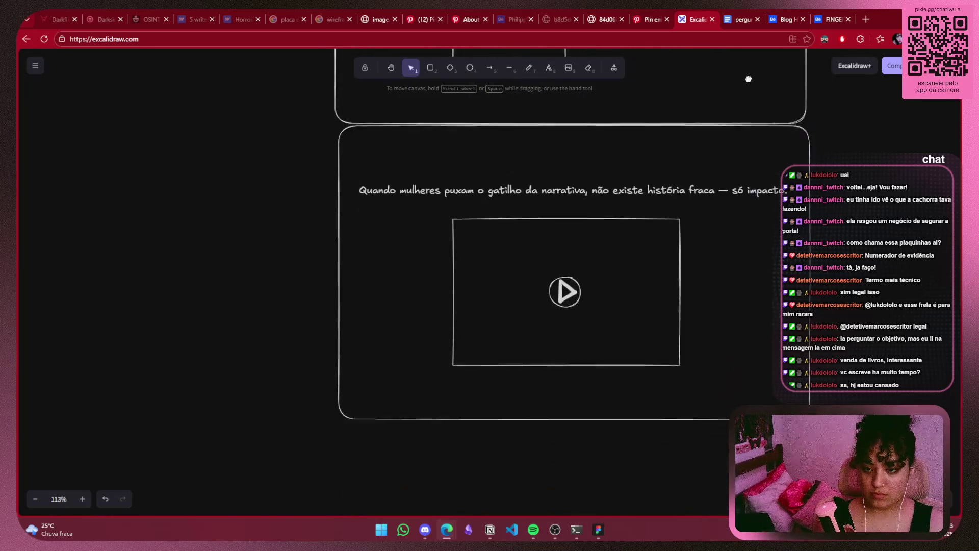
Raise the heading toward the section's top, then compare with the Pinterest and Figma references
{"action": "mouse_move", "coordinate": [699, 172]}
{"action": "left_mouse_down"}
{"action": "mouse_move", "coordinate": [703, 139]}
{"action": "mouse_move", "coordinate": [702, 147]}
{"action": "left_mouse_up"}
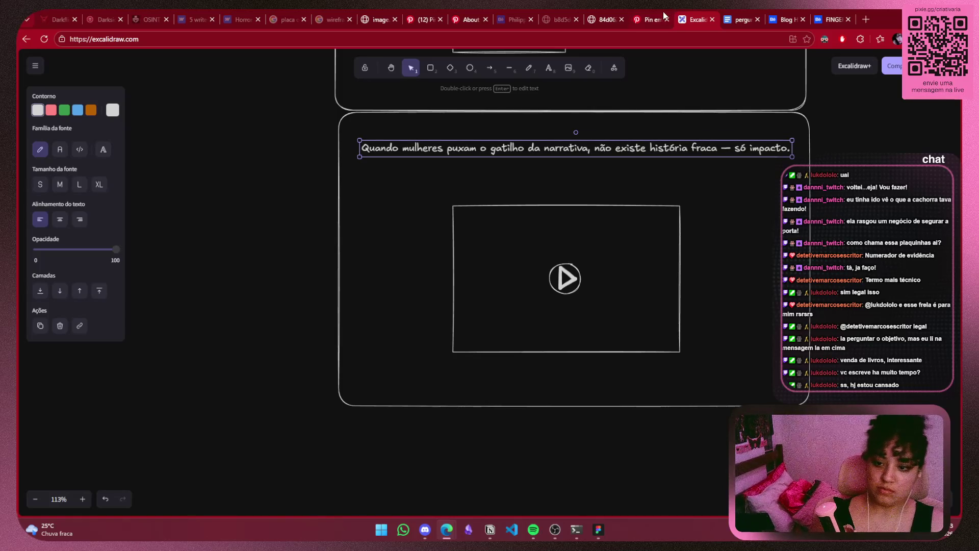
{"action": "left_click", "coordinate": [657, 19]}
{"action": "left_click", "coordinate": [606, 20]}
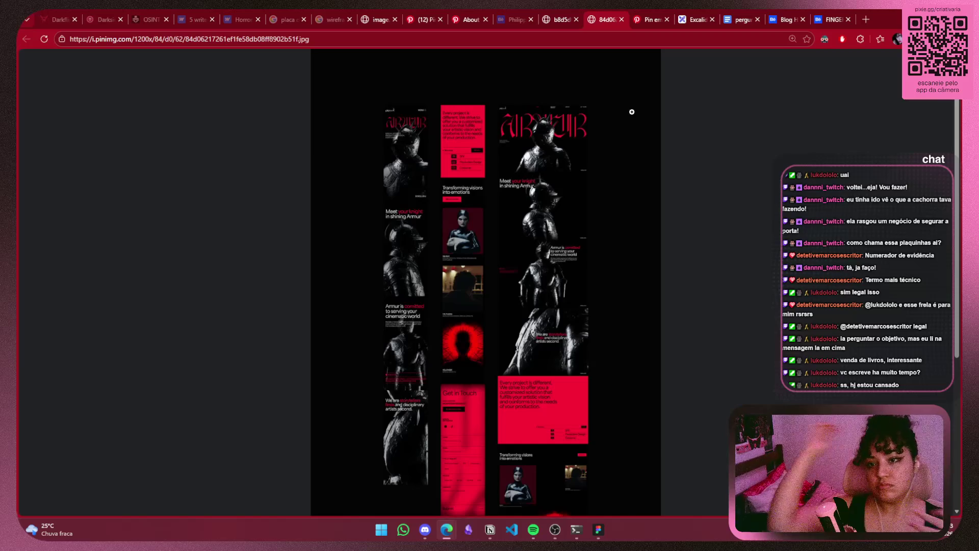
{"action": "left_click", "coordinate": [596, 530]}
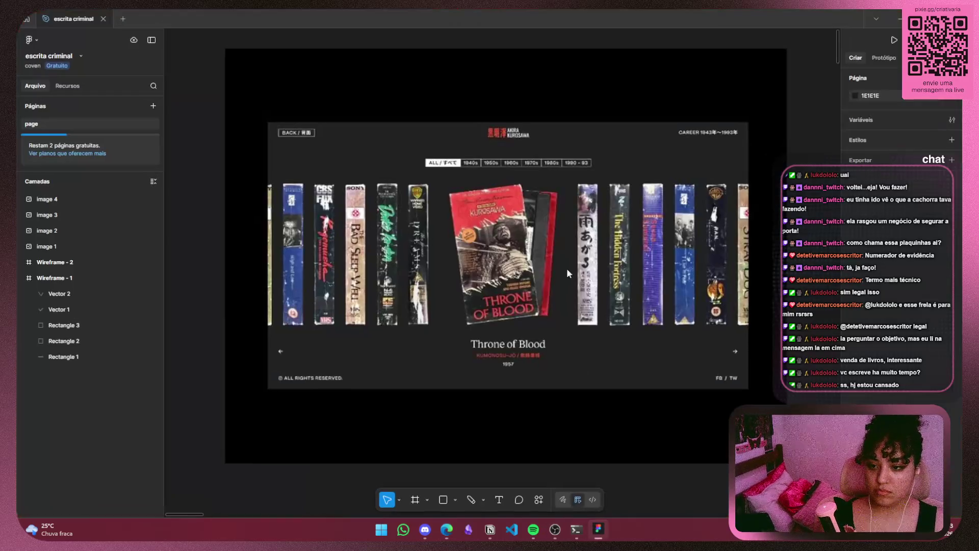
{"action": "key", "text": "alt+Tab"}
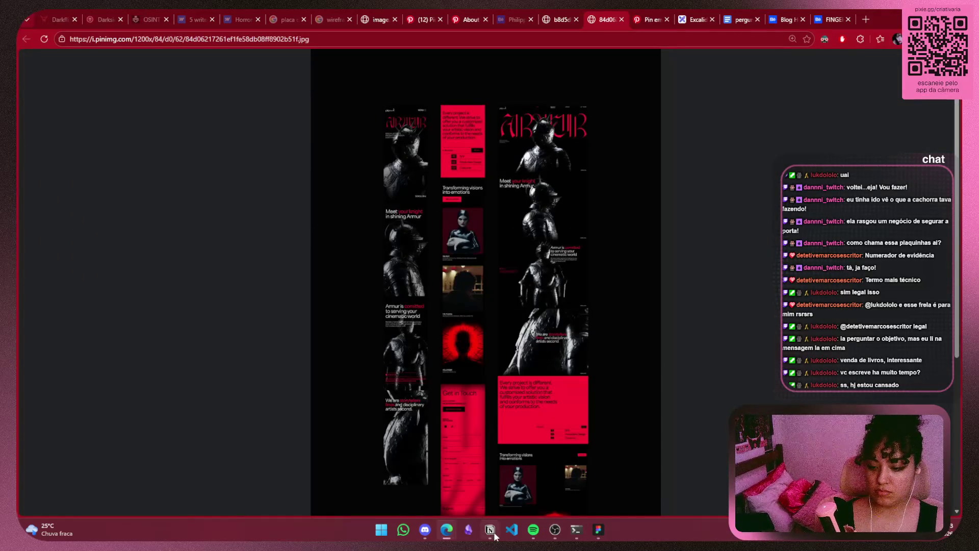
{"action": "mouse_move", "coordinate": [490, 530]}
{"action": "left_click", "coordinate": [690, 20]}
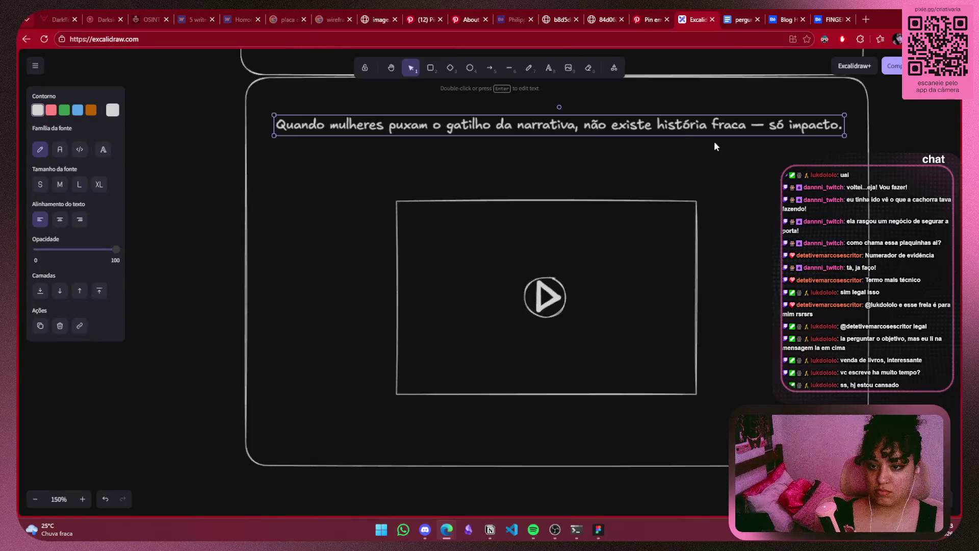
Remove the dash and 'só impacto.' from the heading, then narrow and recentre its box
{"action": "triple_click", "coordinate": [791, 118]}
{"action": "left_click", "coordinate": [831, 126]}
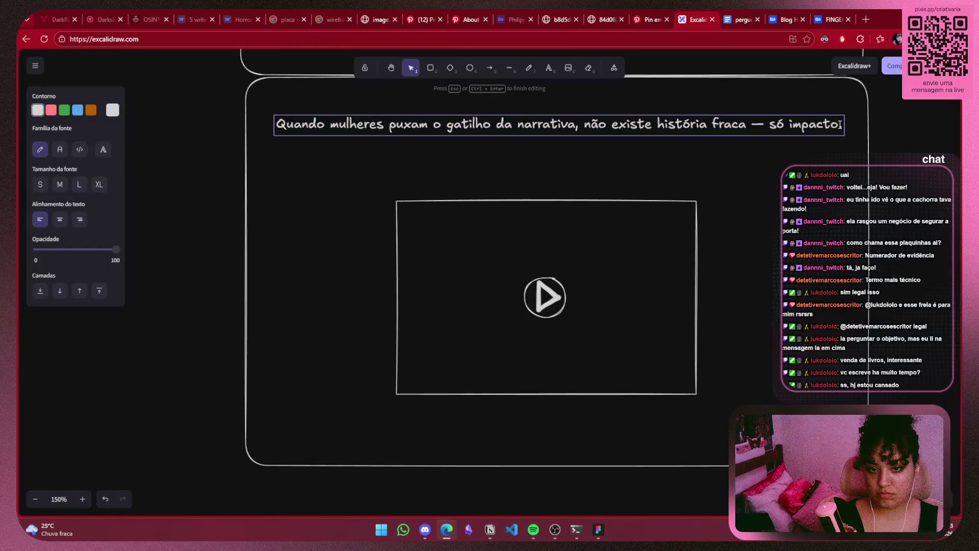
{"action": "left_click_drag", "start_coordinate": [771, 126], "coordinate": [745, 126]}
{"action": "key", "text": "BackSpace"}
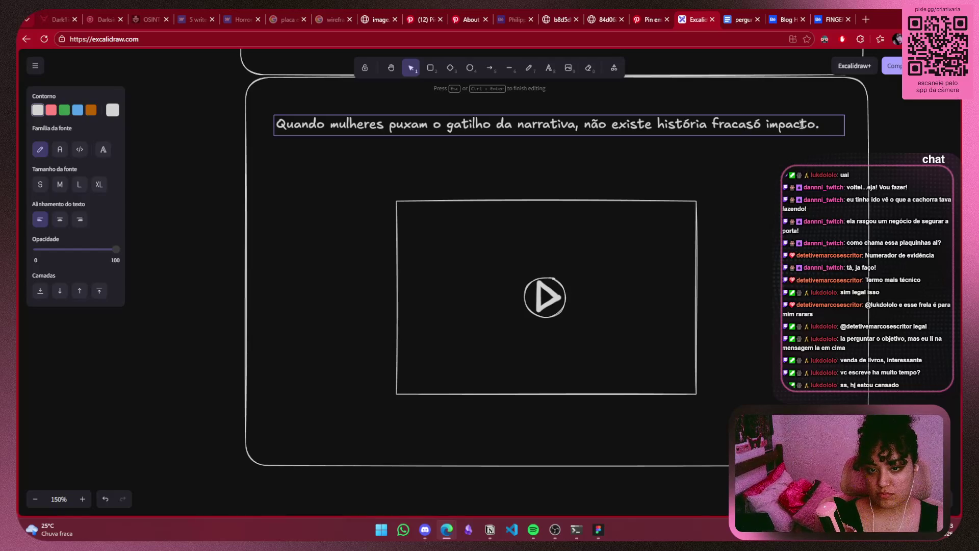
{"action": "left_click_drag", "start_coordinate": [821, 126], "coordinate": [749, 125]}
{"action": "key", "text": "ctrl+c"}
{"action": "key", "text": "BackSpace"}
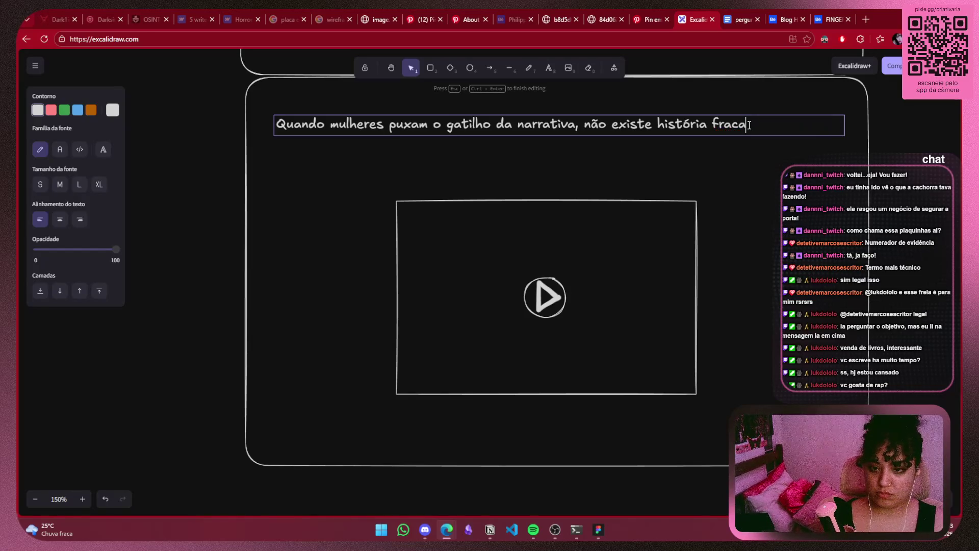
{"action": "key", "text": "Escape"}
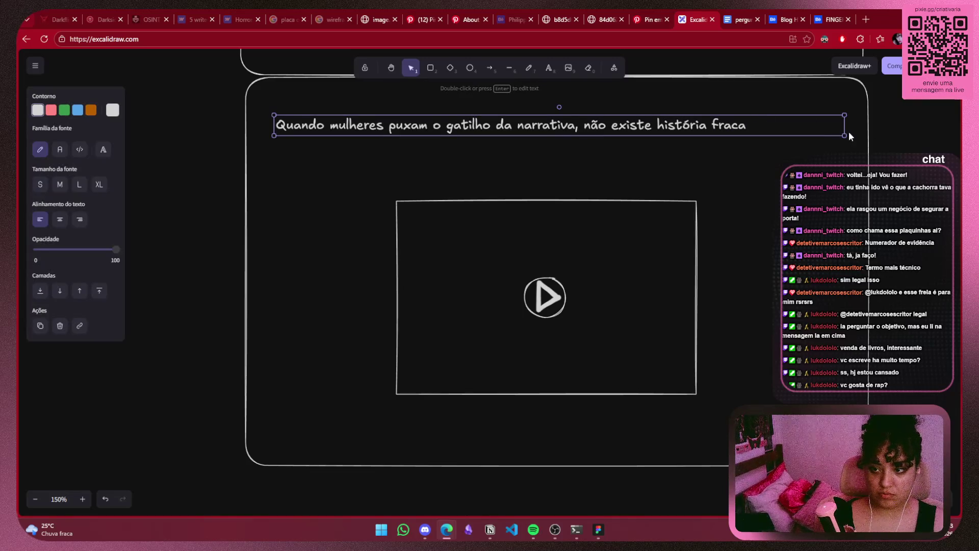
{"action": "left_click_drag", "start_coordinate": [846, 129], "coordinate": [751, 131]}
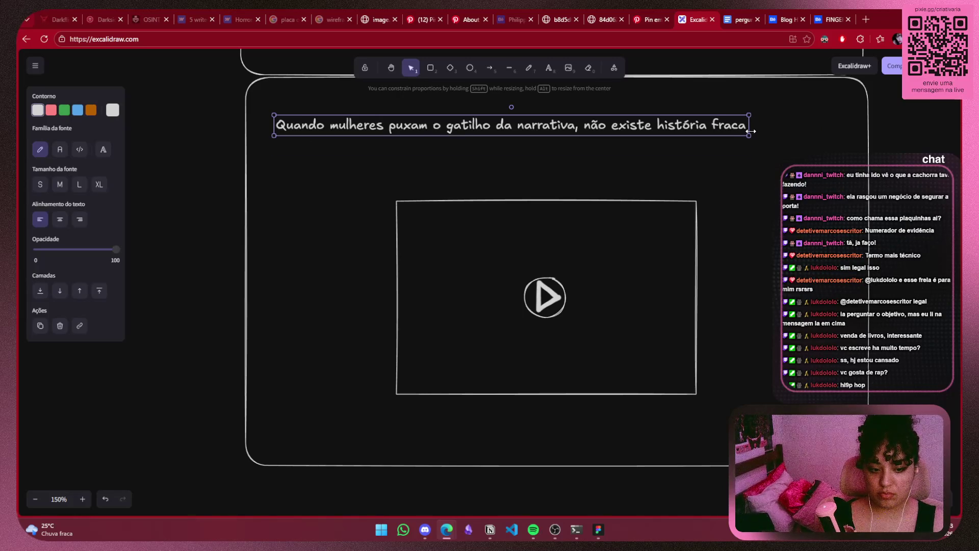
{"action": "left_click_drag", "start_coordinate": [651, 122], "coordinate": [701, 135]}
Paste 'só impacto.' as separate text centred below the video box, and raise the box slightly
{"action": "left_click", "coordinate": [638, 413]}
{"action": "key", "text": "ctrl+v"}
{"action": "mouse_move", "coordinate": [637, 413]}
{"action": "left_mouse_down"}
{"action": "mouse_move", "coordinate": [546, 417]}
{"action": "mouse_move", "coordinate": [546, 425]}
{"action": "left_mouse_up"}
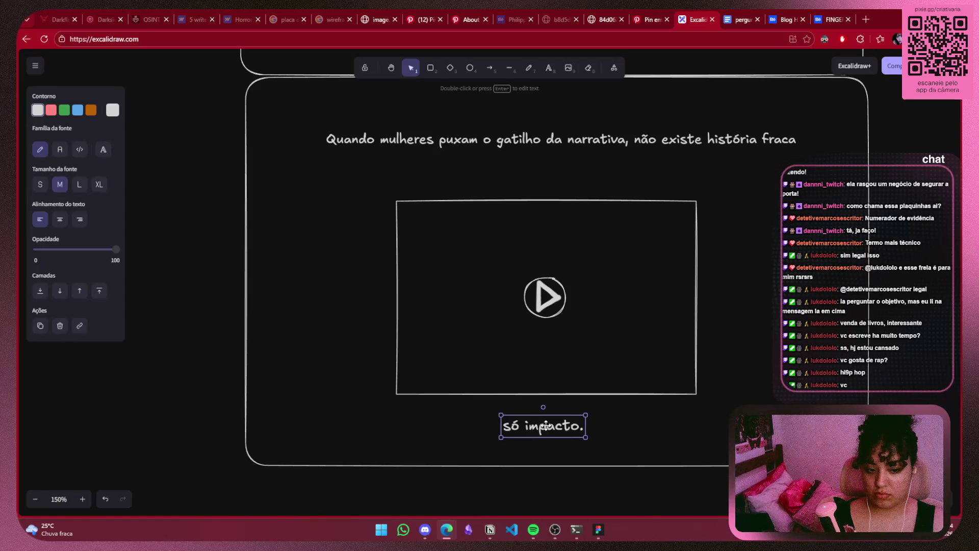
{"action": "left_click", "coordinate": [671, 369]}
{"action": "scroll", "coordinate": [720, 280], "scroll_direction": "up", "scroll_amount": 1}
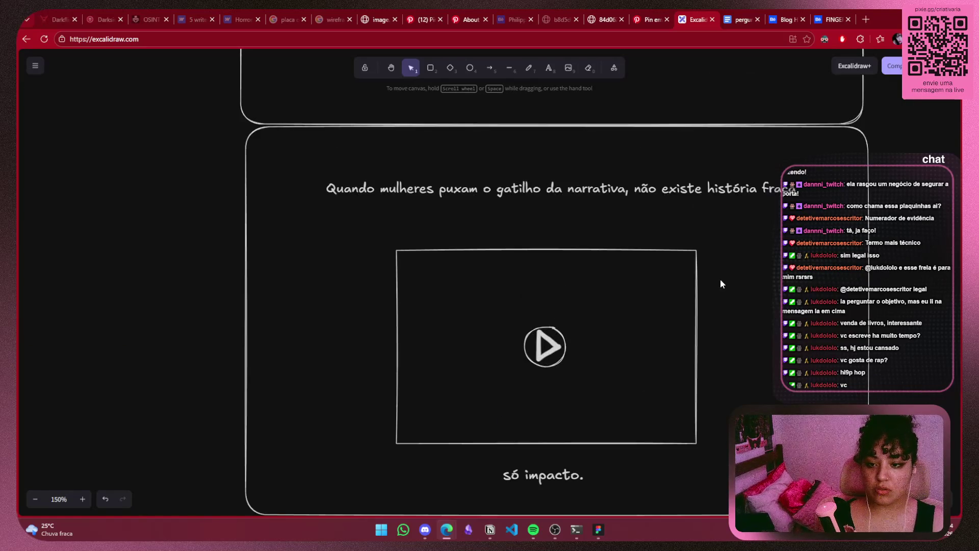
{"action": "mouse_move", "coordinate": [734, 231]}
{"action": "left_mouse_down"}
{"action": "mouse_move", "coordinate": [355, 472]}
{"action": "mouse_move", "coordinate": [505, 437]}
{"action": "mouse_move", "coordinate": [627, 475]}
{"action": "mouse_move", "coordinate": [338, 449]}
{"action": "left_mouse_up"}
{"action": "left_click_drag", "start_coordinate": [475, 382], "coordinate": [475, 367]}
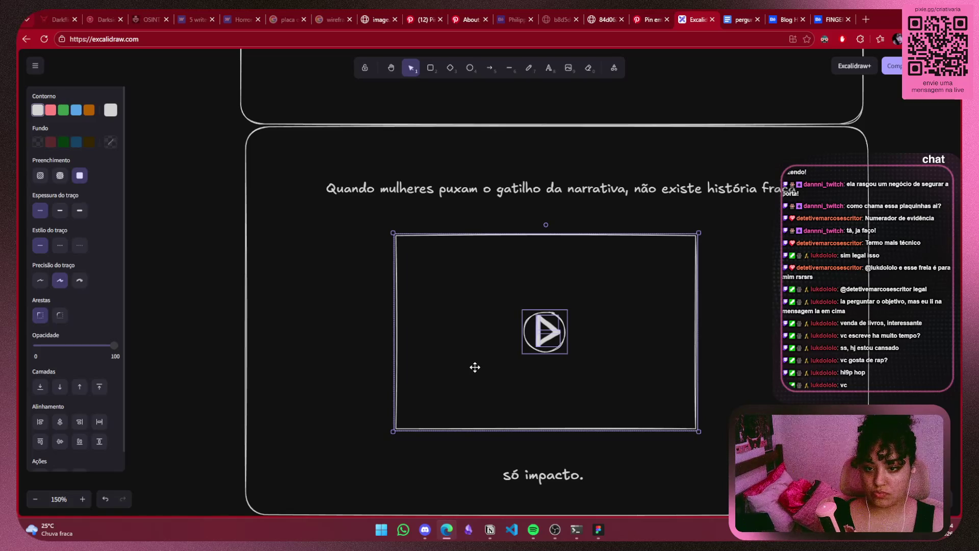
{"action": "left_click", "coordinate": [474, 367]}
{"action": "scroll", "coordinate": [688, 332], "scroll_direction": "left", "scroll_amount": 3}
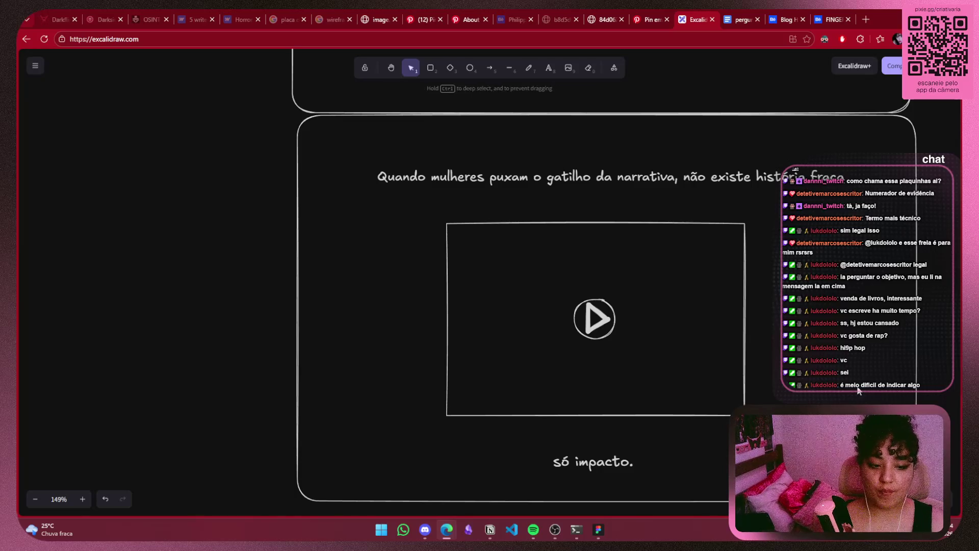
{"action": "left_click", "coordinate": [804, 175]}
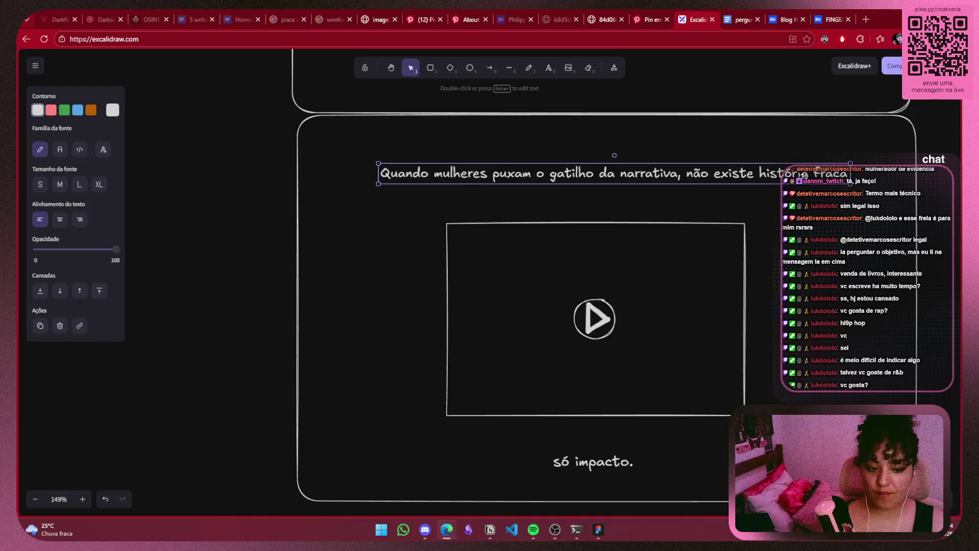
{"action": "left_click_drag", "start_coordinate": [803, 175], "coordinate": [803, 176]}
{"action": "key", "text": "Escape"}
{"action": "scroll", "coordinate": [827, 309], "scroll_direction": "down", "scroll_amount": 5}
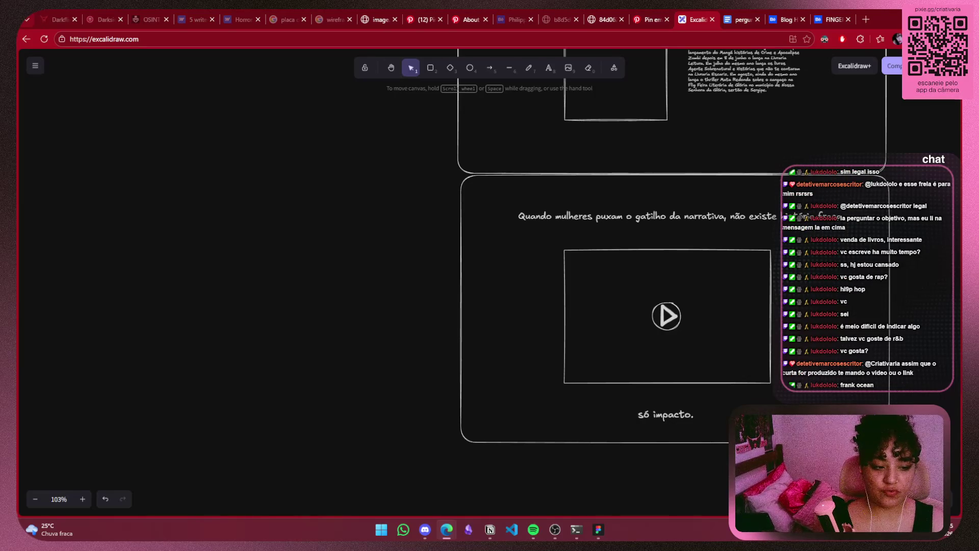
{"action": "scroll", "coordinate": [790, 355], "scroll_direction": "up", "scroll_amount": 5}
{"action": "left_click", "coordinate": [634, 448]}
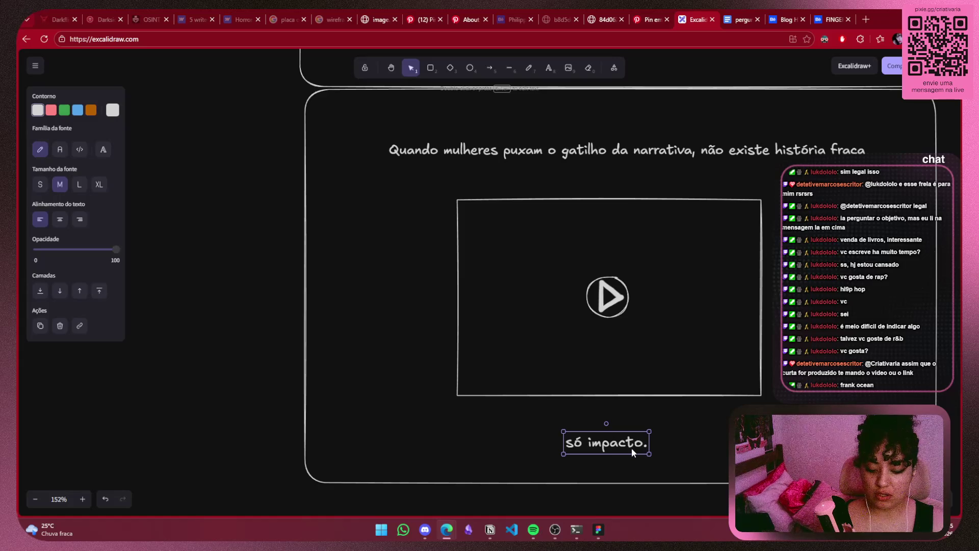
{"action": "mouse_move", "coordinate": [631, 447]}
{"action": "left_mouse_down", "text": "alt"}
{"action": "mouse_move", "coordinate": [610, 303]}
{"action": "mouse_move", "coordinate": [608, 446]}
{"action": "left_mouse_up", "text": "alt"}
{"action": "left_click", "coordinate": [706, 396]}
{"action": "scroll", "coordinate": [776, 340], "scroll_direction": "right", "scroll_amount": 2}
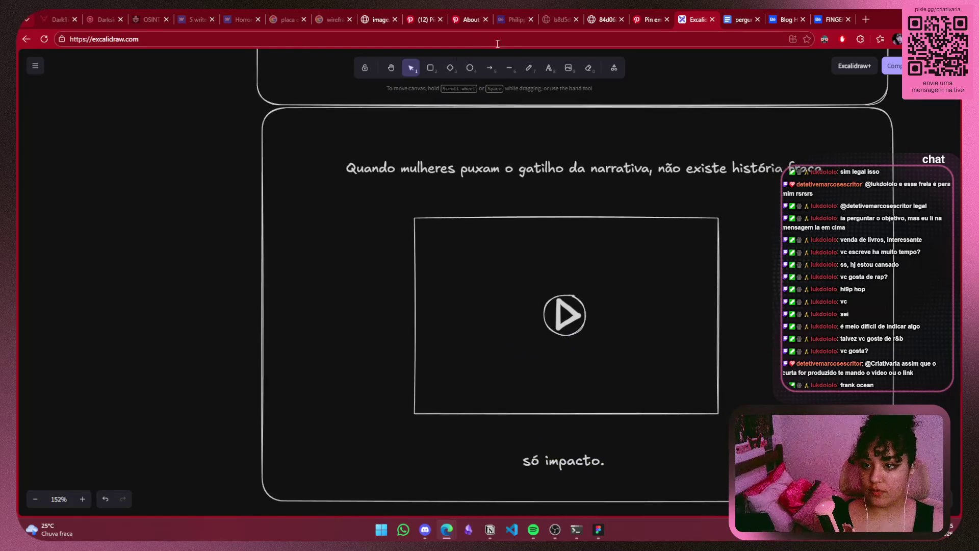
{"action": "left_click", "coordinate": [529, 67]}
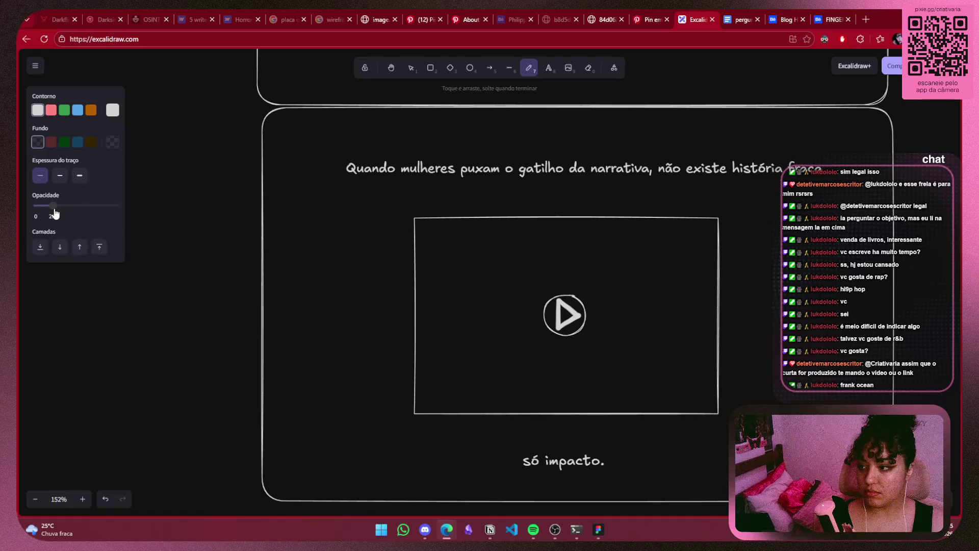
Try several faint scribble strokes across the video box, undoing each attempt
{"action": "mouse_move", "coordinate": [397, 225]}
{"action": "left_mouse_down"}
{"action": "mouse_move", "coordinate": [478, 336]}
{"action": "mouse_move", "coordinate": [758, 375]}
{"action": "left_mouse_up"}
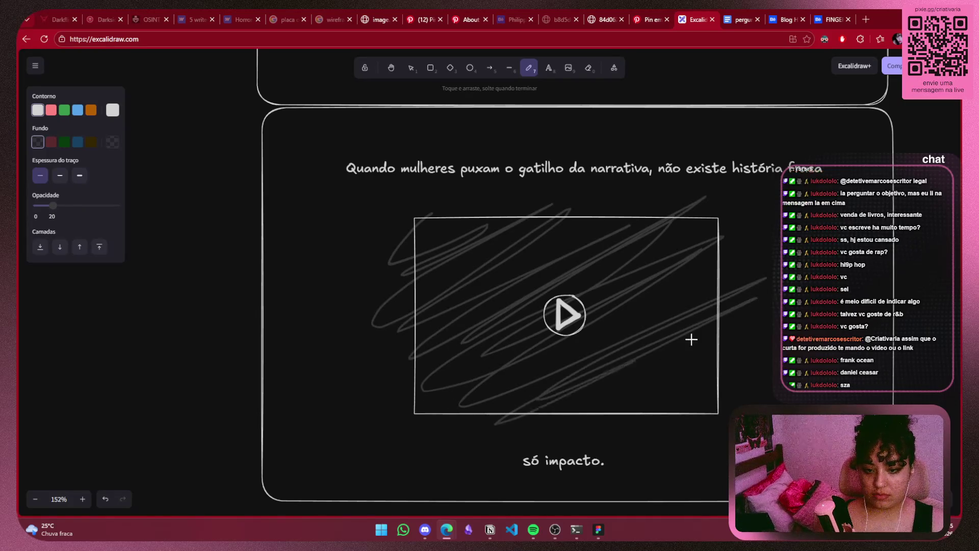
{"action": "key", "text": "ctrl+z"}
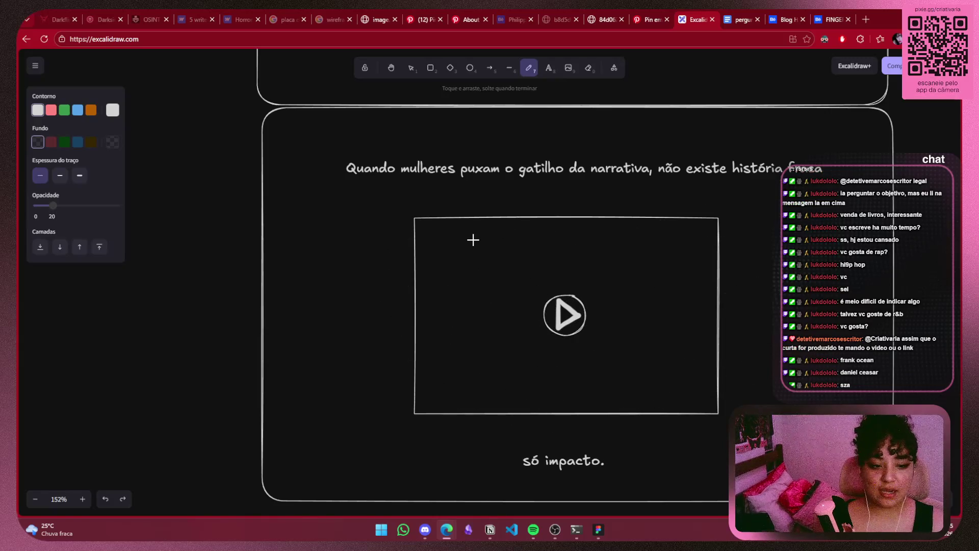
{"action": "left_click_drag", "start_coordinate": [416, 222], "coordinate": [564, 241]}
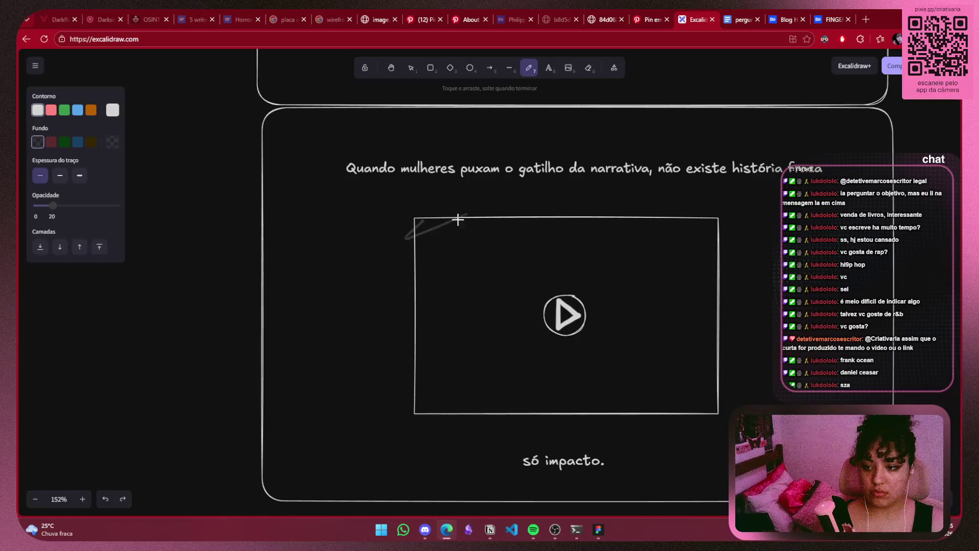
{"action": "key", "text": "ctrl+z"}
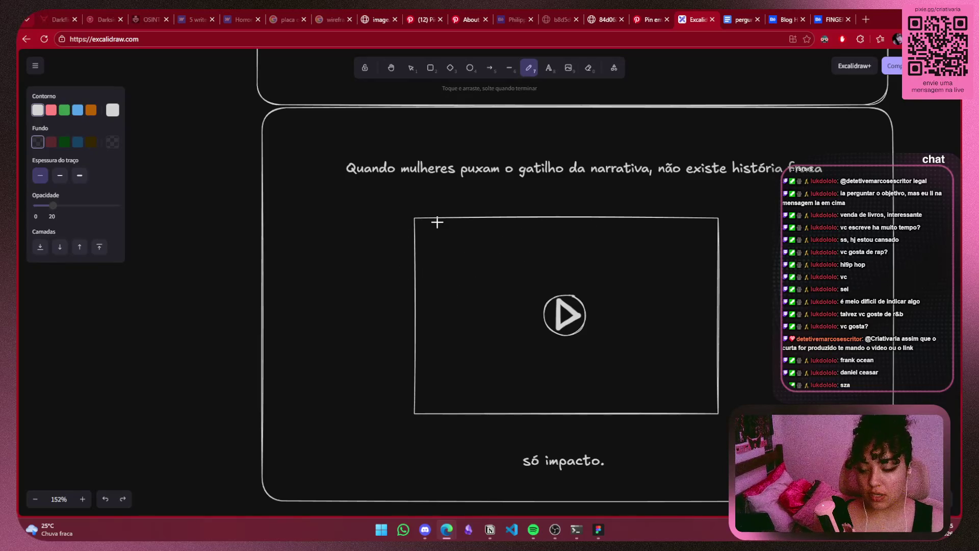
{"action": "mouse_move", "coordinate": [426, 220]}
{"action": "left_mouse_down"}
{"action": "mouse_move", "coordinate": [460, 255]}
{"action": "mouse_move", "coordinate": [644, 232]}
{"action": "left_mouse_up"}
{"action": "key", "text": "ctrl+z"}
{"action": "mouse_move", "coordinate": [421, 245]}
{"action": "left_mouse_down"}
{"action": "mouse_move", "coordinate": [624, 271]}
{"action": "mouse_move", "coordinate": [681, 389]}
{"action": "mouse_move", "coordinate": [461, 306]}
{"action": "left_mouse_up"}
{"action": "key", "text": "ctrl+z"}
{"action": "key", "text": "ctrl+z"}
{"action": "key", "text": "ctrl+z"}
Hatch the upper part and lower corners of the video box with diagonal strokes
{"action": "mouse_move", "coordinate": [424, 229]}
{"action": "left_mouse_down"}
{"action": "mouse_move", "coordinate": [451, 305]}
{"action": "mouse_move", "coordinate": [666, 256]}
{"action": "mouse_move", "coordinate": [447, 335]}
{"action": "left_mouse_up"}
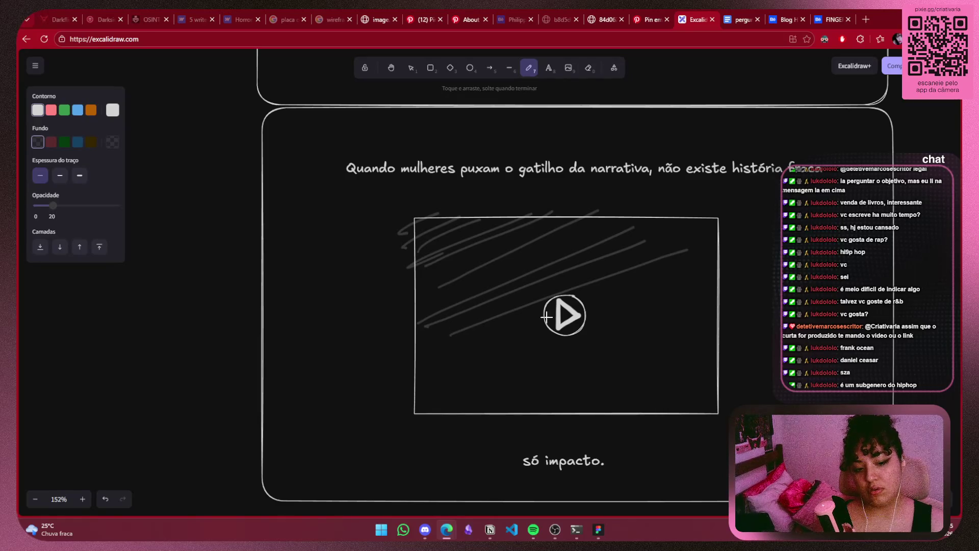
{"action": "left_click_drag", "start_coordinate": [712, 273], "coordinate": [463, 355]}
{"action": "left_click_drag", "start_coordinate": [702, 298], "coordinate": [595, 341]}
{"action": "mouse_move", "coordinate": [687, 329]}
{"action": "left_mouse_down"}
{"action": "mouse_move", "coordinate": [671, 350]}
{"action": "mouse_move", "coordinate": [704, 372]}
{"action": "mouse_move", "coordinate": [687, 407]}
{"action": "left_mouse_up"}
{"action": "left_click_drag", "start_coordinate": [705, 373], "coordinate": [612, 395]}
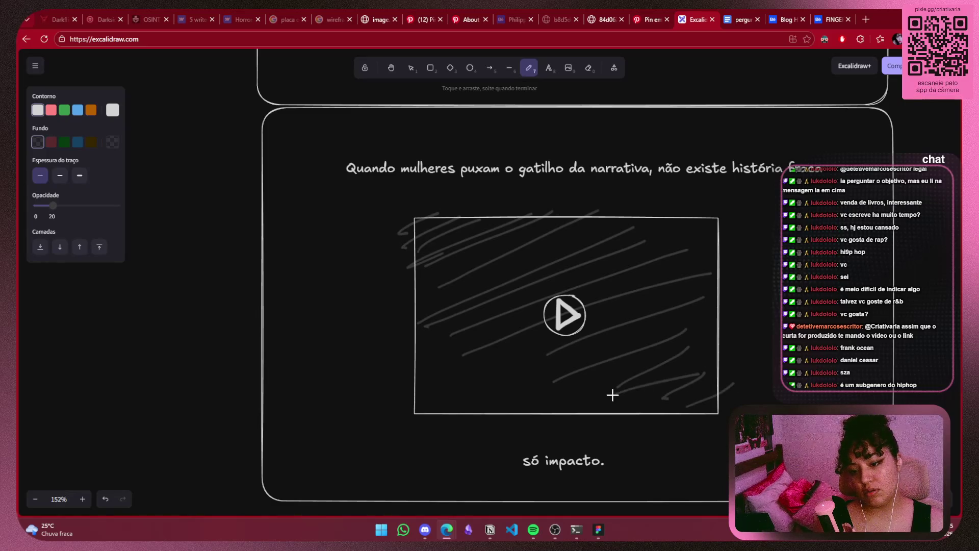
{"action": "left_click_drag", "start_coordinate": [601, 356], "coordinate": [504, 411]}
{"action": "left_click_drag", "start_coordinate": [521, 368], "coordinate": [441, 408]}
{"action": "left_click_drag", "start_coordinate": [537, 348], "coordinate": [361, 400]}
Redraw the lower-left hatch stroke and fill the remaining upper gaps with hatching
{"action": "key", "text": "ctrl+z"}
{"action": "left_click_drag", "start_coordinate": [517, 360], "coordinate": [396, 393]}
{"action": "key", "text": "ctrl+z"}
{"action": "left_click_drag", "start_coordinate": [516, 350], "coordinate": [438, 385]}
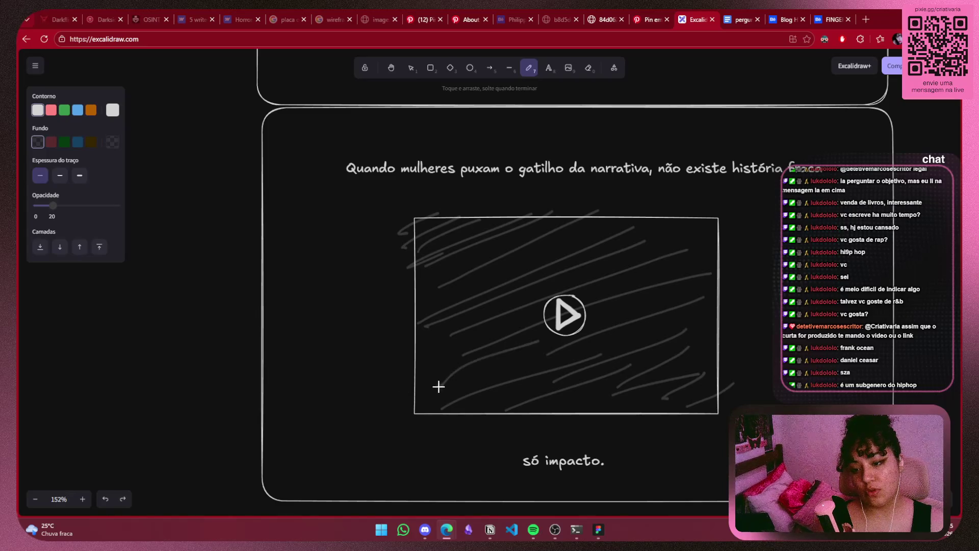
{"action": "left_click_drag", "start_coordinate": [712, 242], "coordinate": [627, 275]}
{"action": "left_click_drag", "start_coordinate": [690, 227], "coordinate": [614, 256]}
{"action": "left_click_drag", "start_coordinate": [665, 210], "coordinate": [527, 265]}
{"action": "left_click_drag", "start_coordinate": [594, 220], "coordinate": [467, 288]}
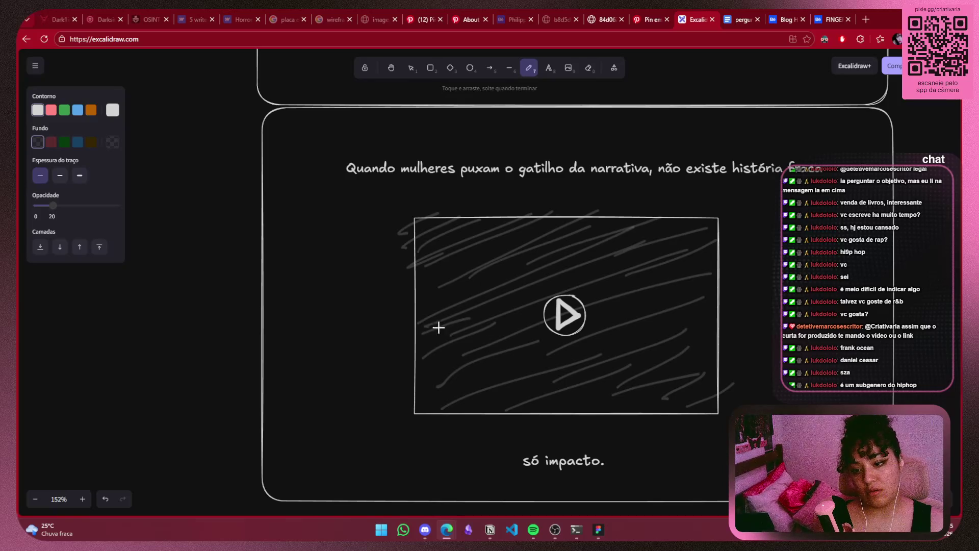
{"action": "left_click", "coordinate": [411, 68]}
Copy 'só impacto.' into the video box and fade the play icon to 30 opacity
{"action": "left_click", "coordinate": [547, 445]}
{"action": "mouse_move", "coordinate": [547, 445]}
{"action": "left_mouse_down", "text": "alt"}
{"action": "mouse_move", "coordinate": [565, 312]}
{"action": "mouse_move", "coordinate": [565, 369]}
{"action": "left_mouse_up", "text": "alt"}
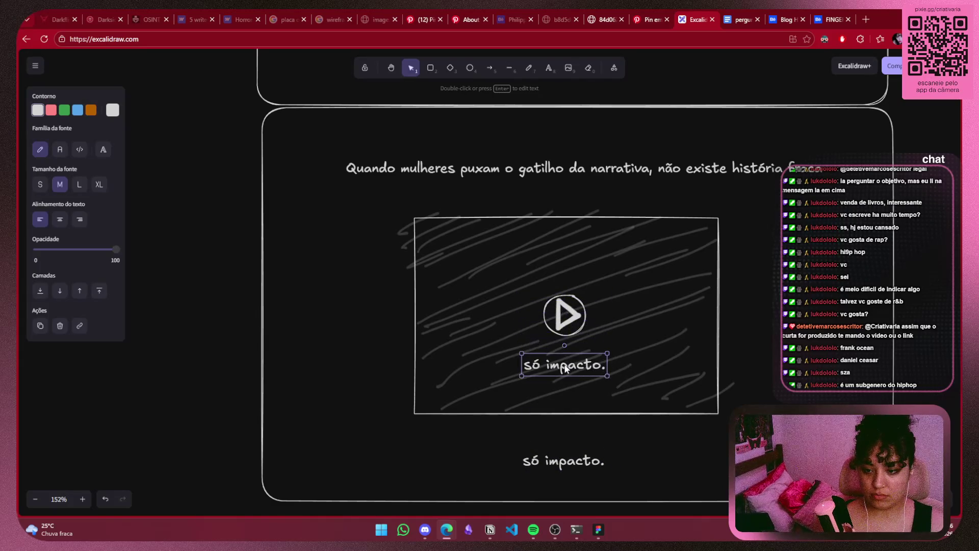
{"action": "left_click", "coordinate": [585, 327]}
{"action": "left_click", "coordinate": [574, 326], "text": "shift"}
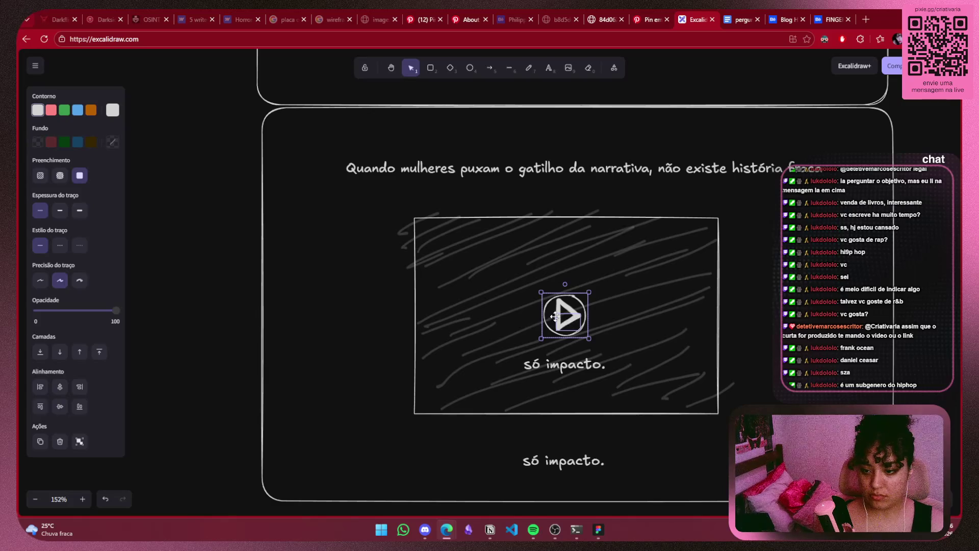
{"action": "left_click_drag", "start_coordinate": [613, 278], "coordinate": [520, 350]}
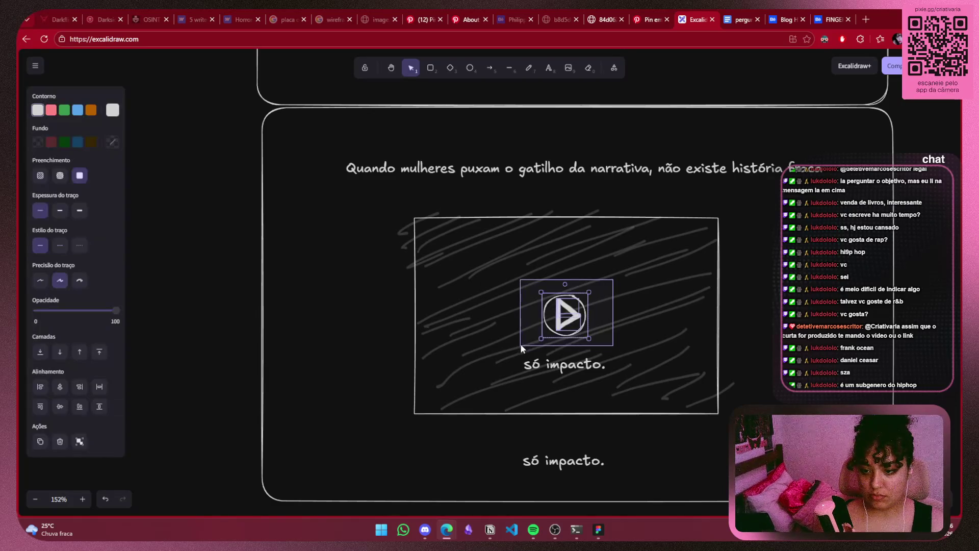
{"action": "left_click_drag", "start_coordinate": [114, 311], "coordinate": [62, 315]}
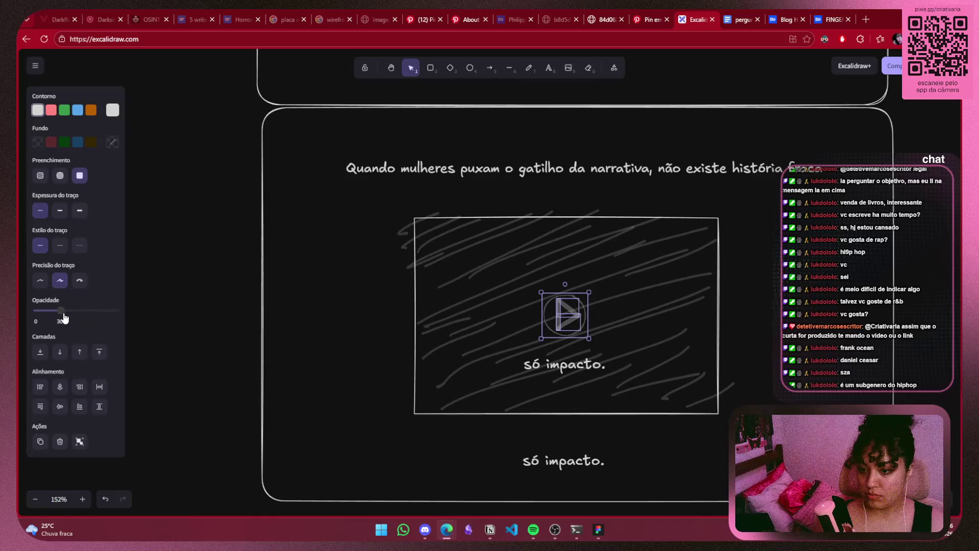
{"action": "left_click", "coordinate": [560, 408]}
Move the copied text onto the play icon and change it to 'em breve...'
{"action": "left_click_drag", "start_coordinate": [576, 363], "coordinate": [576, 314]}
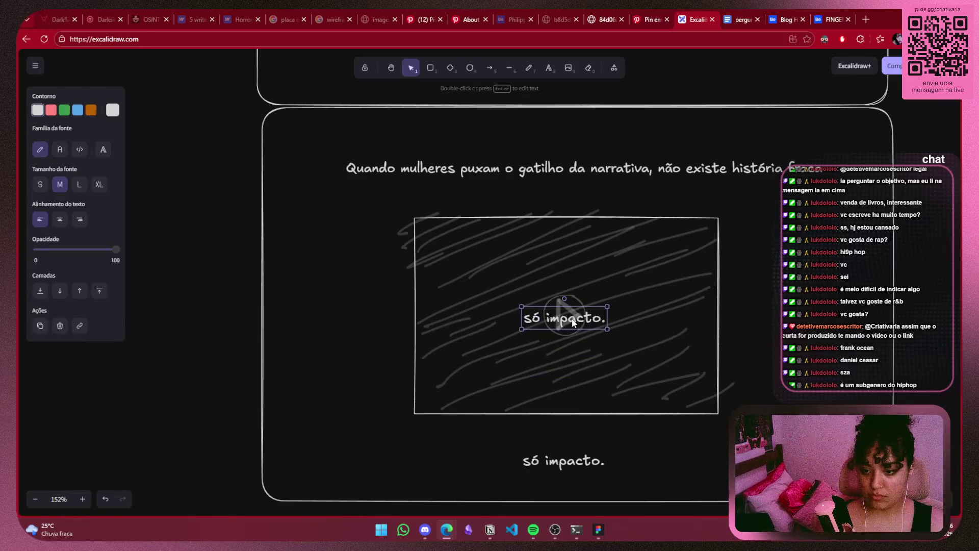
{"action": "double_click", "coordinate": [576, 316]}
{"action": "key", "text": "ctrl+a"}
{"action": "key", "text": "BackSpace"}
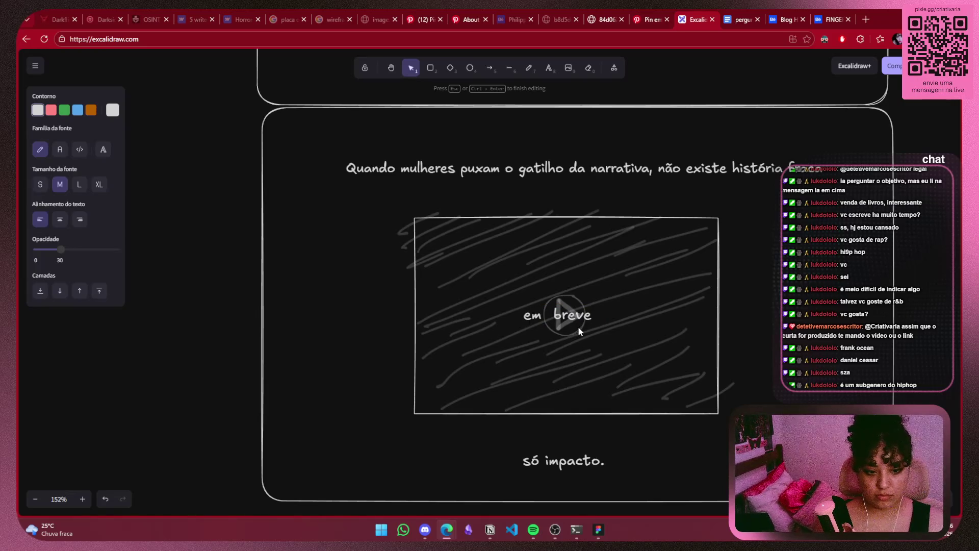
{"action": "type", "text": "."}
{"action": "left_click", "coordinate": [578, 331]}
{"action": "left_click", "coordinate": [580, 316]}
{"action": "left_click_drag", "start_coordinate": [580, 316], "coordinate": [581, 321]}
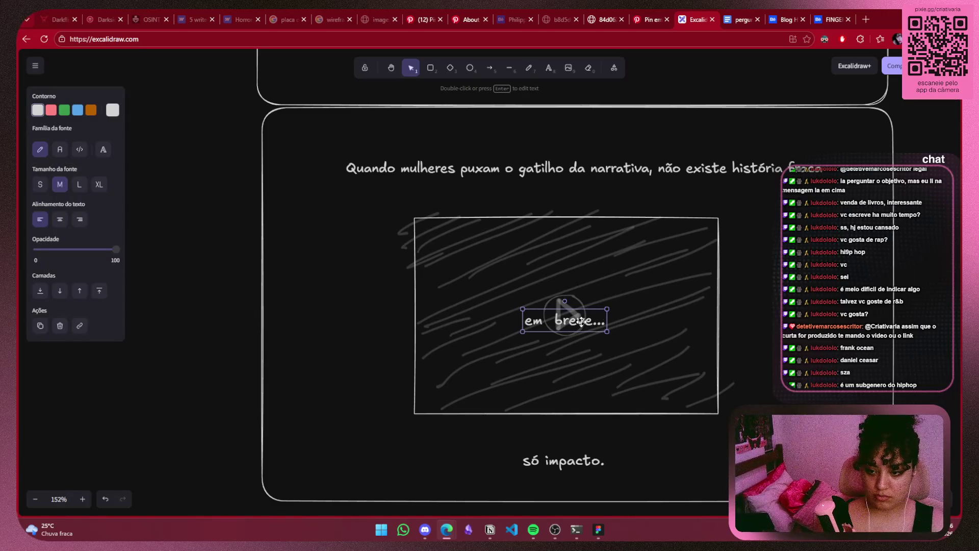
{"action": "key", "text": "Escape"}
{"action": "scroll", "coordinate": [645, 313], "scroll_direction": "down", "scroll_amount": 6}
{"action": "scroll", "coordinate": [808, 403], "scroll_direction": "up", "scroll_amount": 5}
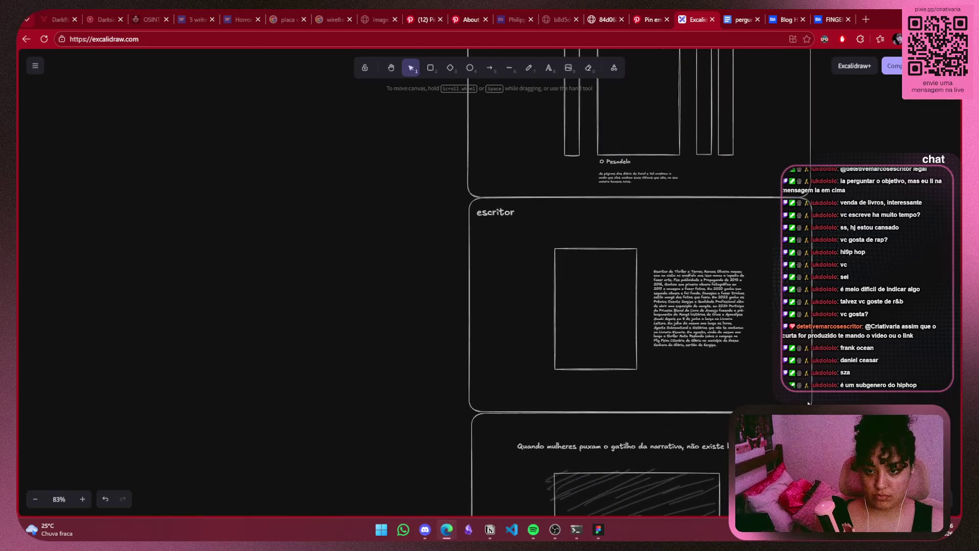
Rotate the bottom-left evidence polaroid slightly clockwise, then deselect it
{"action": "scroll", "coordinate": [808, 403], "scroll_direction": "up", "scroll_amount": 5}
{"action": "scroll", "coordinate": [805, 402], "scroll_direction": "up", "scroll_amount": 3}
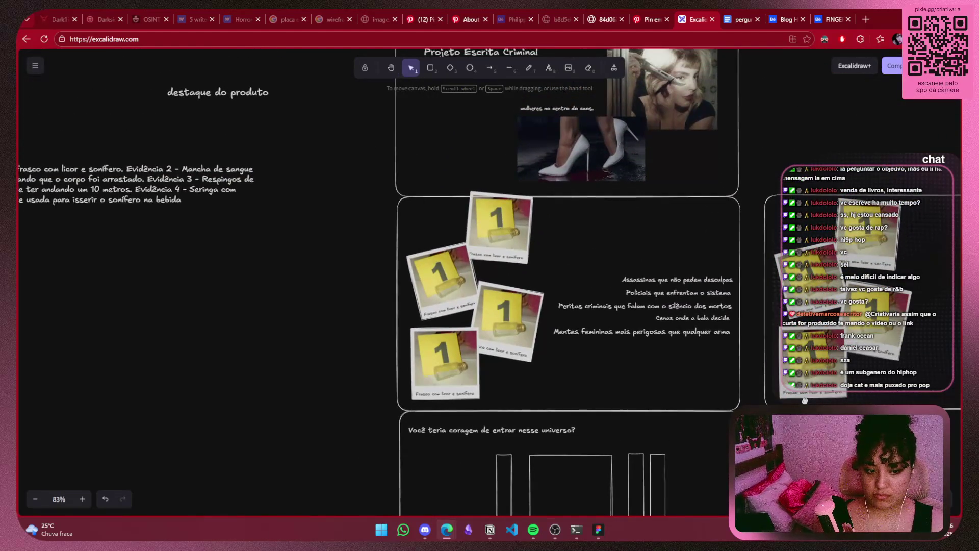
{"action": "left_click_drag", "start_coordinate": [804, 400], "coordinate": [513, 390]}
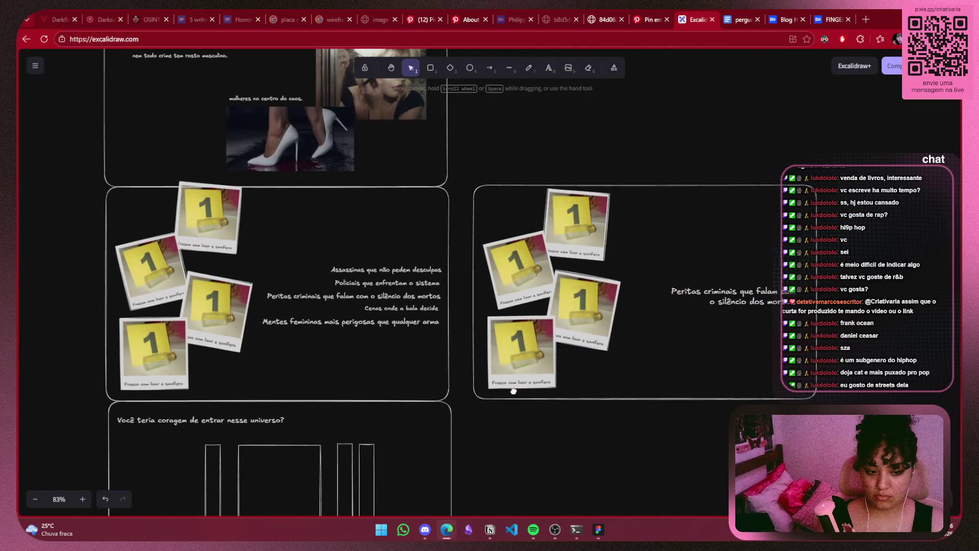
{"action": "left_click_drag", "start_coordinate": [513, 390], "coordinate": [746, 359]}
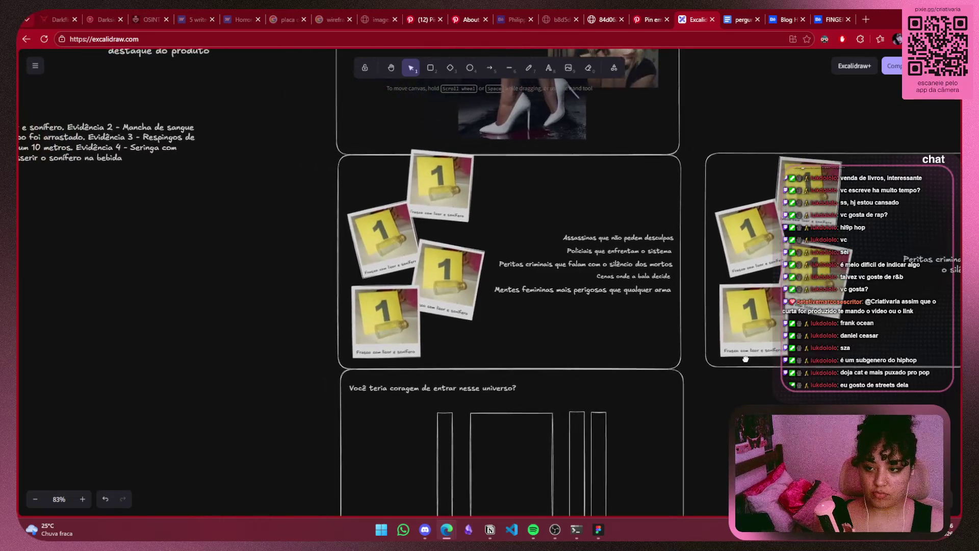
{"action": "left_click_drag", "start_coordinate": [395, 311], "coordinate": [402, 325]}
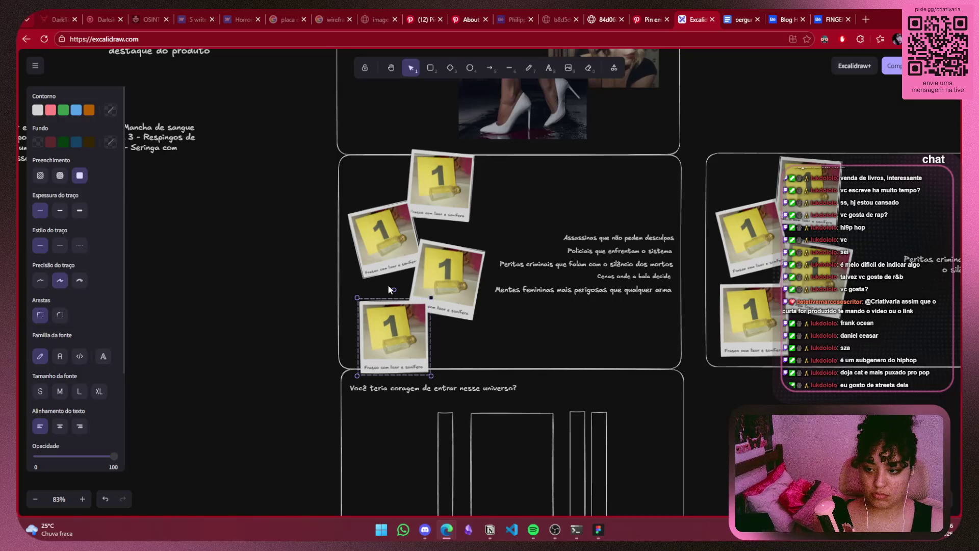
{"action": "mouse_move", "coordinate": [393, 290]}
{"action": "left_mouse_down"}
{"action": "mouse_move", "coordinate": [379, 292]}
{"action": "mouse_move", "coordinate": [399, 287]}
{"action": "left_mouse_up"}
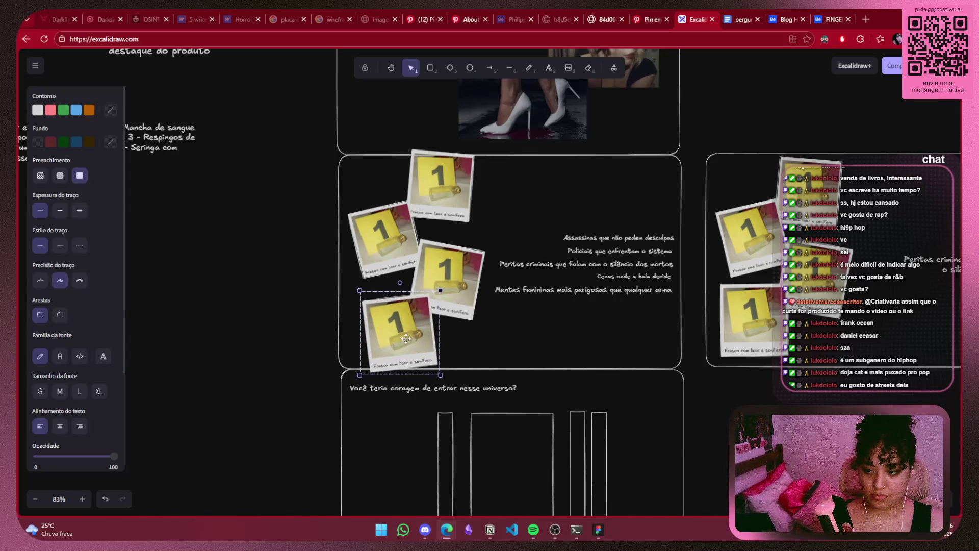
{"action": "left_click", "coordinate": [514, 346]}
Switch from the wireframe to the white heels Pinterest pin
{"action": "scroll", "coordinate": [540, 321], "scroll_direction": "up", "scroll_amount": 1}
{"action": "scroll", "coordinate": [548, 309], "scroll_direction": "up", "scroll_amount": 1}
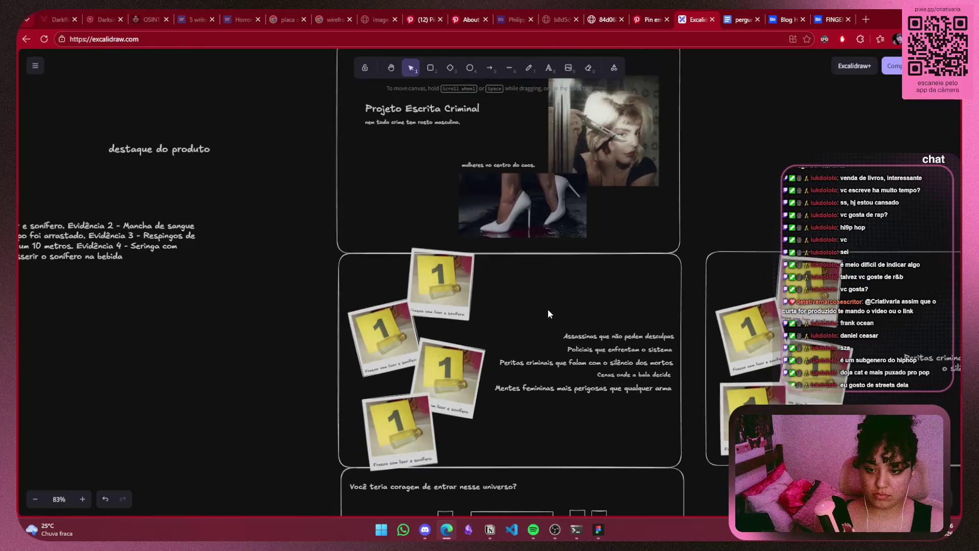
{"action": "scroll", "coordinate": [549, 313], "scroll_direction": "up", "scroll_amount": 3}
{"action": "scroll", "coordinate": [549, 313], "scroll_direction": "down", "scroll_amount": 7}
{"action": "scroll", "coordinate": [548, 313], "scroll_direction": "down", "scroll_amount": 5}
{"action": "scroll", "coordinate": [548, 313], "scroll_direction": "down", "scroll_amount": 1}
{"action": "scroll", "coordinate": [610, 295], "scroll_direction": "up", "scroll_amount": 3}
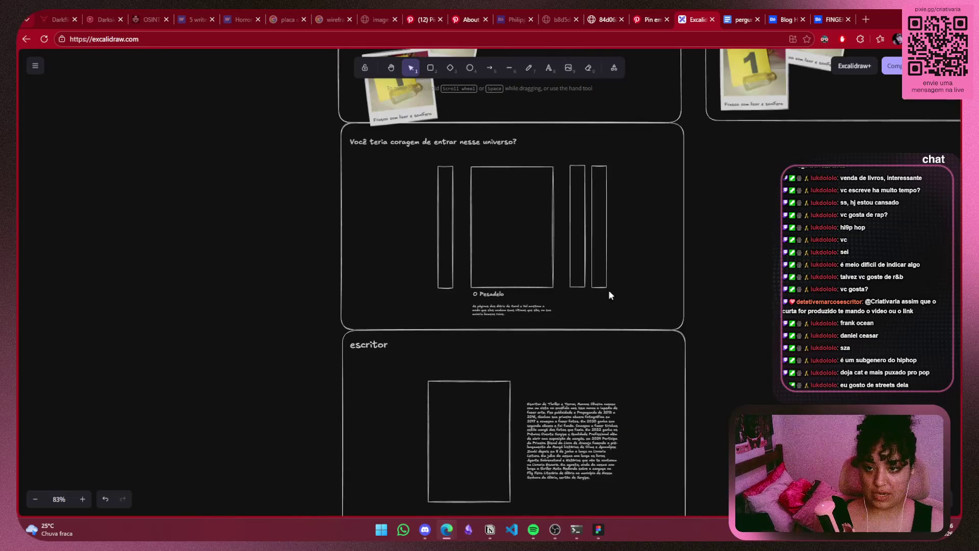
{"action": "left_click", "coordinate": [648, 19]}
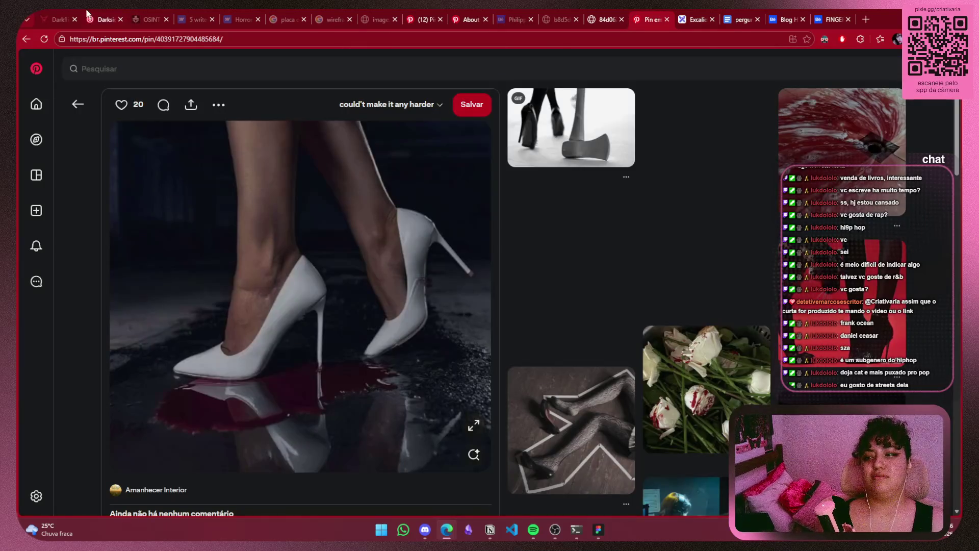
Close the perguntas document and the Blog Horror and FINGERS Behance pages
{"action": "mouse_move", "coordinate": [570, 455]}
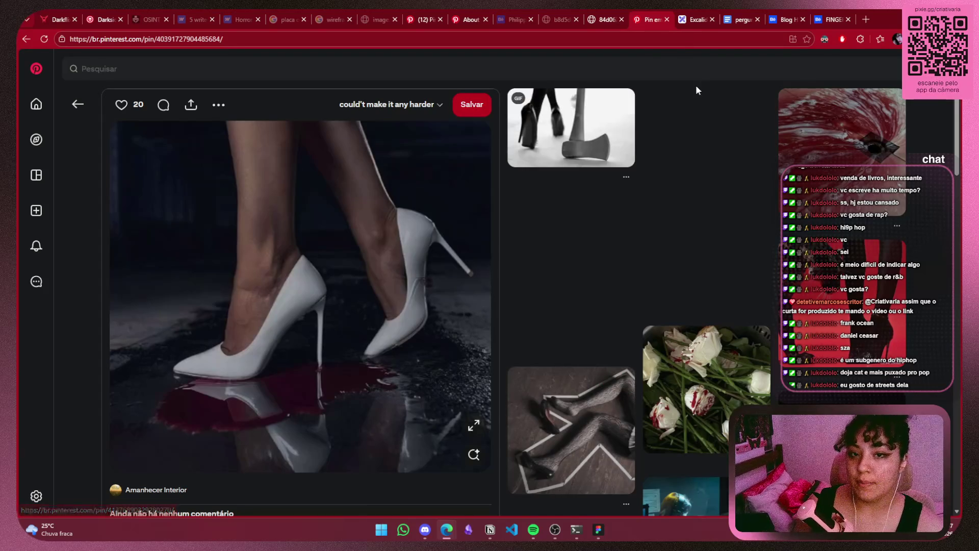
{"action": "left_click", "coordinate": [698, 18]}
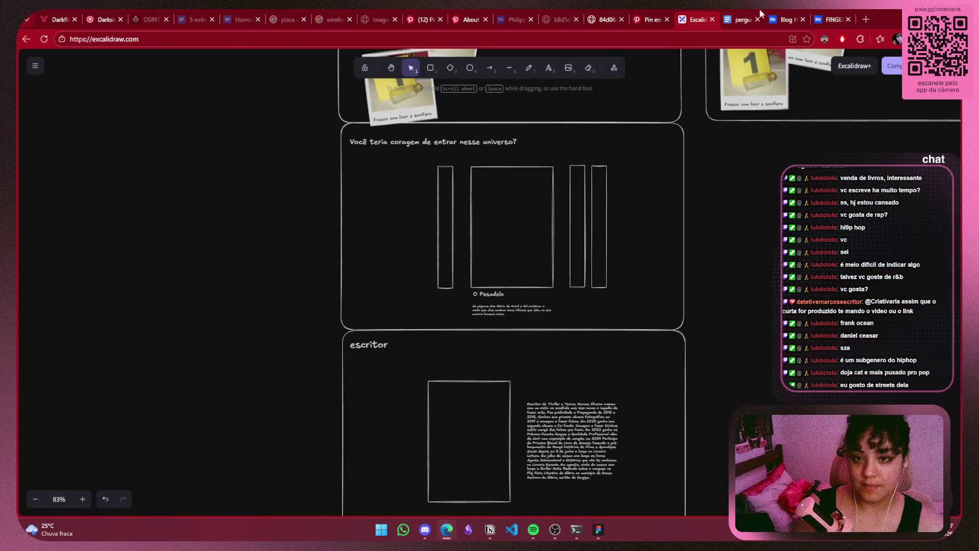
{"action": "left_click", "coordinate": [762, 15]}
{"action": "left_click", "coordinate": [755, 20]}
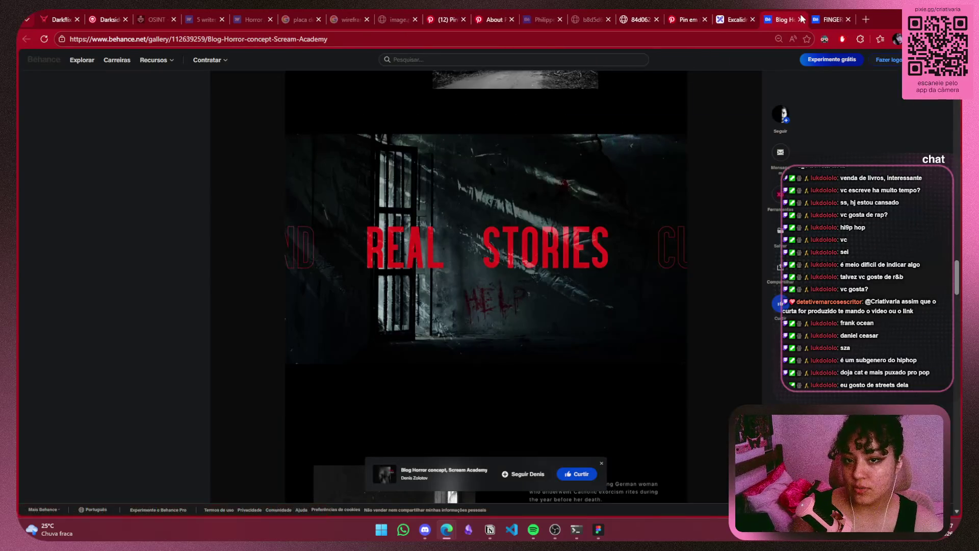
{"action": "left_click", "coordinate": [798, 20]}
{"action": "left_click", "coordinate": [800, 20]}
Close the leftover image pages, restoring the accidentally closed Behance project page
{"action": "key", "text": "ctrl+shift+Tab"}
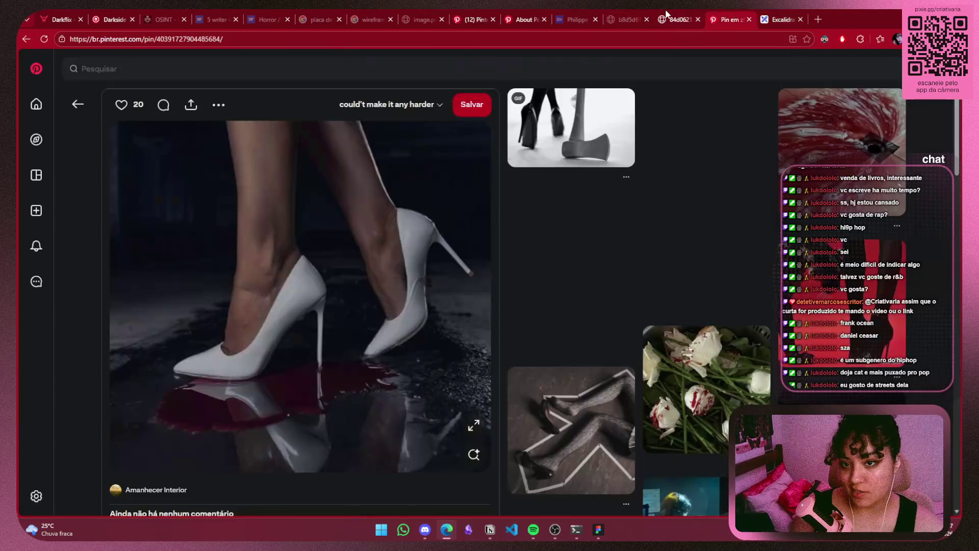
{"action": "key", "text": "ctrl+shift+Tab"}
{"action": "key", "text": "ctrl+shift+Tab"}
{"action": "left_click", "coordinate": [698, 19]}
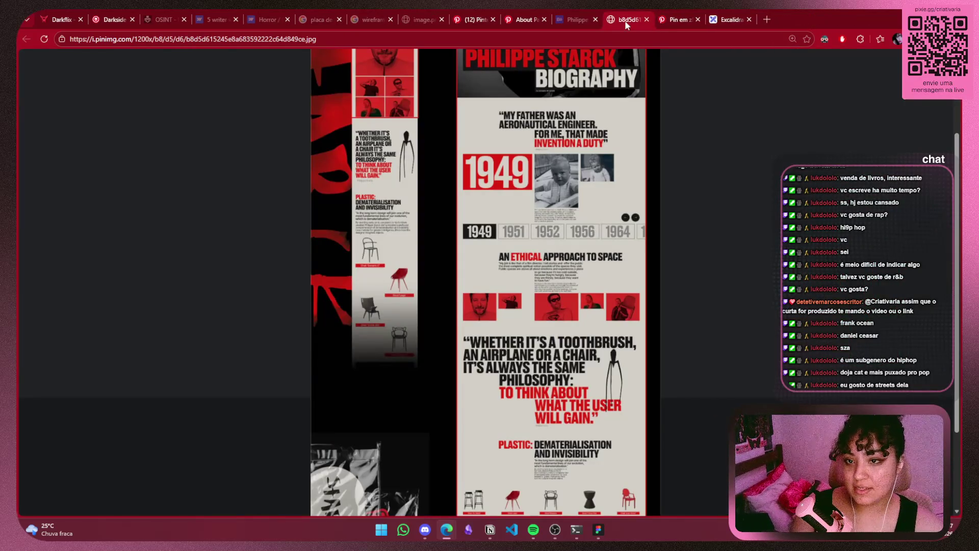
{"action": "left_click", "coordinate": [647, 19]}
{"action": "left_click", "coordinate": [594, 19]}
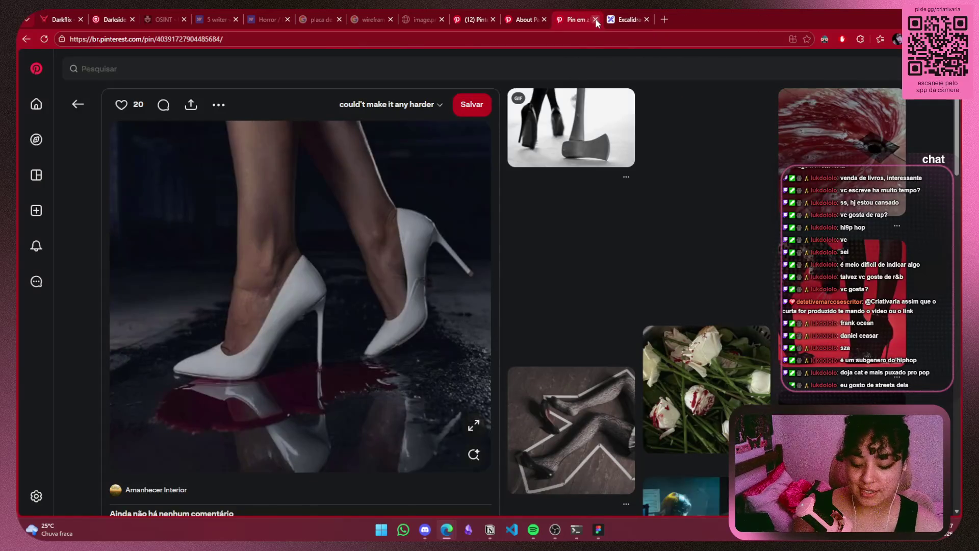
{"action": "key", "text": "ctrl+shift+t"}
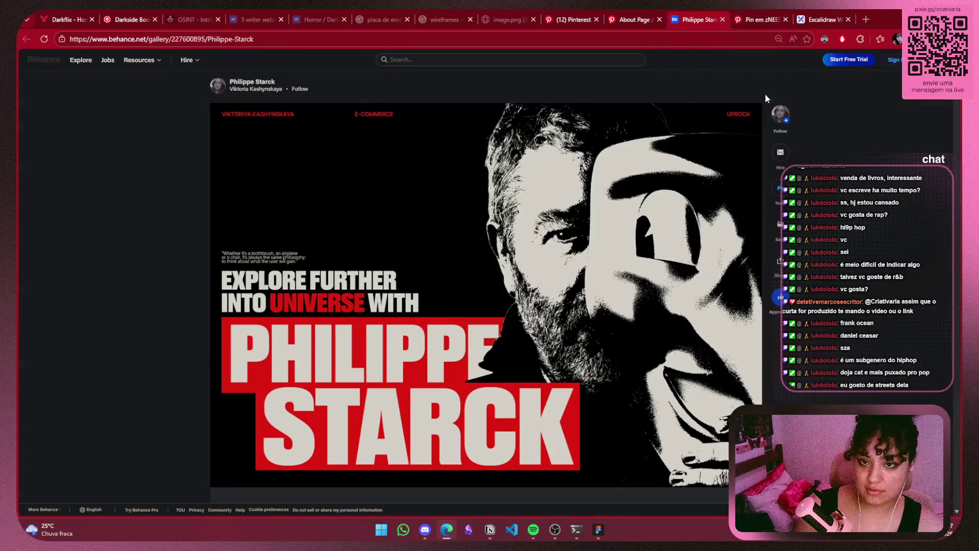
Glance through the About Page pin and wireframe images, then bring up the escrita criminal Figma file
{"action": "left_click", "coordinate": [632, 19]}
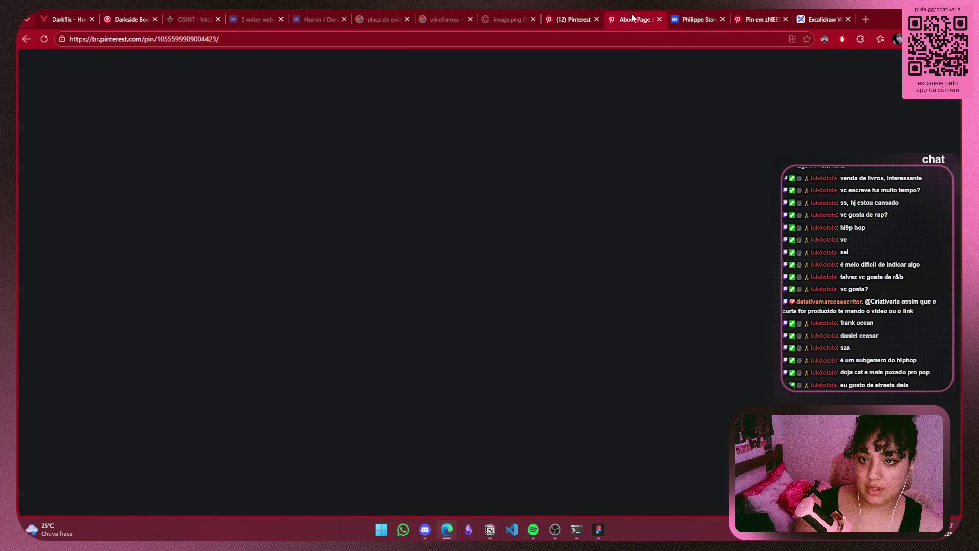
{"action": "left_click", "coordinate": [571, 19]}
{"action": "left_click", "coordinate": [517, 16]}
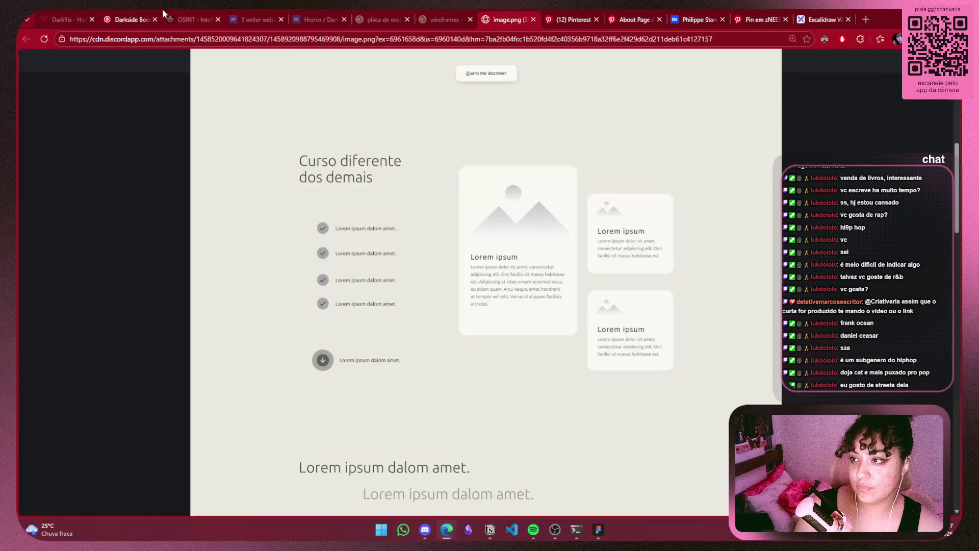
{"action": "left_click", "coordinate": [598, 529]}
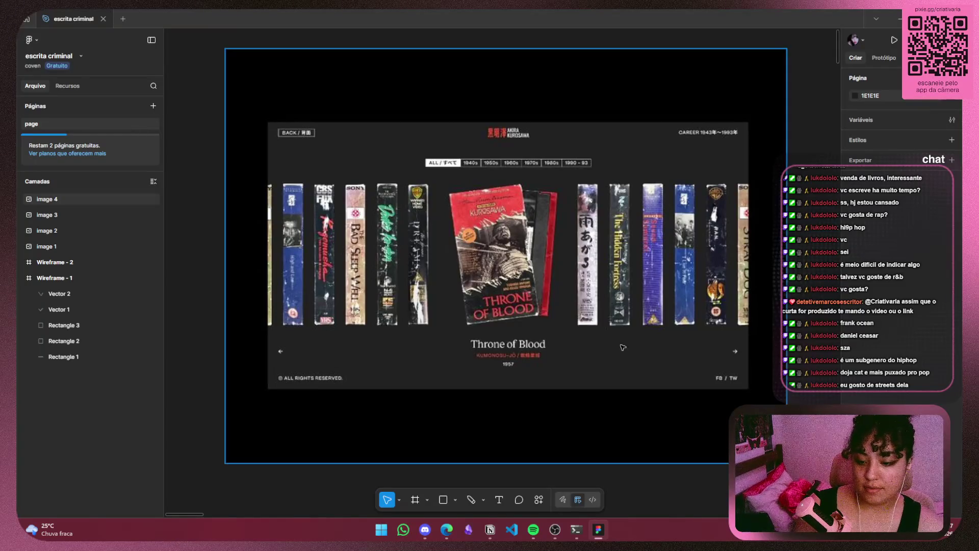
Select the film cassette reference image and pan over to the Red Color Palettes image
{"action": "left_click_drag", "start_coordinate": [372, 300], "coordinate": [374, 298]}
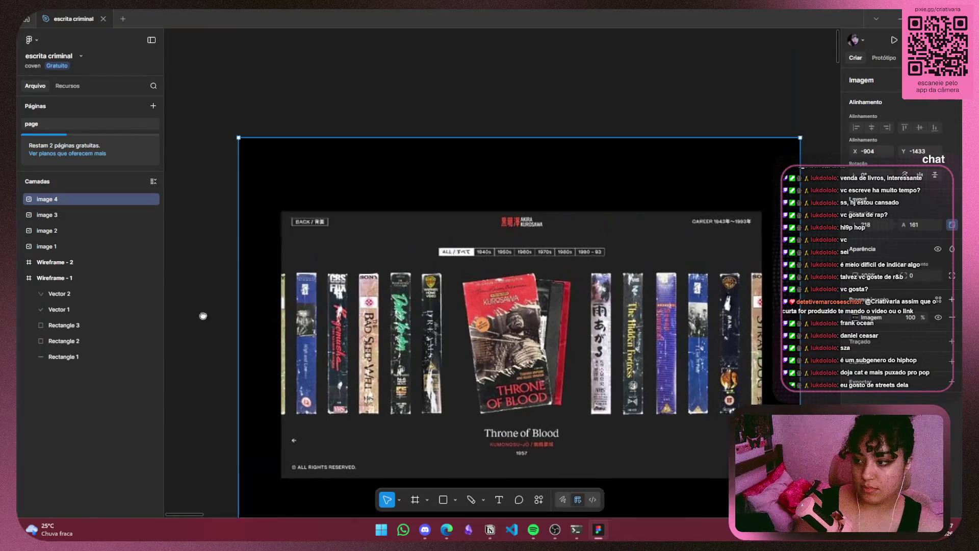
{"action": "scroll", "coordinate": [258, 331], "scroll_direction": "up", "scroll_amount": 5}
{"action": "scroll", "coordinate": [357, 331], "scroll_direction": "down", "scroll_amount": 5}
{"action": "scroll", "coordinate": [491, 262], "scroll_direction": "down", "scroll_amount": 3}
{"action": "scroll", "coordinate": [492, 261], "scroll_direction": "down", "scroll_amount": 5}
{"action": "scroll", "coordinate": [491, 261], "scroll_direction": "right", "scroll_amount": 3}
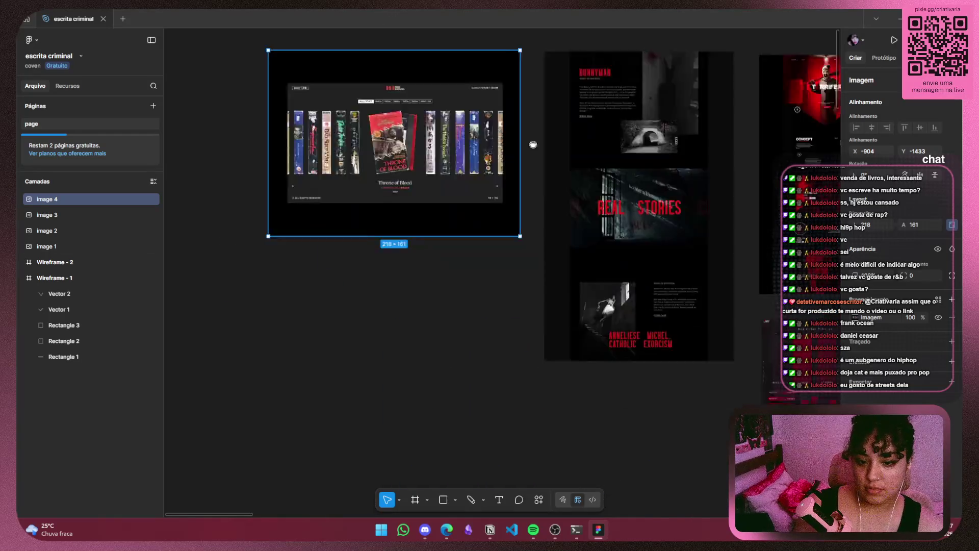
{"action": "scroll", "coordinate": [510, 229], "scroll_direction": "down", "scroll_amount": 4}
{"action": "scroll", "coordinate": [520, 214], "scroll_direction": "down", "scroll_amount": 3}
{"action": "scroll", "coordinate": [522, 210], "scroll_direction": "up", "scroll_amount": 4}
{"action": "scroll", "coordinate": [661, 300], "scroll_direction": "up", "scroll_amount": 5}
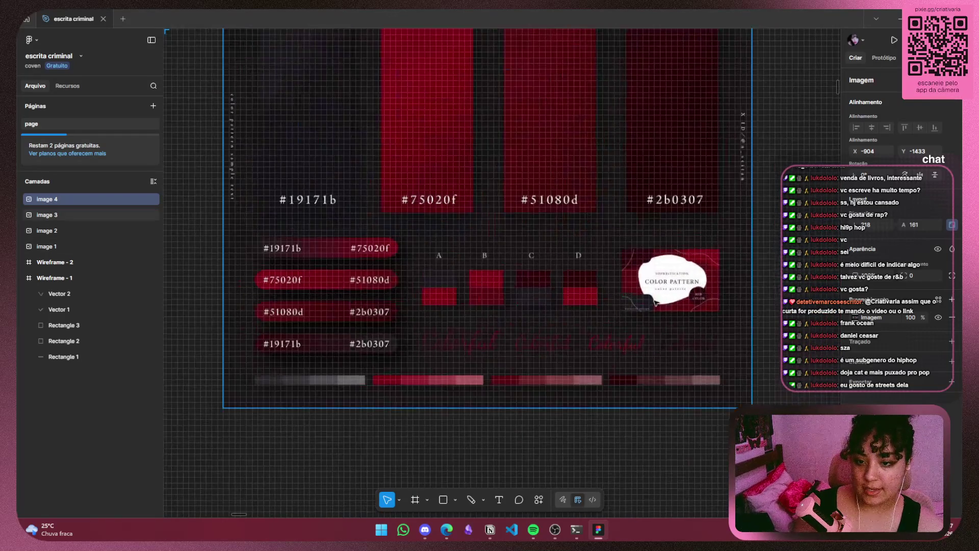
{"action": "scroll", "coordinate": [668, 304], "scroll_direction": "down", "scroll_amount": 3}
{"action": "left_click_drag", "start_coordinate": [730, 308], "coordinate": [732, 393]}
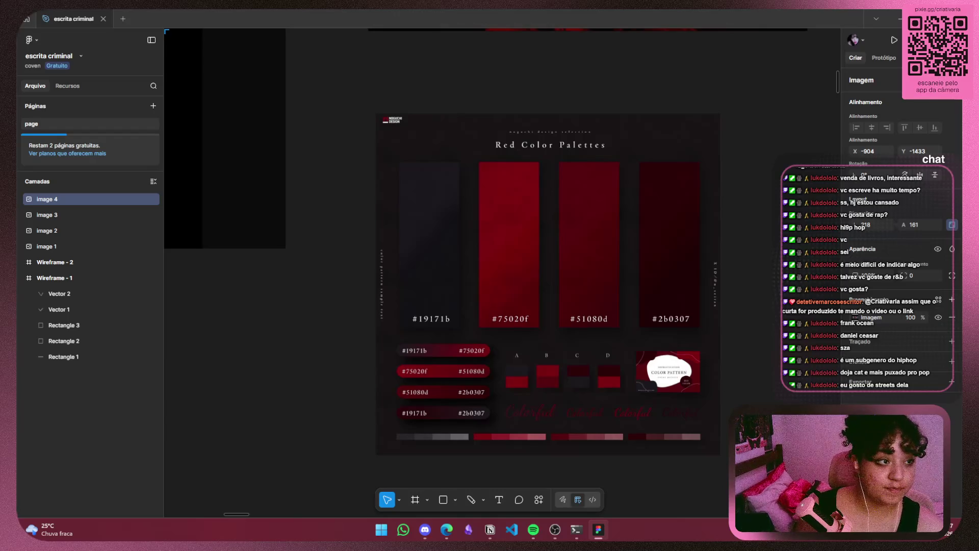
Inspect the Red Color Palettes image, then return to the Pinterest wireframes search
{"action": "left_click", "coordinate": [739, 340]}
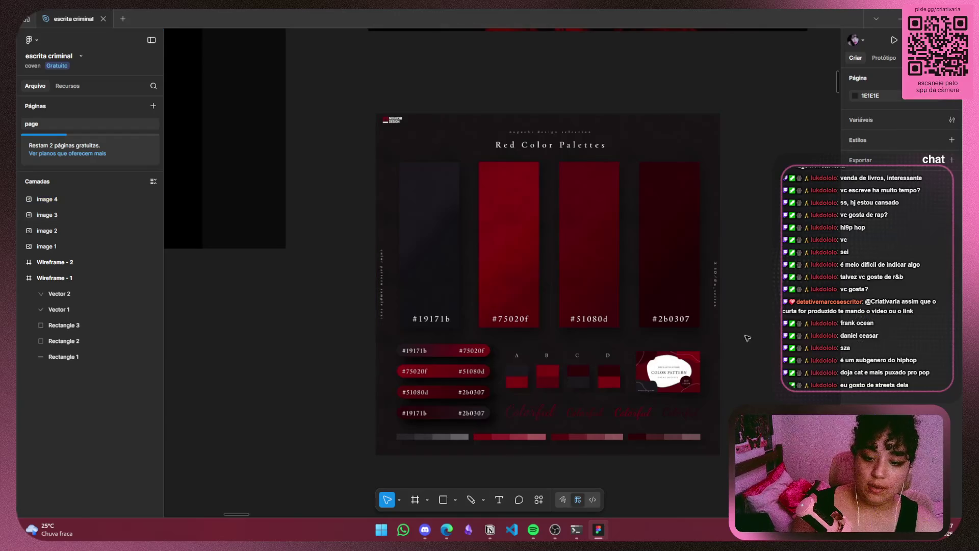
{"action": "left_click", "coordinate": [598, 329]}
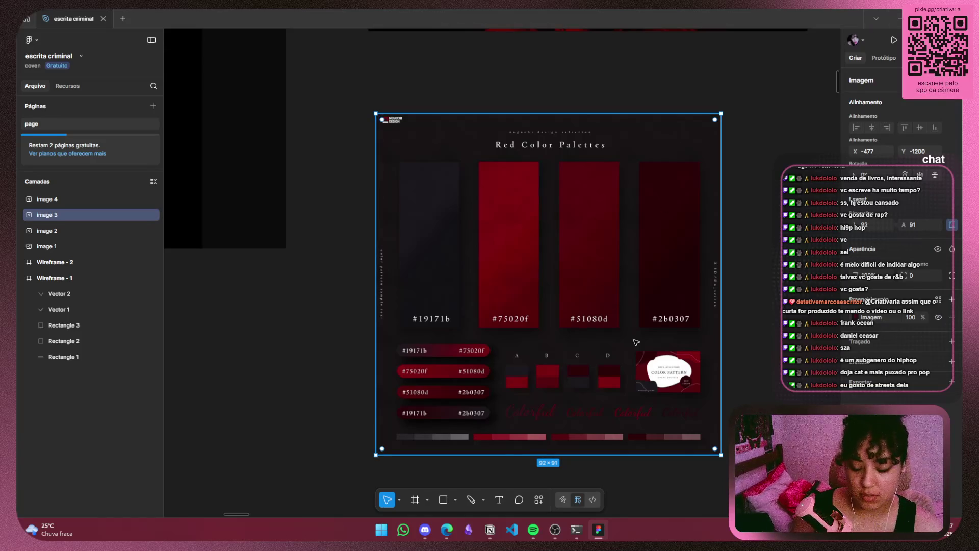
{"action": "scroll", "coordinate": [662, 326], "scroll_direction": "right", "scroll_amount": 5}
{"action": "left_click", "coordinate": [622, 306]}
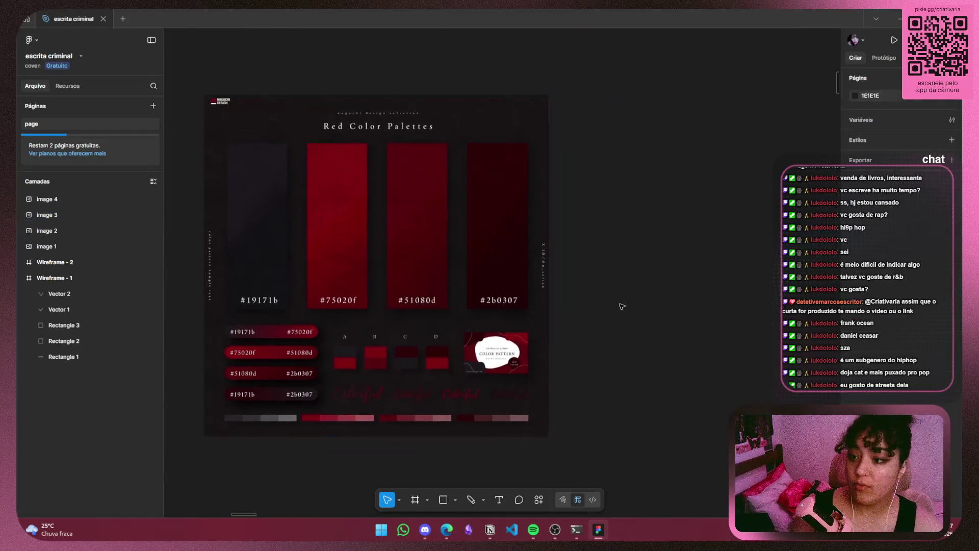
{"action": "key", "text": "alt+Tab"}
{"action": "left_click", "coordinate": [566, 19]}
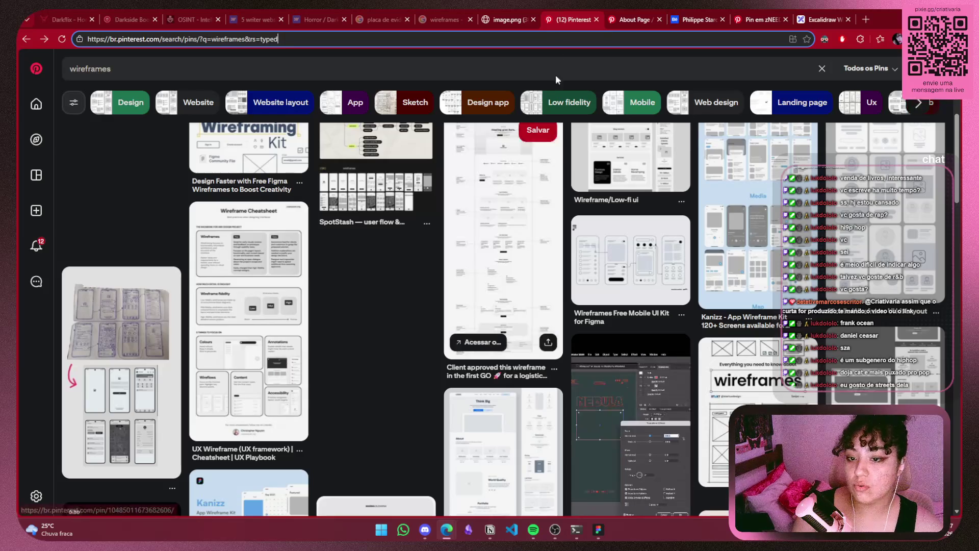
Go from the About Page pin back to the 'horror web' search results and scroll them
{"action": "left_click", "coordinate": [630, 21]}
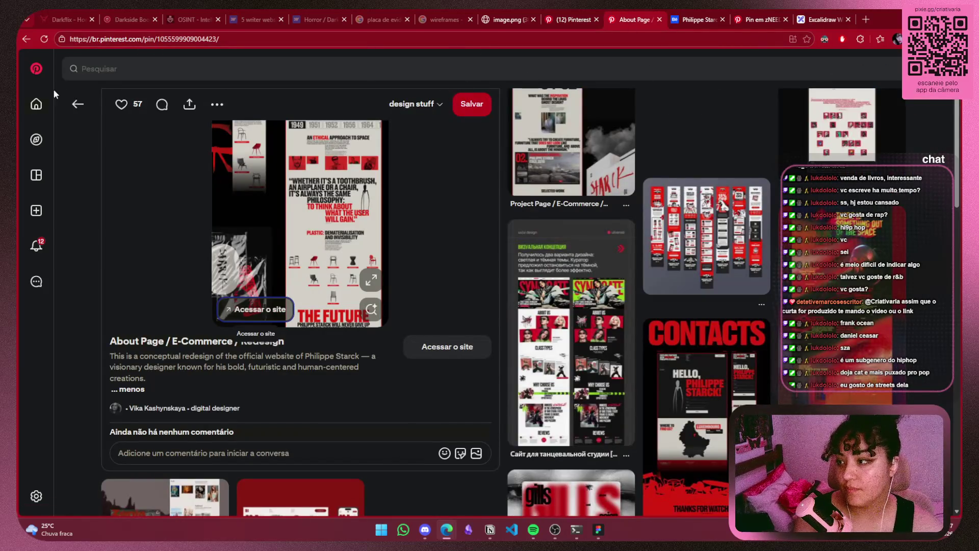
{"action": "left_click", "coordinate": [77, 104]}
{"action": "left_click", "coordinate": [77, 104]}
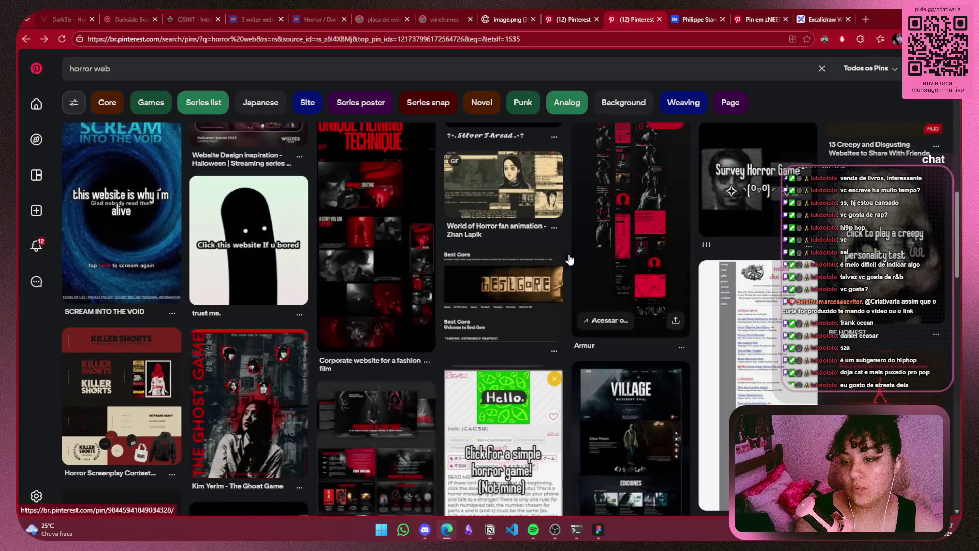
{"action": "scroll", "coordinate": [530, 220], "scroll_direction": "up", "scroll_amount": 5}
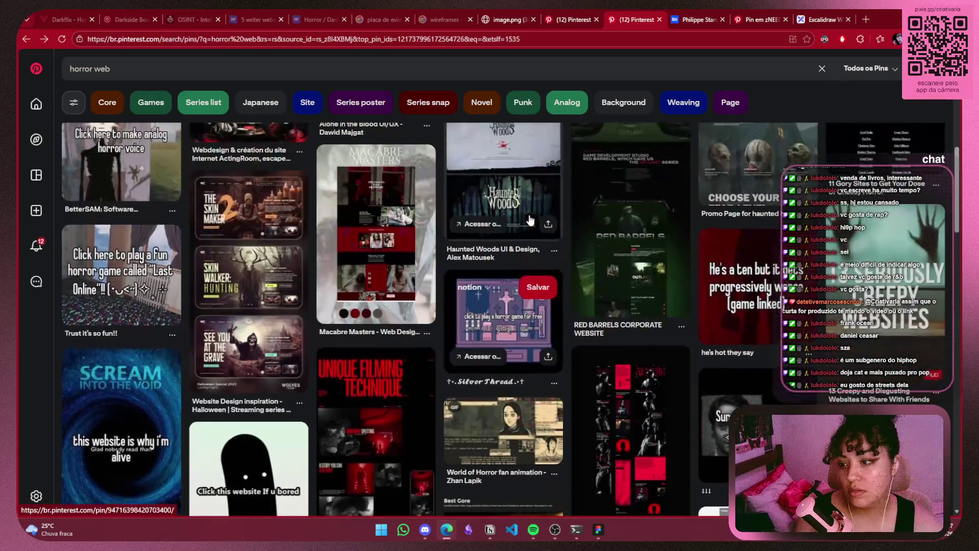
{"action": "scroll", "coordinate": [530, 220], "scroll_direction": "up", "scroll_amount": 4}
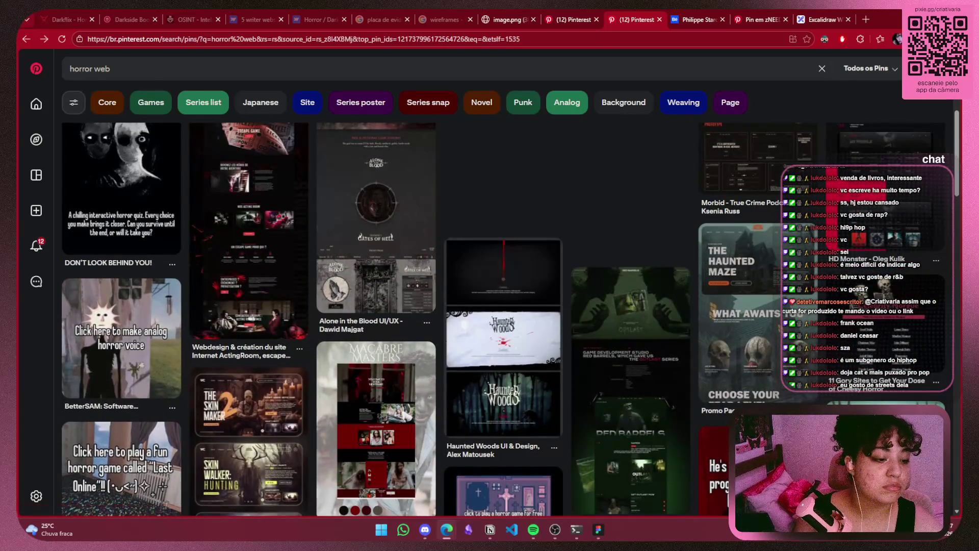
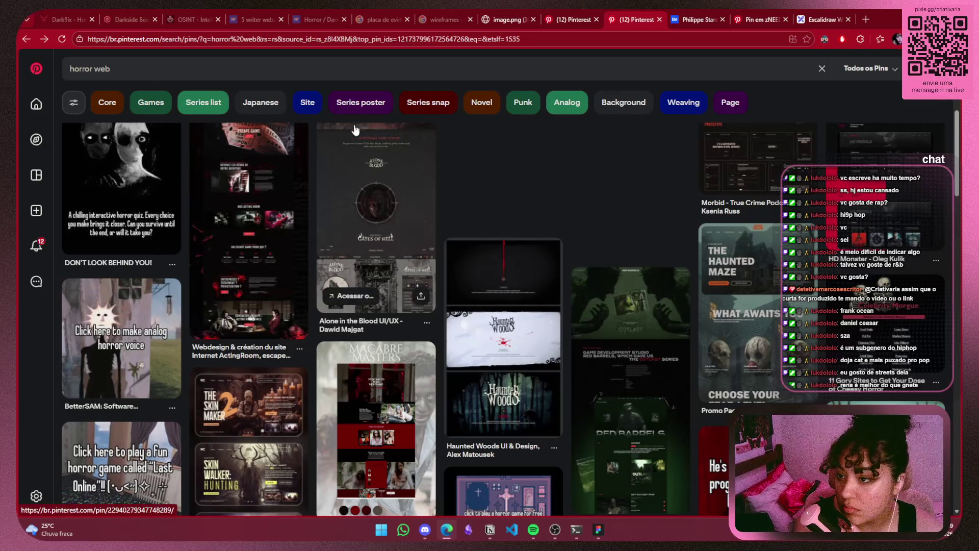
Refine the search to 'horror web series poster' and open the X (2022) poster pin
{"action": "left_click", "coordinate": [361, 102]}
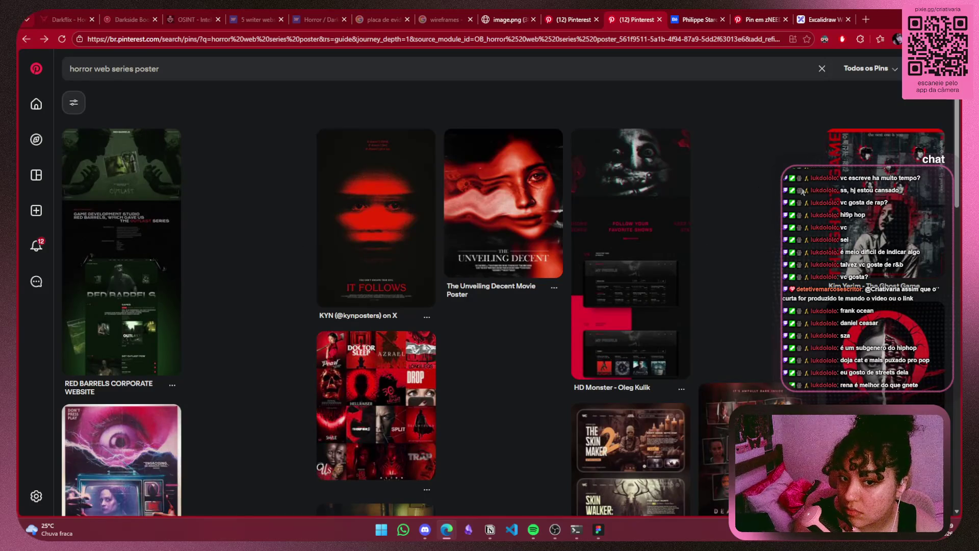
{"action": "scroll", "coordinate": [787, 194], "scroll_direction": "down", "scroll_amount": 3}
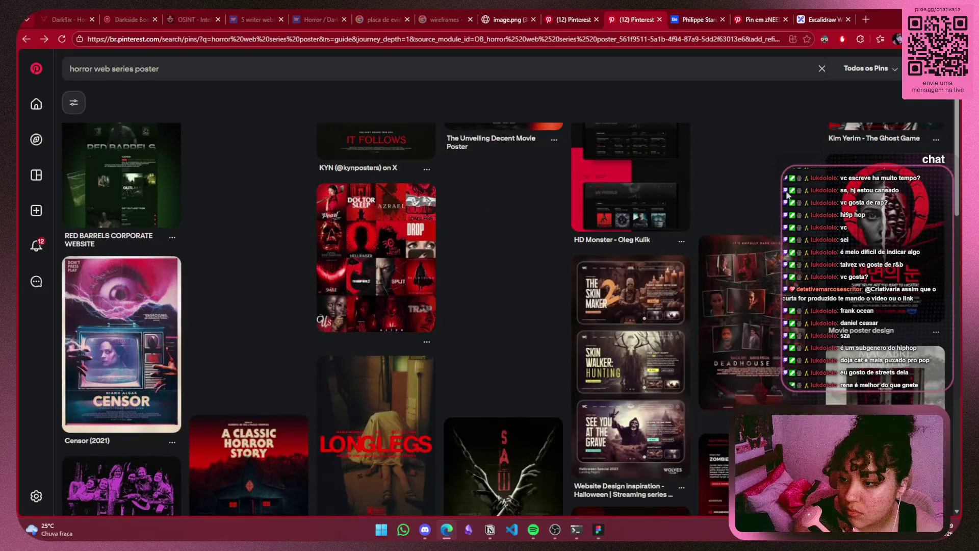
{"action": "scroll", "coordinate": [787, 194], "scroll_direction": "down", "scroll_amount": 5}
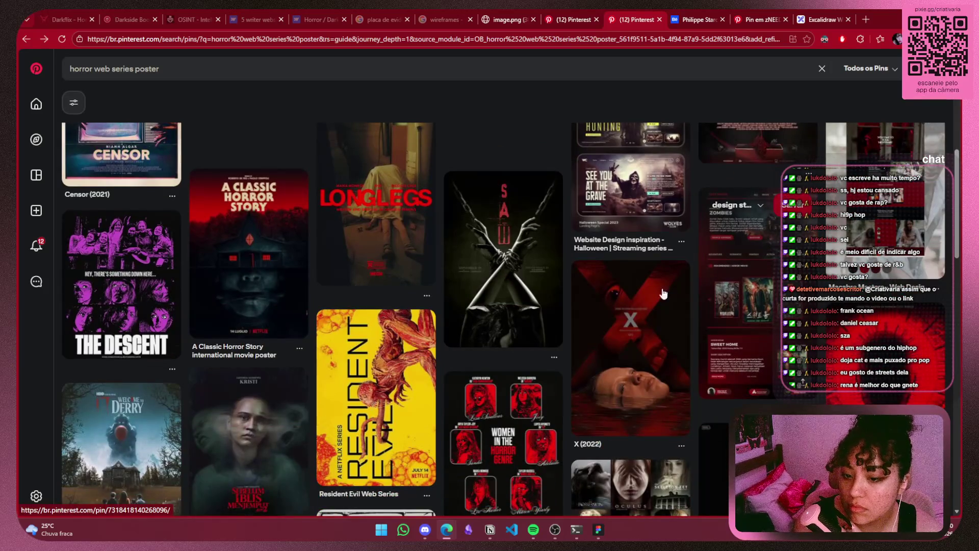
{"action": "left_click", "coordinate": [663, 293]}
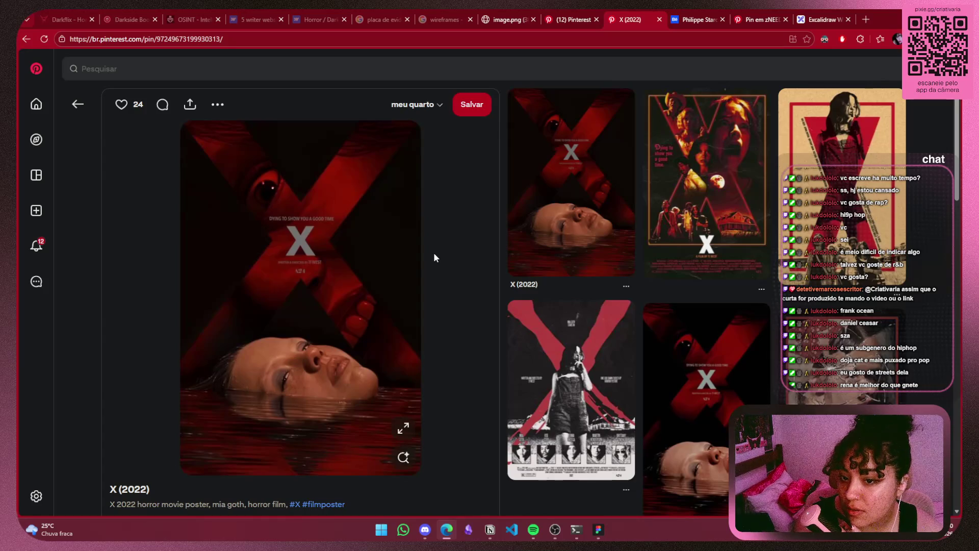
Browse related X posters and open one, then go back to the series poster results
{"action": "scroll", "coordinate": [435, 255], "scroll_direction": "down", "scroll_amount": 4}
{"action": "scroll", "coordinate": [435, 258], "scroll_direction": "down", "scroll_amount": 4}
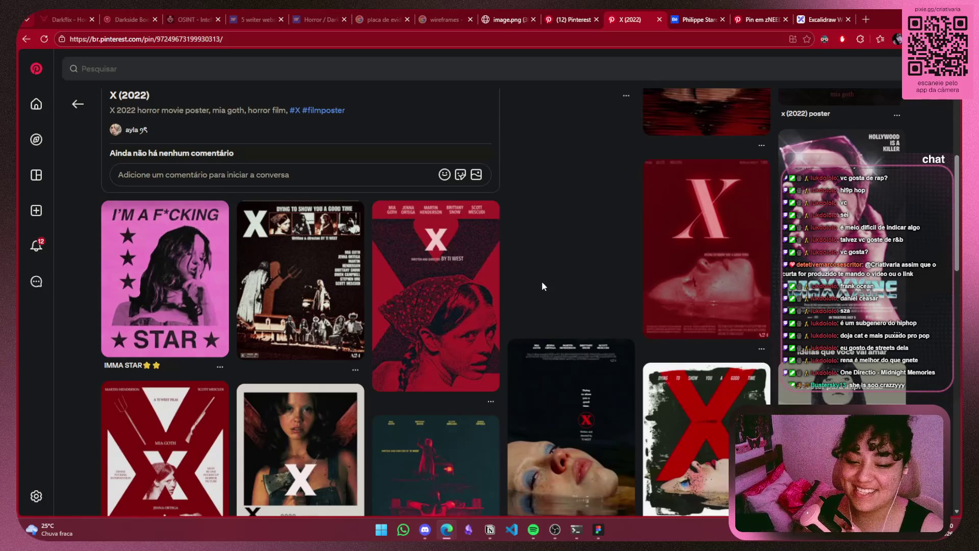
{"action": "scroll", "coordinate": [576, 221], "scroll_direction": "down", "scroll_amount": 3}
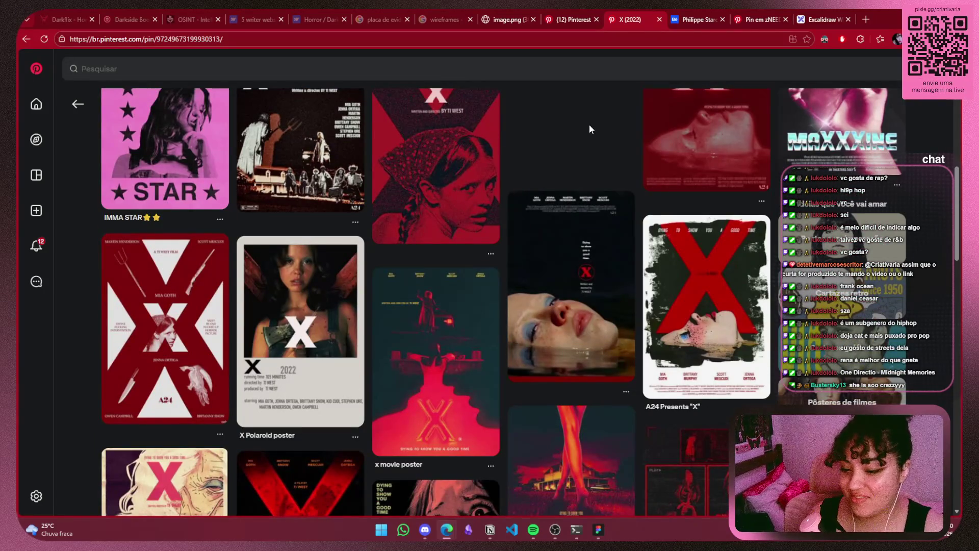
{"action": "scroll", "coordinate": [589, 125], "scroll_direction": "down", "scroll_amount": 4}
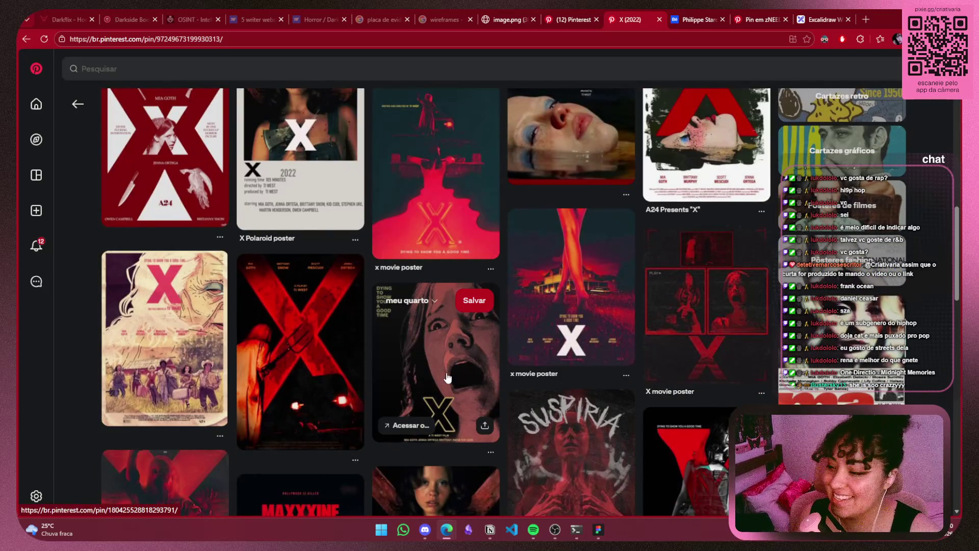
{"action": "scroll", "coordinate": [201, 326], "scroll_direction": "down", "scroll_amount": 1}
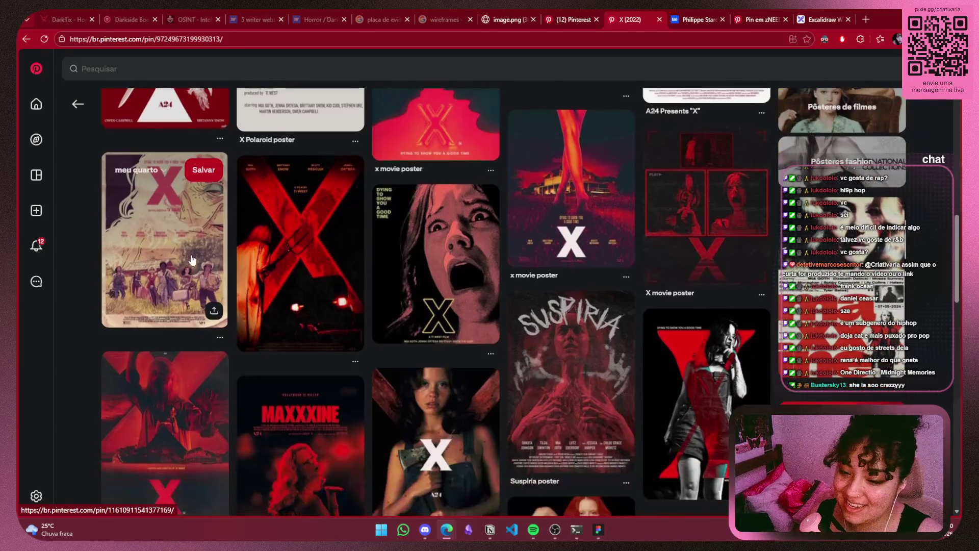
{"action": "left_click", "coordinate": [191, 247]}
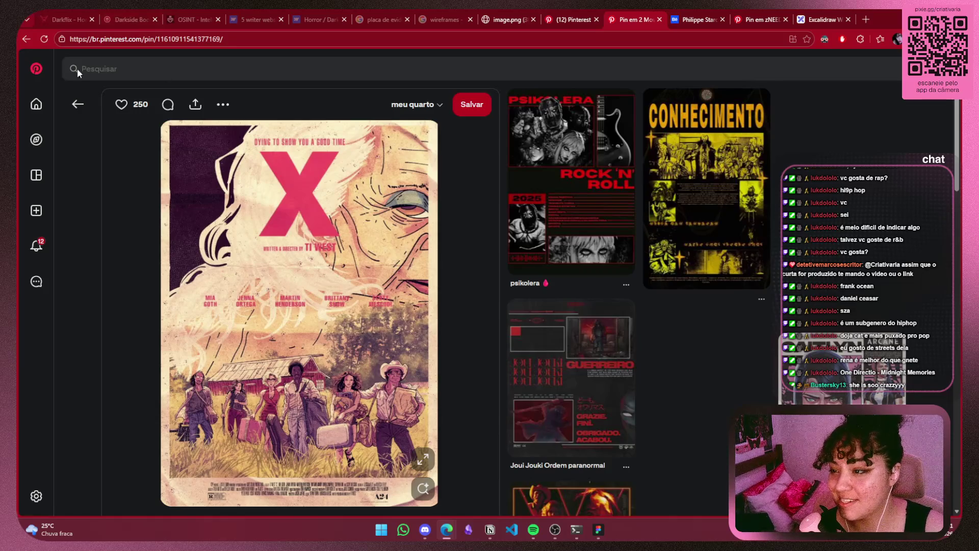
{"action": "left_click", "coordinate": [81, 104]}
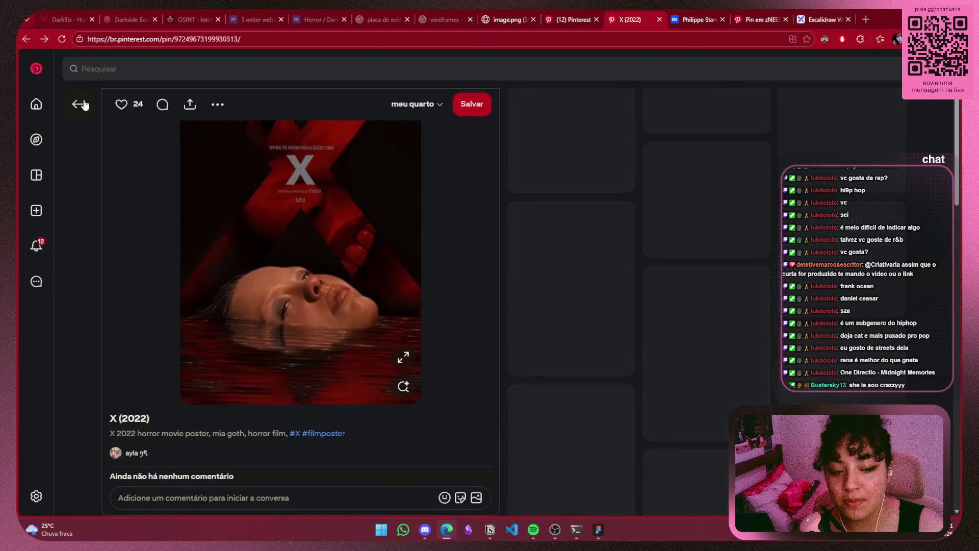
{"action": "left_click", "coordinate": [81, 104]}
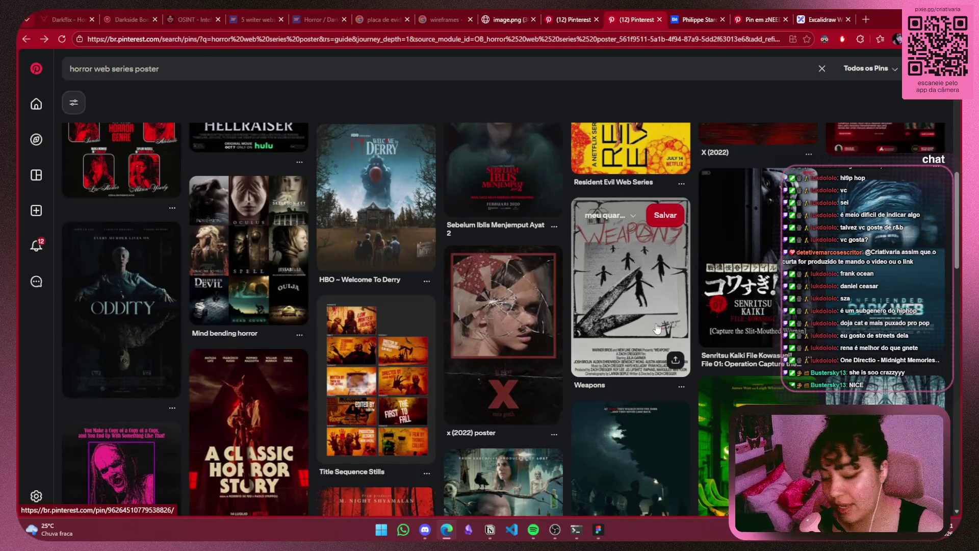
Go back from the series poster results to the broader 'horror web' search
{"action": "scroll", "coordinate": [657, 328], "scroll_direction": "up", "scroll_amount": 5}
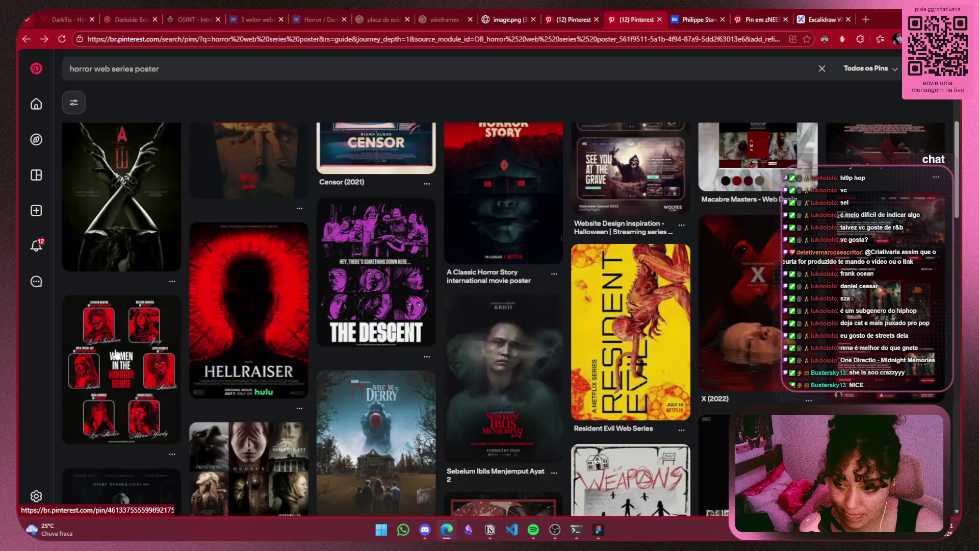
{"action": "scroll", "coordinate": [112, 311], "scroll_direction": "up", "scroll_amount": 4}
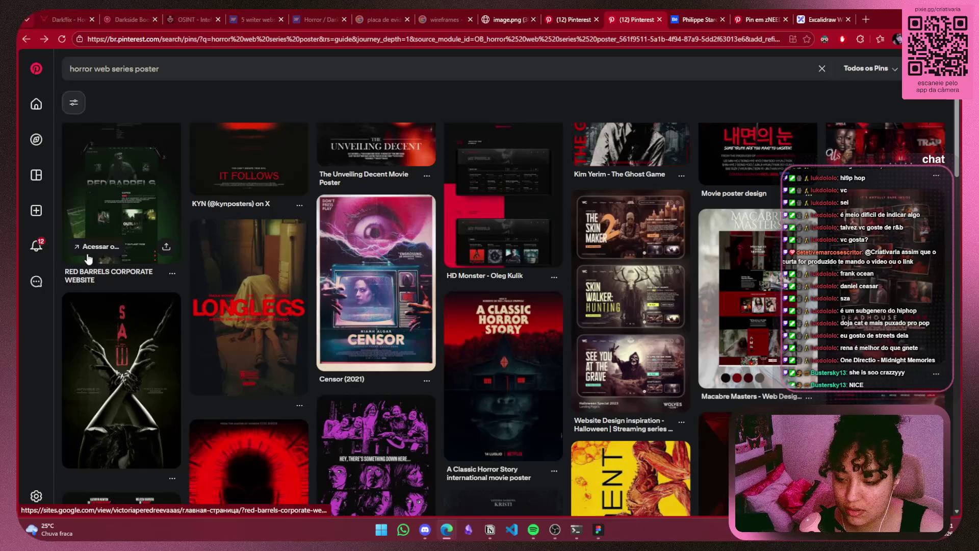
{"action": "scroll", "coordinate": [88, 259], "scroll_direction": "up", "scroll_amount": 2}
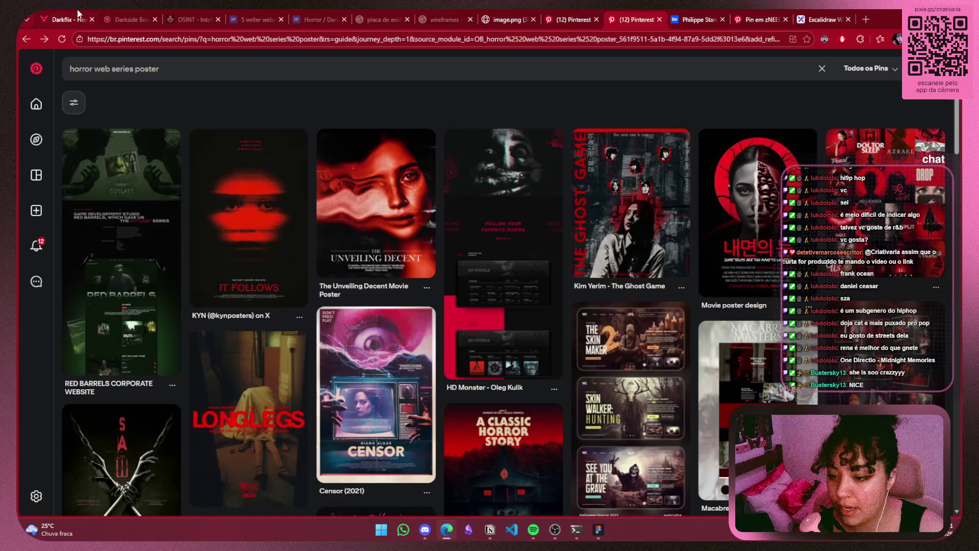
{"action": "left_click", "coordinate": [25, 39]}
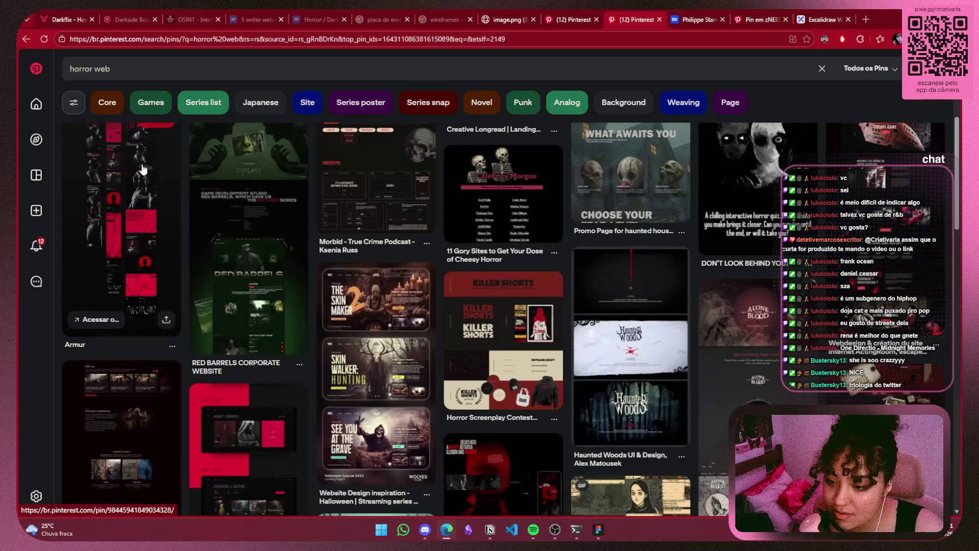
Scroll the horror web results and open the Deep! horror font pin
{"action": "scroll", "coordinate": [142, 177], "scroll_direction": "down", "scroll_amount": 3}
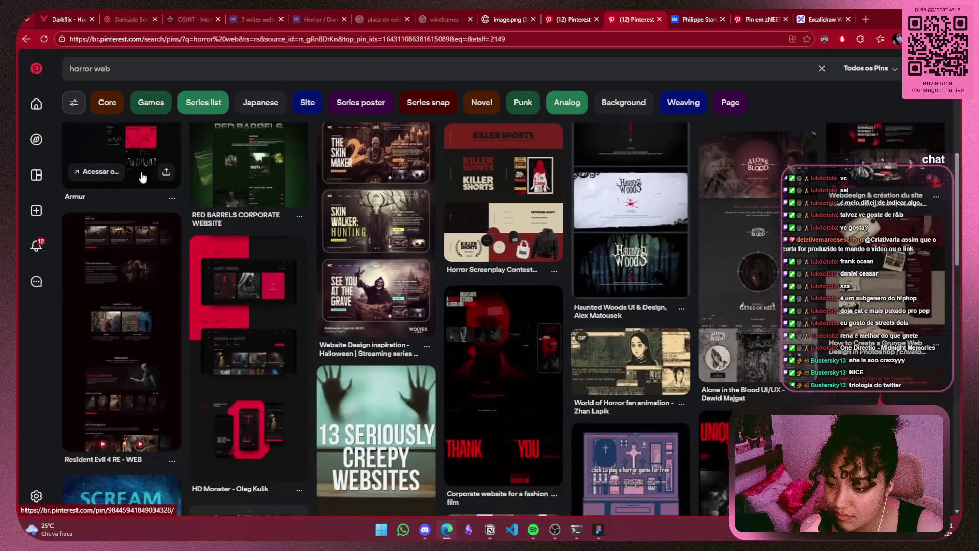
{"action": "scroll", "coordinate": [143, 177], "scroll_direction": "down", "scroll_amount": 5}
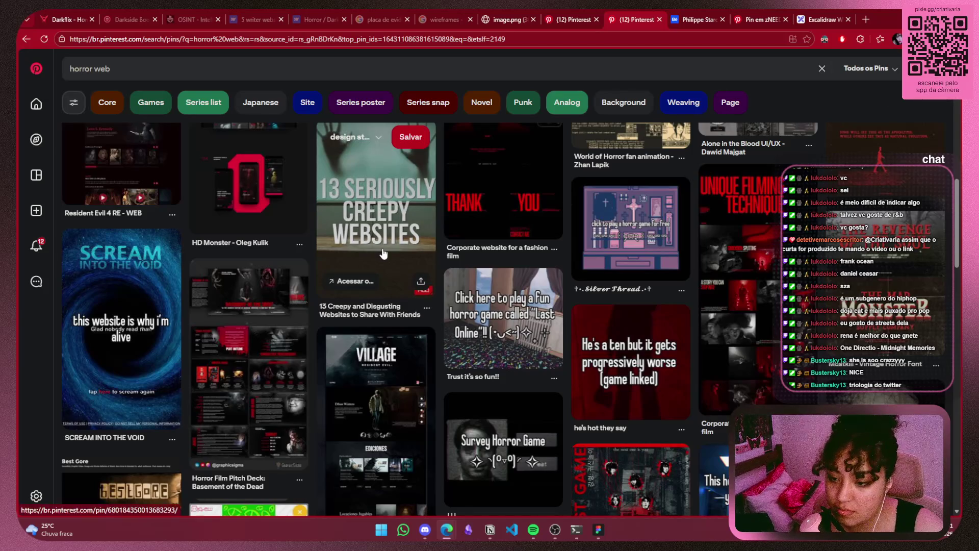
{"action": "scroll", "coordinate": [384, 253], "scroll_direction": "down", "scroll_amount": 5}
{"action": "scroll", "coordinate": [377, 249], "scroll_direction": "down", "scroll_amount": 2}
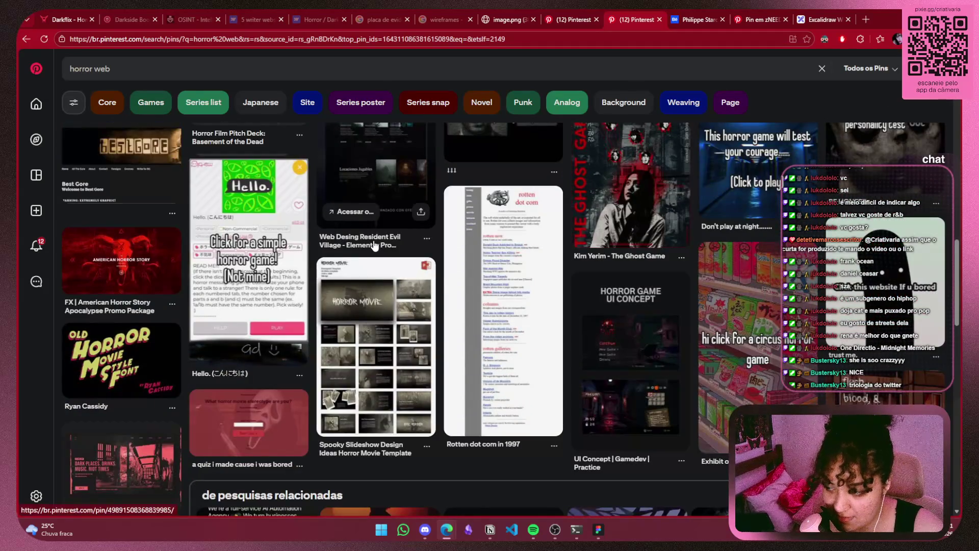
{"action": "scroll", "coordinate": [375, 246], "scroll_direction": "down", "scroll_amount": 7}
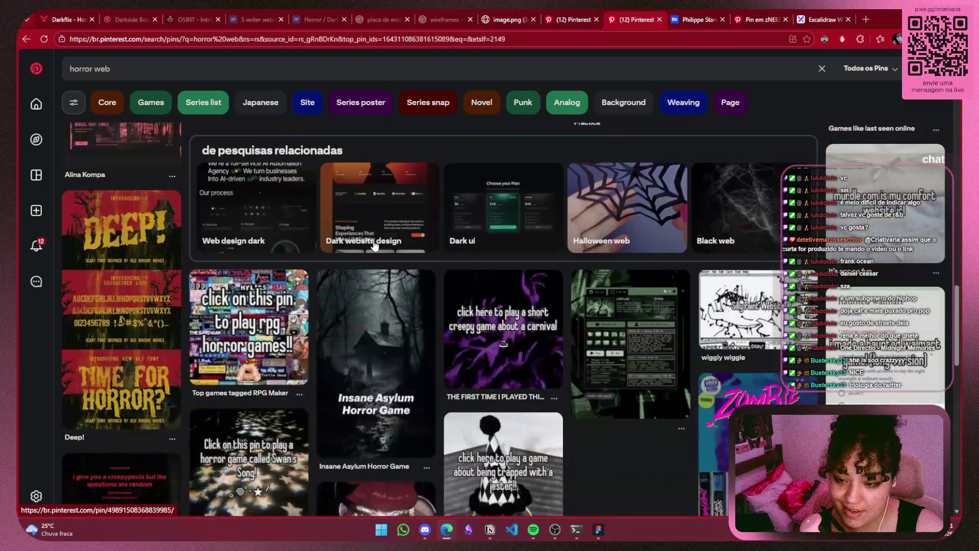
{"action": "scroll", "coordinate": [373, 245], "scroll_direction": "down", "scroll_amount": 3}
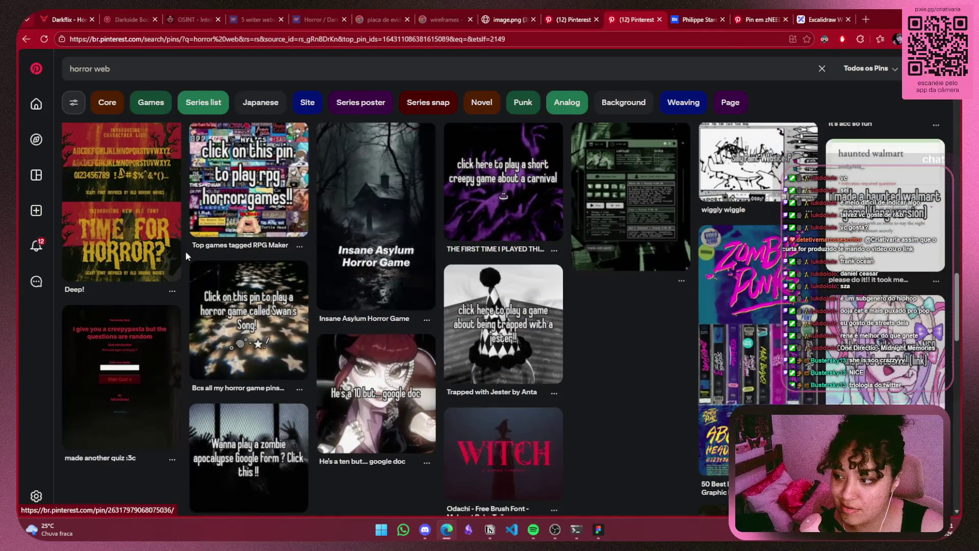
{"action": "left_click", "coordinate": [150, 240]}
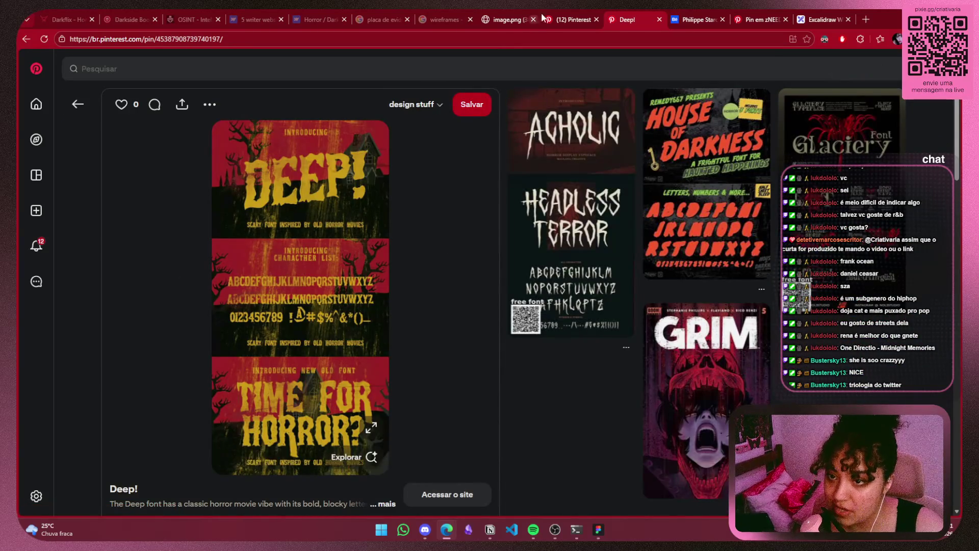
Switch to the Figma wireframe file and fit the view to the frames
{"action": "left_click", "coordinate": [598, 529]}
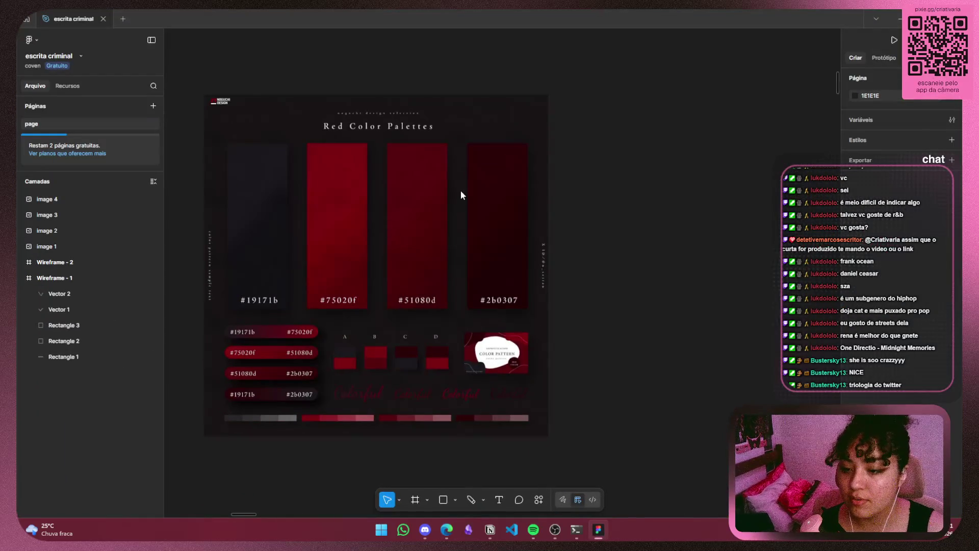
{"action": "scroll", "coordinate": [641, 235], "scroll_direction": "down", "scroll_amount": 5}
{"action": "scroll", "coordinate": [644, 234], "scroll_direction": "down", "scroll_amount": 3}
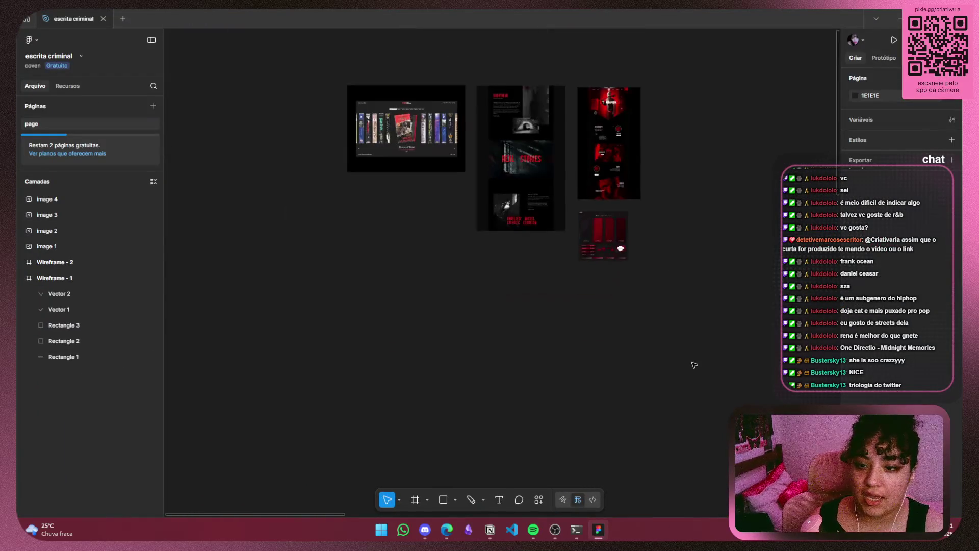
{"action": "left_click_drag", "start_coordinate": [690, 365], "coordinate": [164, 76]}
{"action": "left_click_drag", "start_coordinate": [338, 184], "coordinate": [665, 386]}
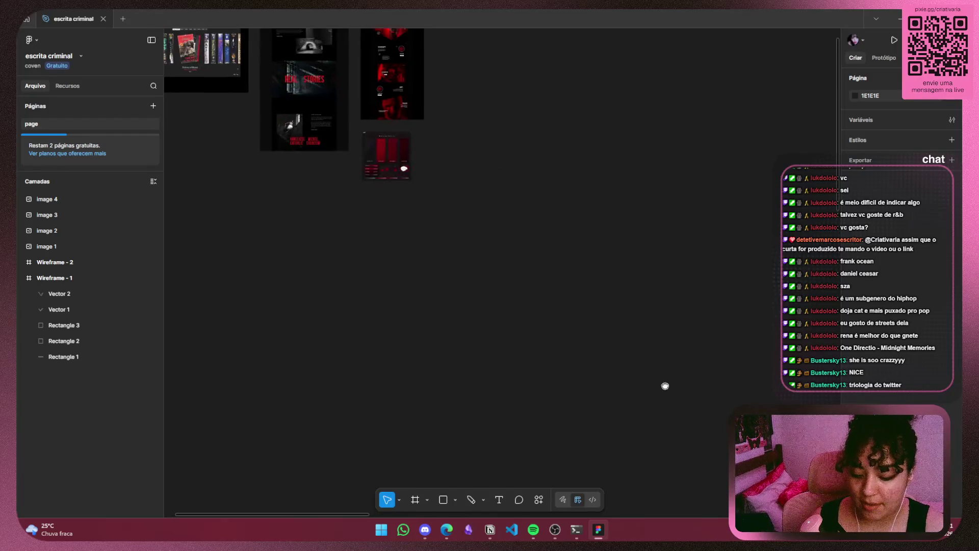
{"action": "key", "text": "shift+2"}
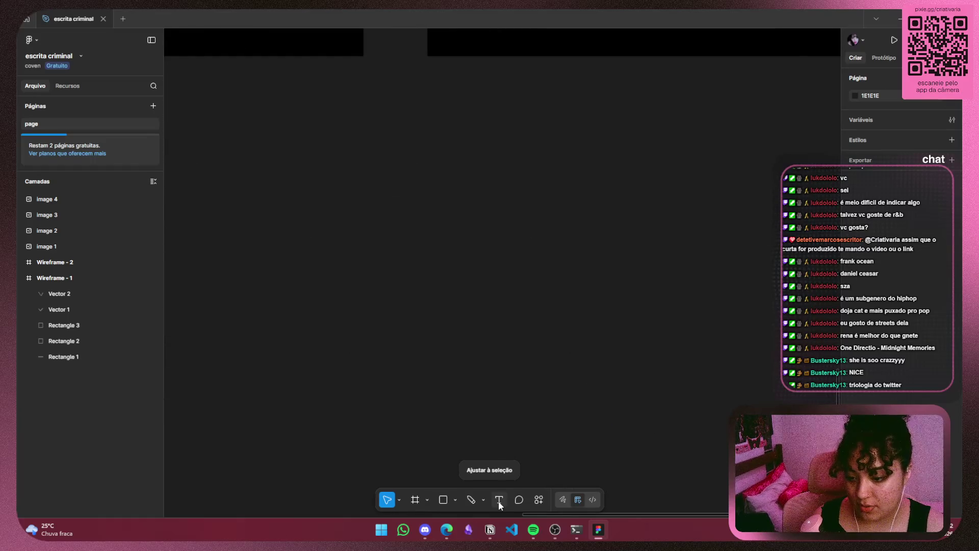
Add a text box on empty canvas reading 'nao sei' and select its text
{"action": "left_click", "coordinate": [499, 499]}
{"action": "left_click", "coordinate": [470, 154]}
{"action": "scroll", "coordinate": [459, 173], "scroll_direction": "up", "scroll_amount": 2}
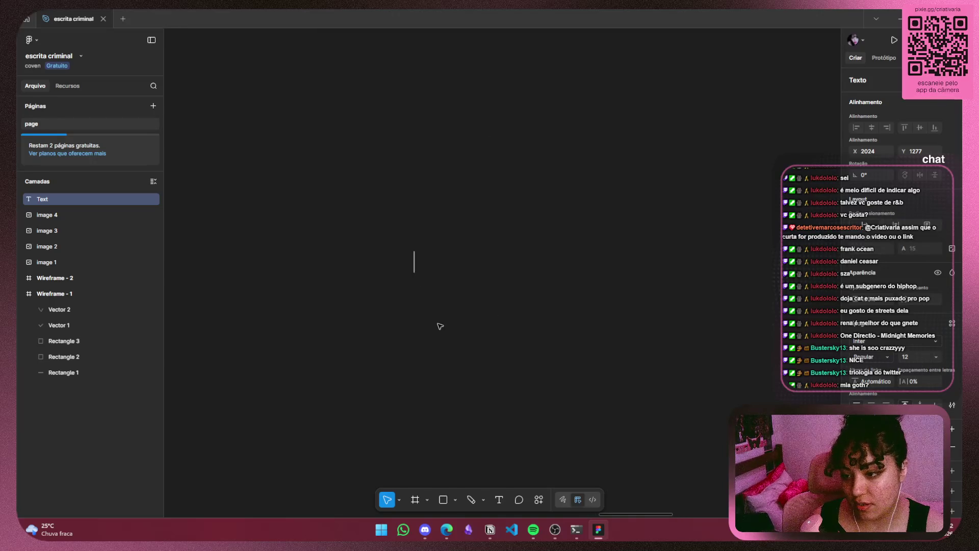
{"action": "type", "text": "nao sei"}
{"action": "key", "text": "ctrl+a"}
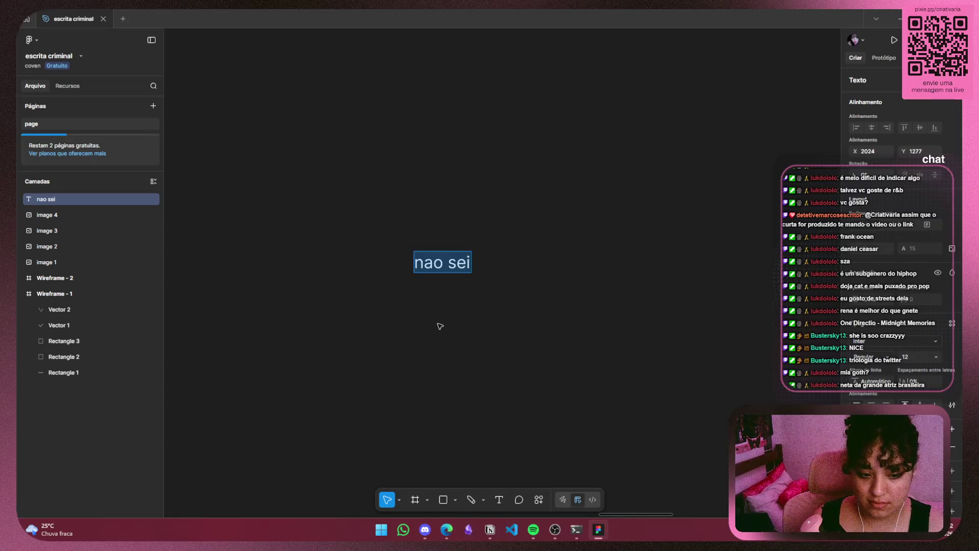
Set the text's font to Times New Roman, searching all available fonts for 'time'
{"action": "left_click", "coordinate": [887, 346]}
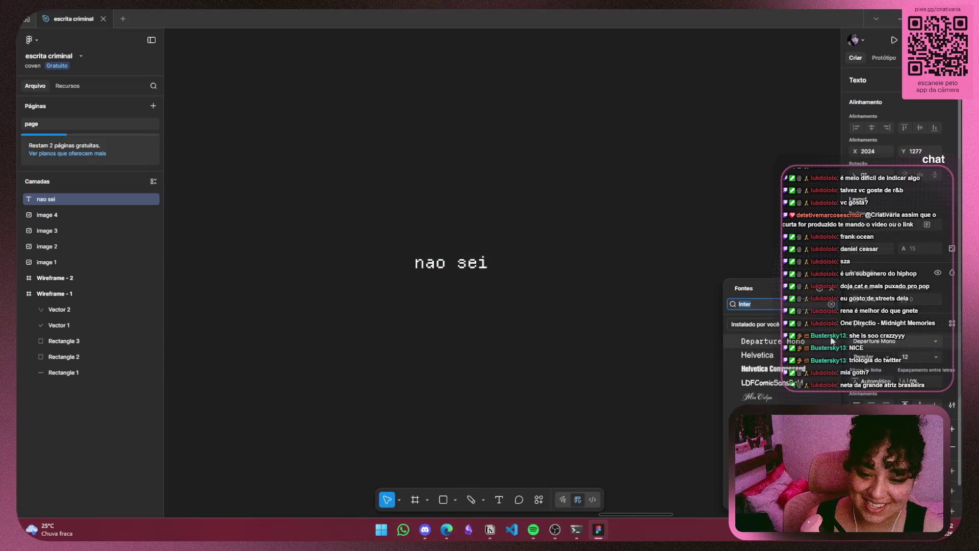
{"action": "left_click", "coordinate": [755, 324]}
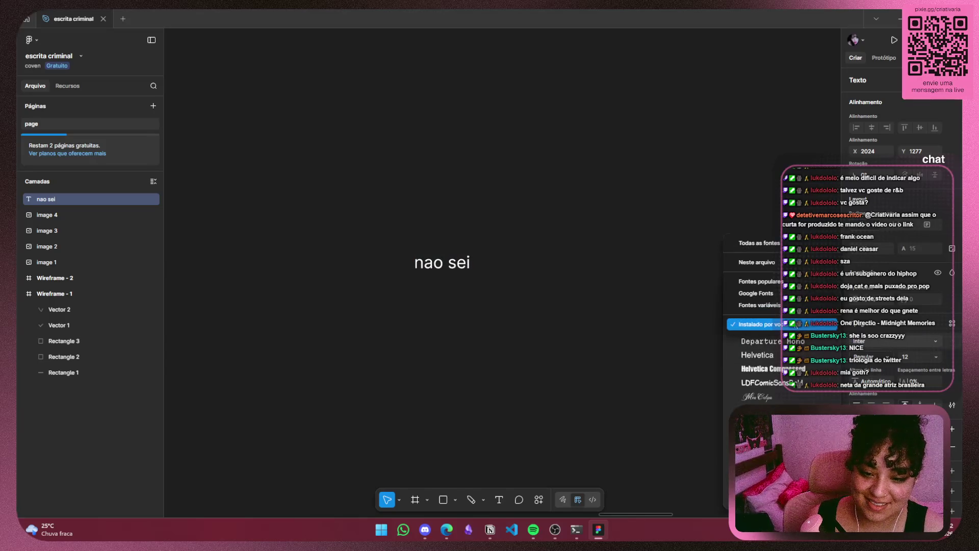
{"action": "left_click", "coordinate": [791, 243]}
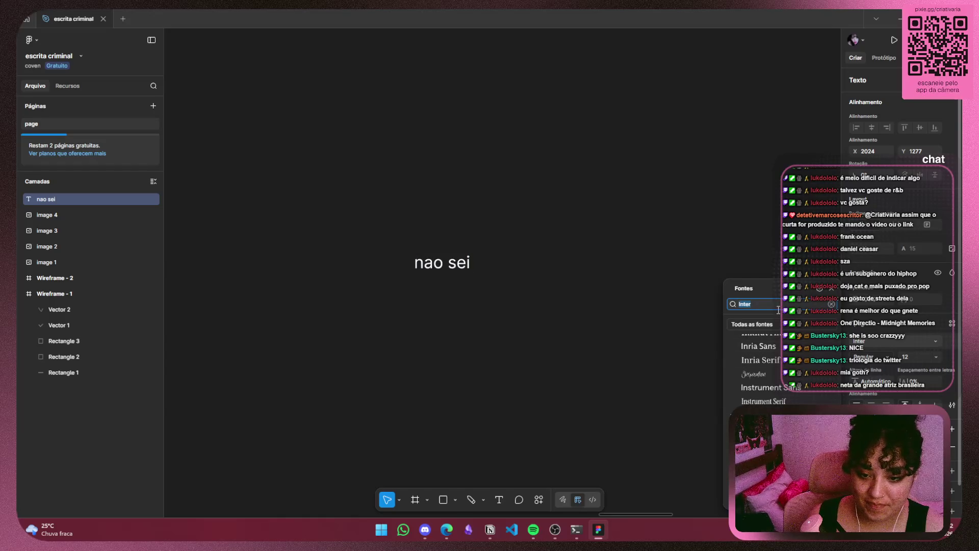
{"action": "type", "text": "time"}
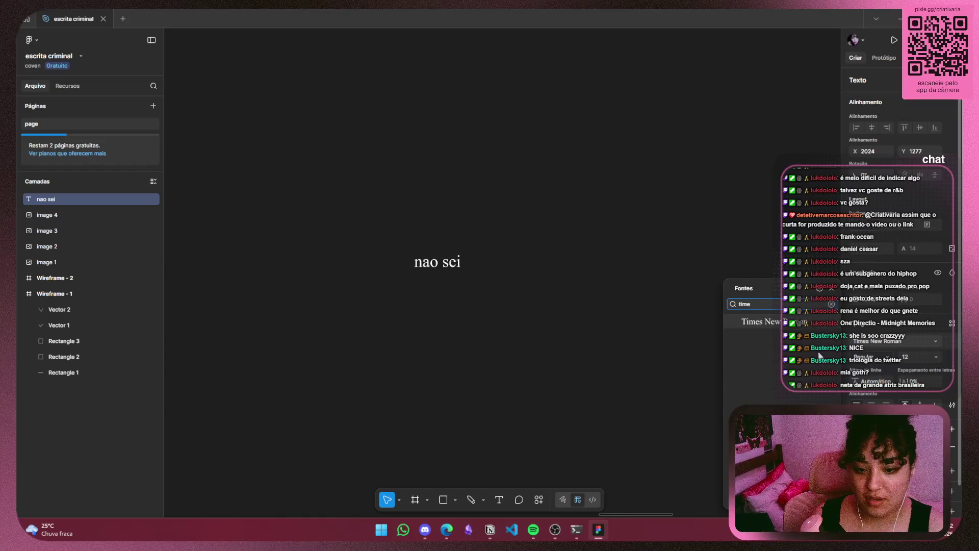
{"action": "left_click", "coordinate": [771, 322]}
Replace the text's wording with 'Times New Roman'
{"action": "left_click_drag", "start_coordinate": [459, 261], "coordinate": [406, 262]}
{"action": "type", "text": "Tim"}
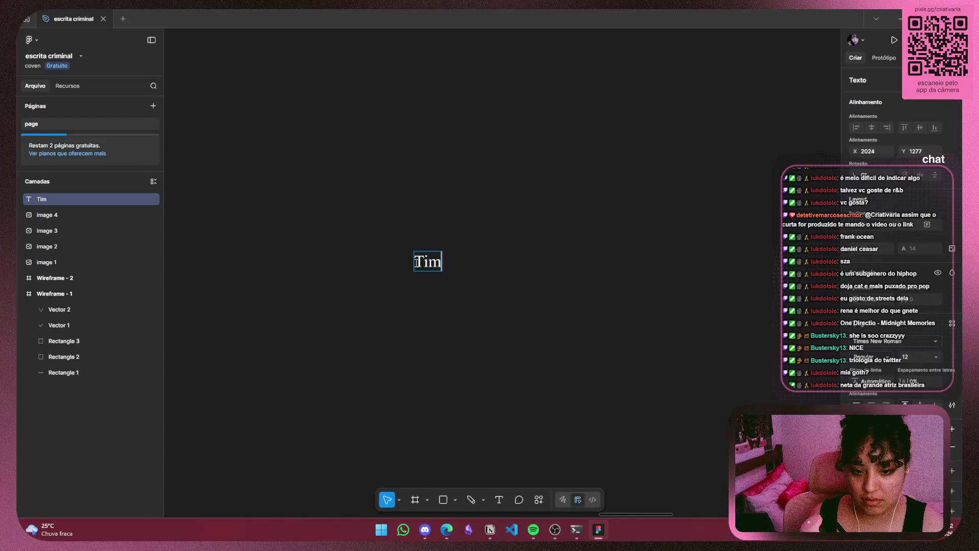
{"action": "type", "text": "es News"}
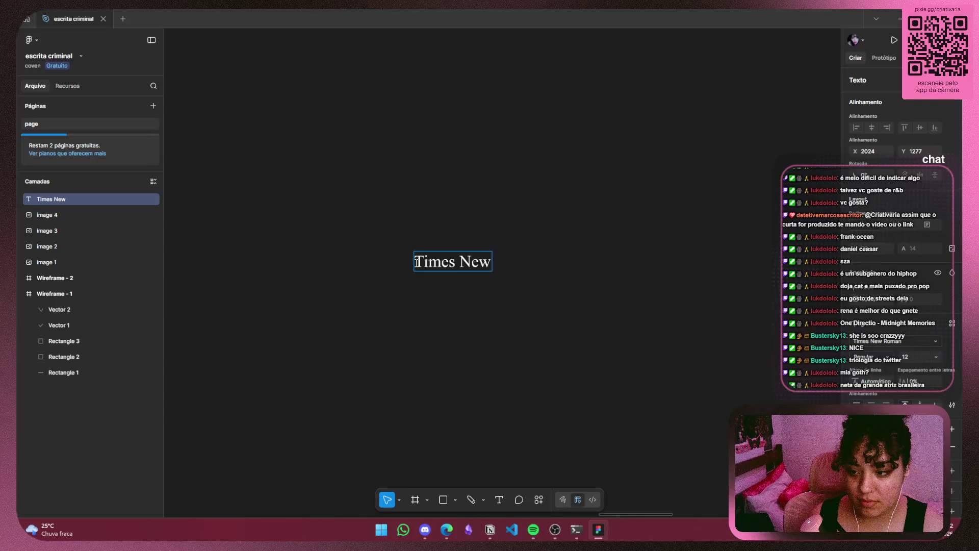
{"action": "type", "text": "man"}
{"action": "key", "text": "Escape"}
{"action": "scroll", "coordinate": [542, 221], "scroll_direction": "down", "scroll_amount": 3}
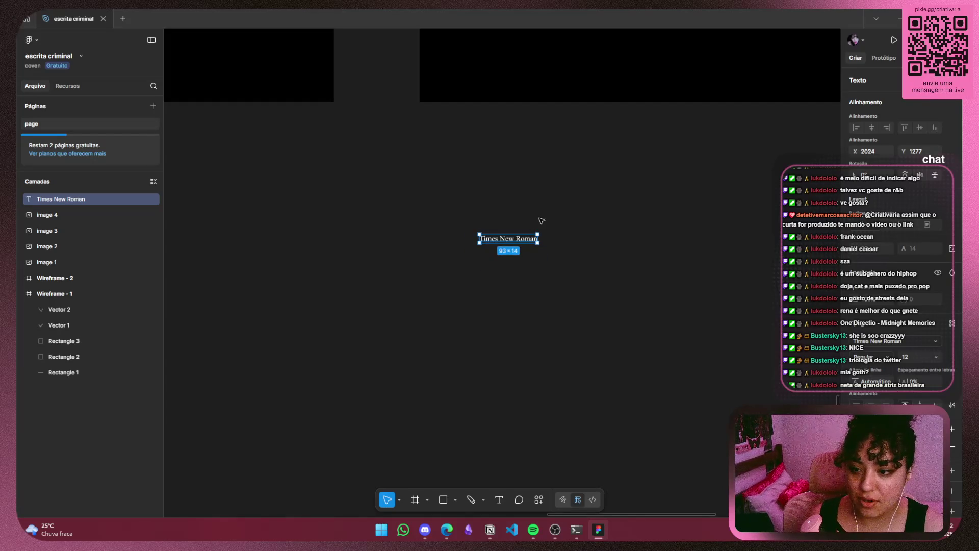
Set the Times New Roman text to size 36 and move it up and left
{"action": "left_click_drag", "start_coordinate": [541, 220], "coordinate": [562, 263]}
{"action": "left_click", "coordinate": [936, 357]}
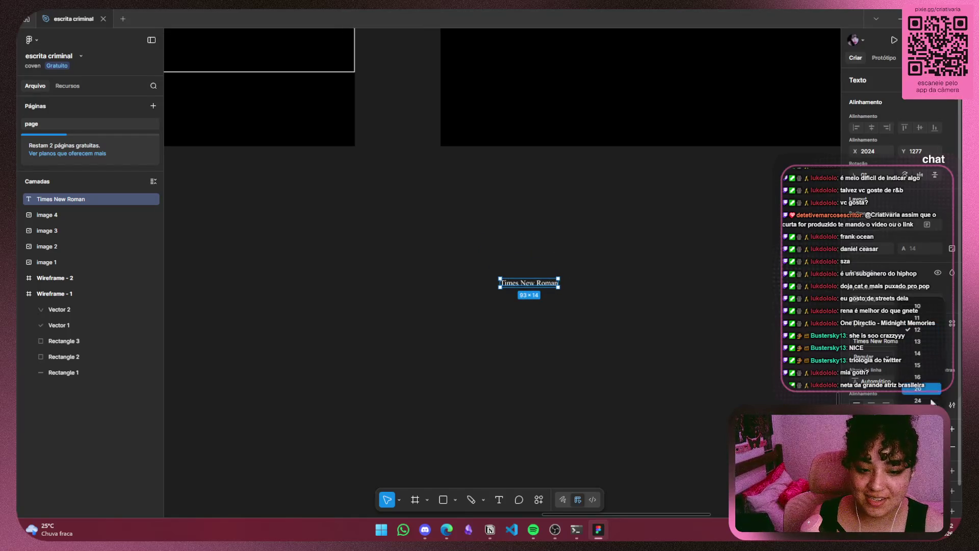
{"action": "left_click", "coordinate": [918, 423]}
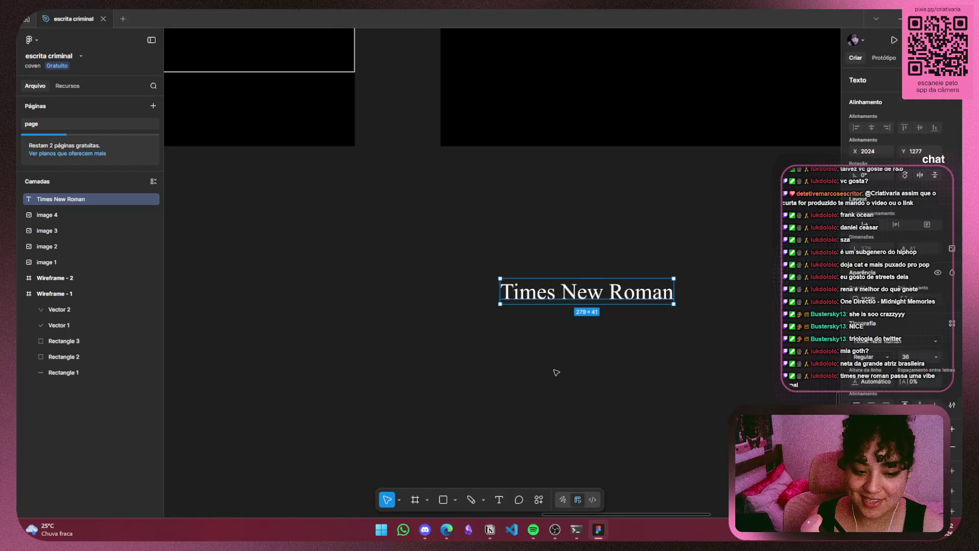
{"action": "left_click", "coordinate": [590, 323]}
{"action": "mouse_move", "coordinate": [631, 280]}
{"action": "left_mouse_down"}
{"action": "mouse_move", "coordinate": [564, 207]}
{"action": "mouse_move", "coordinate": [572, 189]}
{"action": "left_mouse_up"}
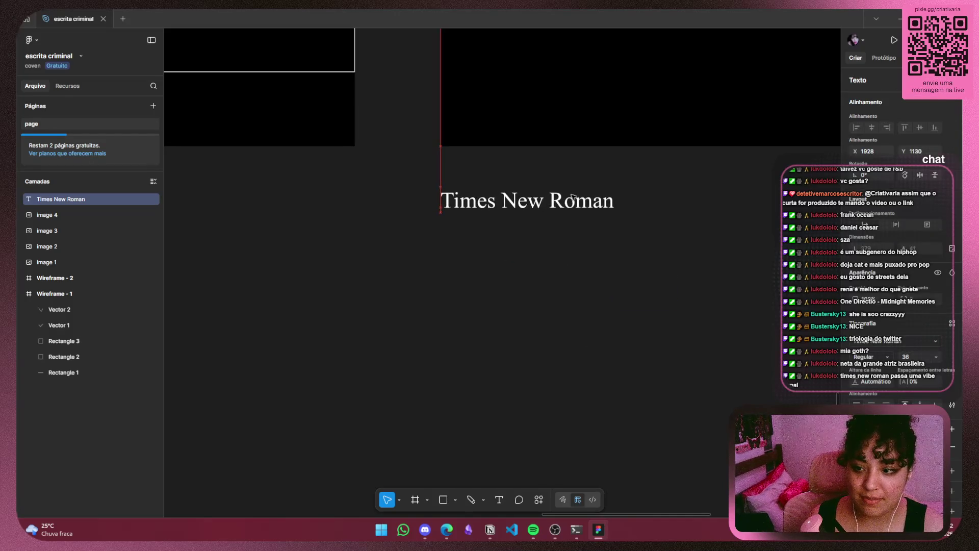
{"action": "left_click", "coordinate": [635, 244]}
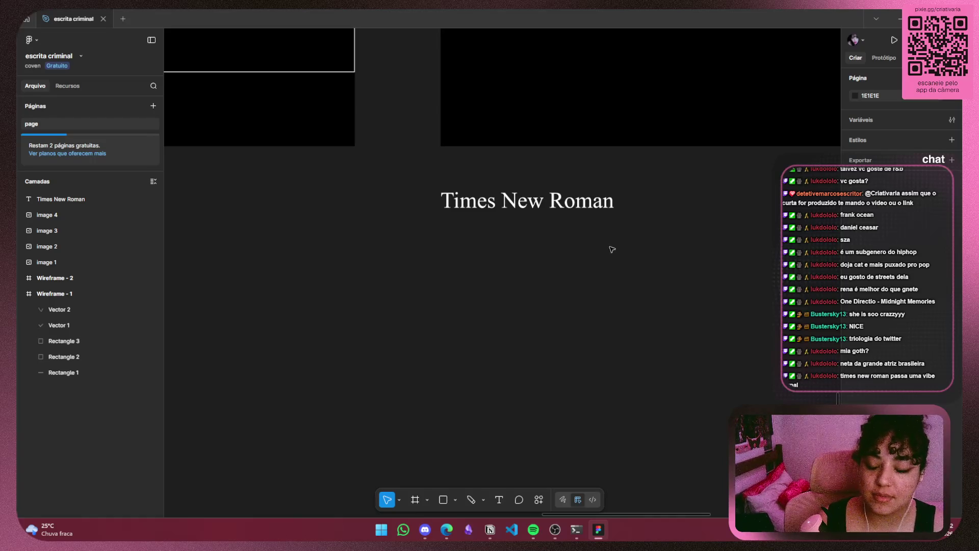
Move the Times New Roman text above Wireframe 2
{"action": "left_click_drag", "start_coordinate": [607, 201], "coordinate": [537, 319]}
{"action": "left_click", "coordinate": [538, 319]}
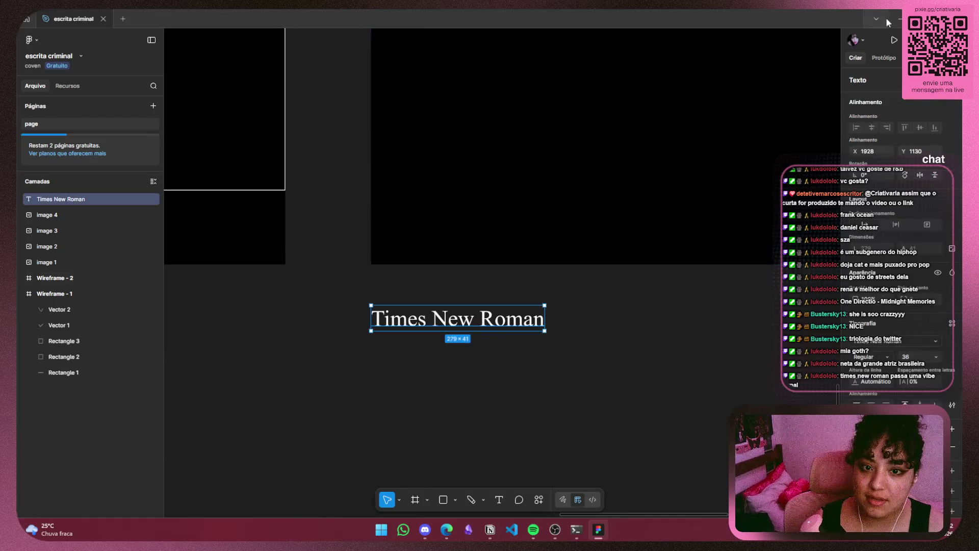
{"action": "scroll", "coordinate": [512, 360], "scroll_direction": "down", "scroll_amount": 2}
{"action": "scroll", "coordinate": [507, 361], "scroll_direction": "down", "scroll_amount": 3}
{"action": "scroll", "coordinate": [506, 361], "scroll_direction": "down", "scroll_amount": 2}
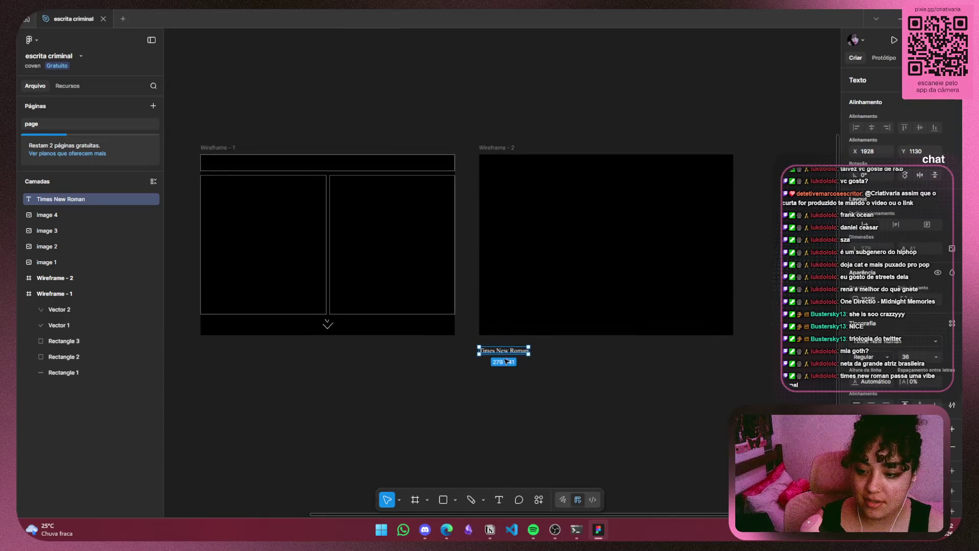
{"action": "left_click_drag", "start_coordinate": [516, 347], "coordinate": [517, 121]}
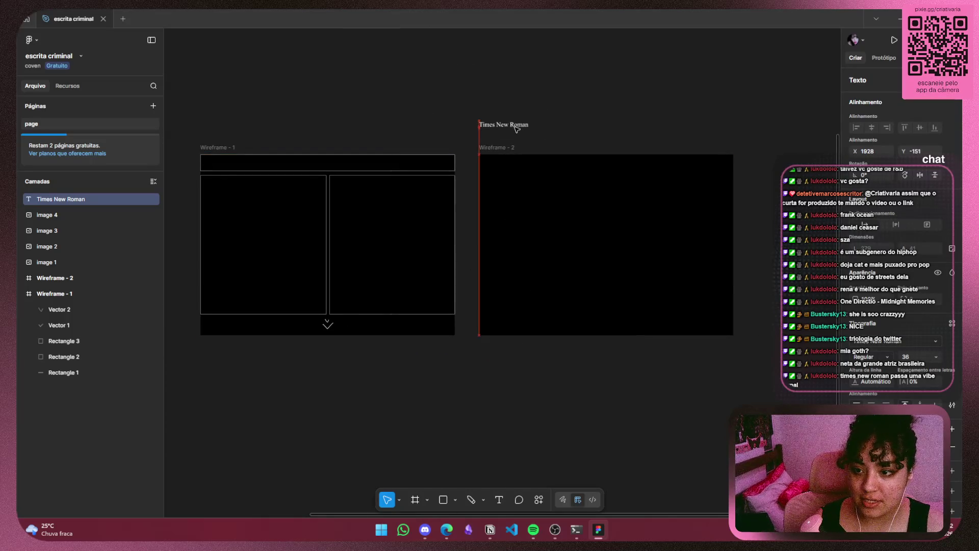
{"action": "left_click", "coordinate": [504, 135]}
Make the heading size 48 and move it higher above the wireframe
{"action": "scroll", "coordinate": [512, 130], "scroll_direction": "up", "scroll_amount": 3}
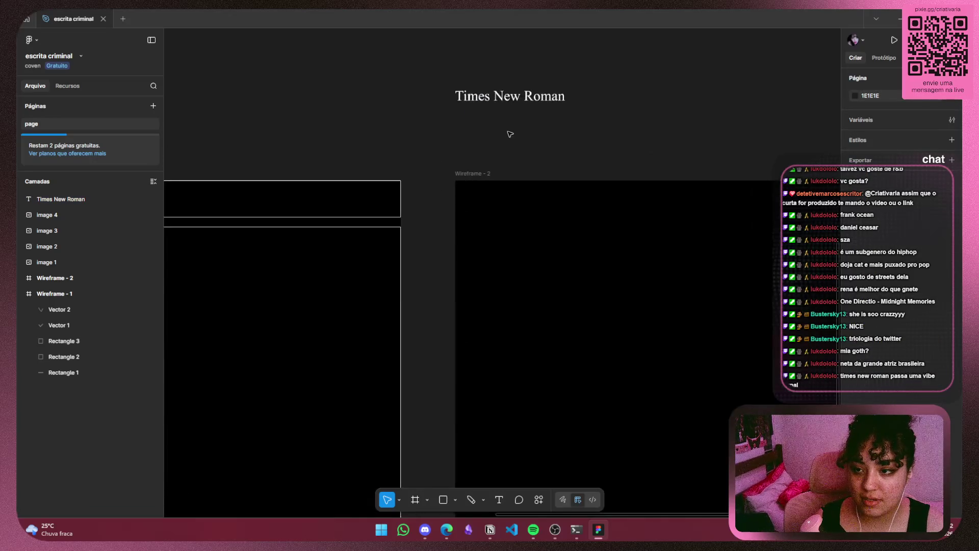
{"action": "scroll", "coordinate": [522, 128], "scroll_direction": "up", "scroll_amount": 2}
{"action": "left_click_drag", "start_coordinate": [522, 127], "coordinate": [488, 339]}
{"action": "left_click", "coordinate": [489, 287]}
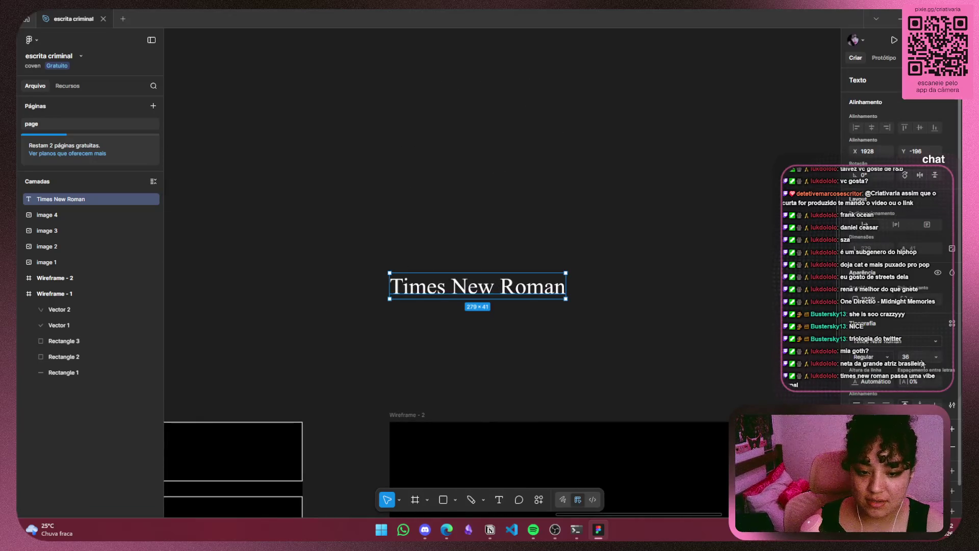
{"action": "left_click", "coordinate": [937, 360]}
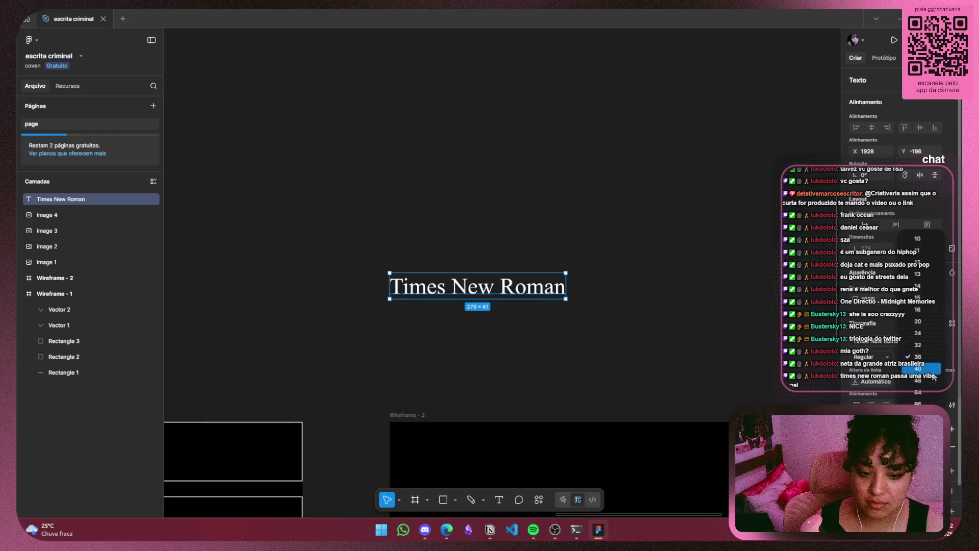
{"action": "left_click", "coordinate": [934, 388]}
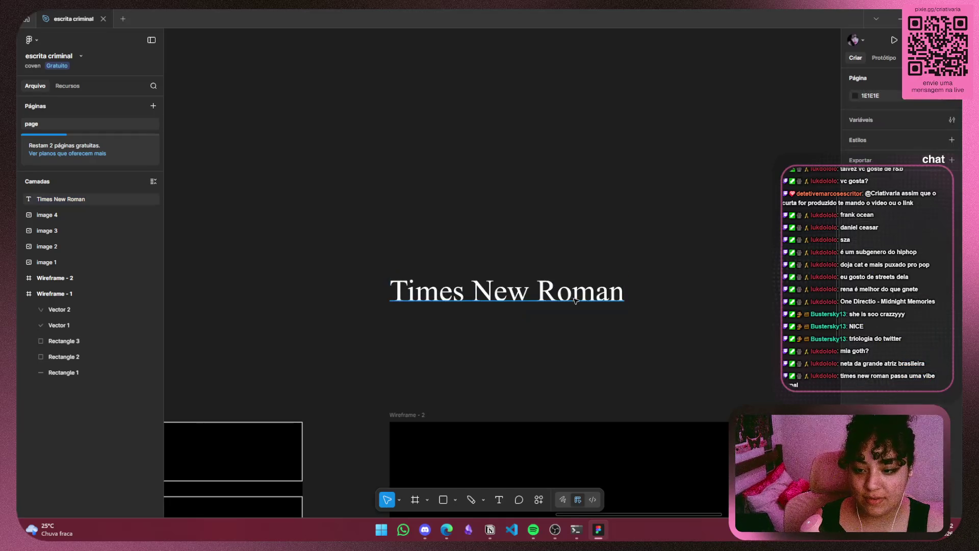
{"action": "left_click_drag", "start_coordinate": [574, 302], "coordinate": [586, 179]}
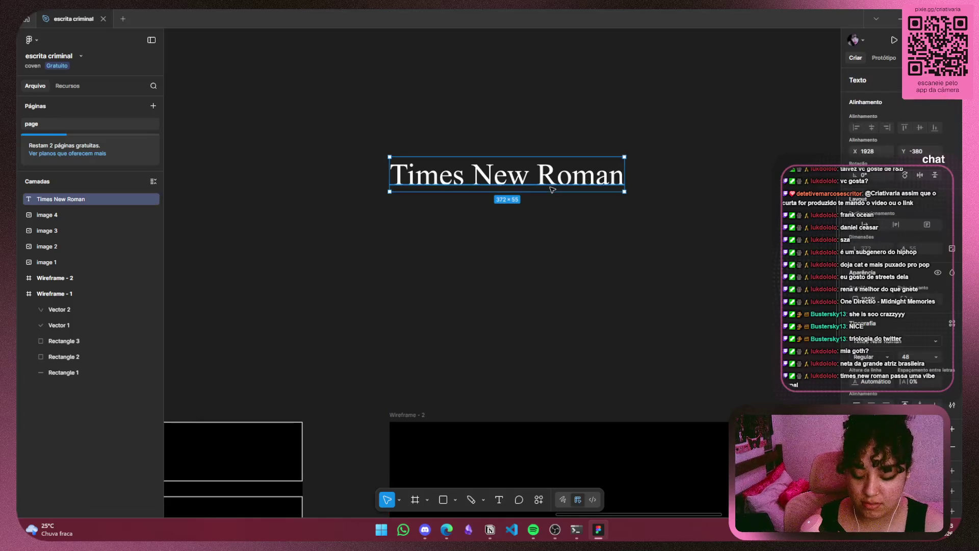
Duplicate the heading, place the copy just below it, and set the copy to size 36
{"action": "key", "text": "ctrl+d"}
{"action": "left_click_drag", "start_coordinate": [550, 183], "coordinate": [550, 221]}
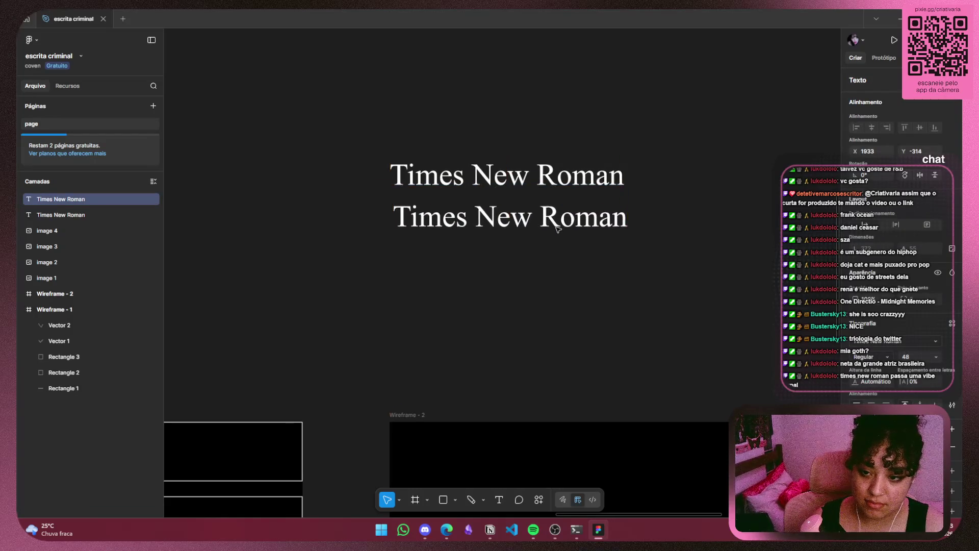
{"action": "left_click", "coordinate": [937, 359]}
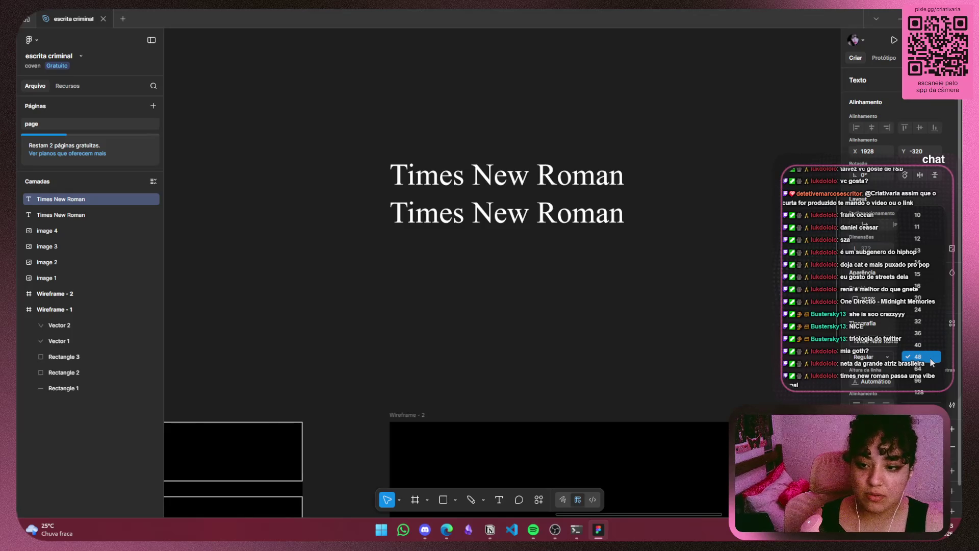
{"action": "left_click", "coordinate": [931, 335]}
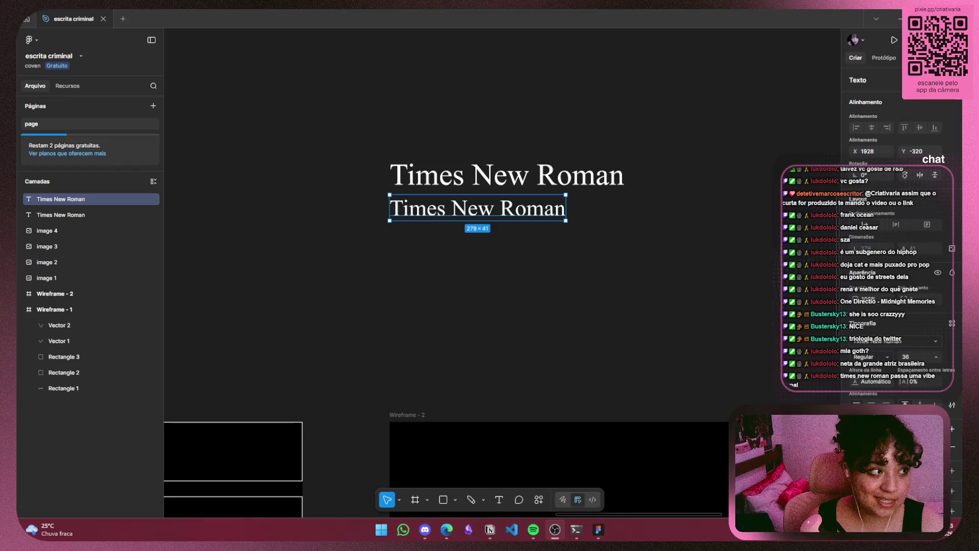
{"action": "left_click", "coordinate": [666, 220]}
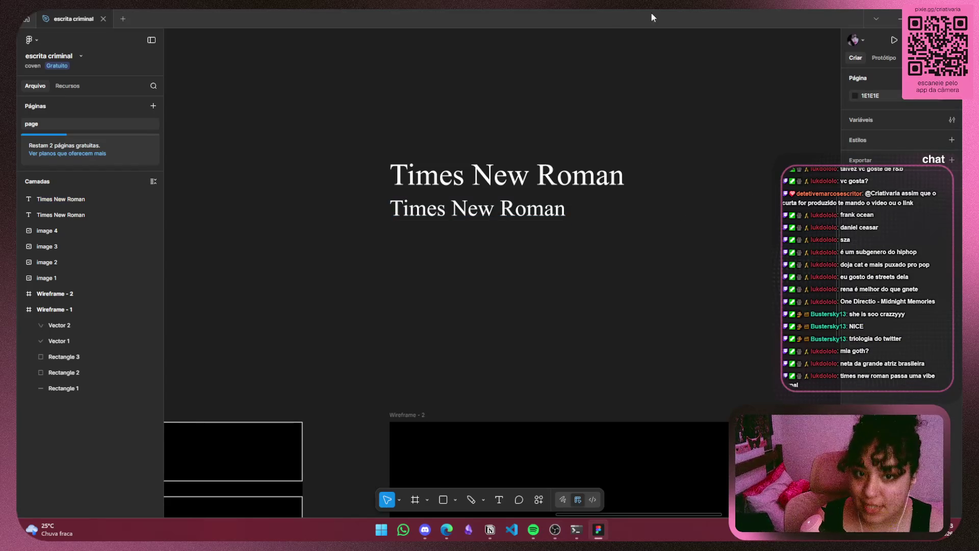
{"action": "left_click", "coordinate": [920, 19]}
Back in Pinterest, go to the saved ideas profile page
{"action": "key", "text": "alt+Tab"}
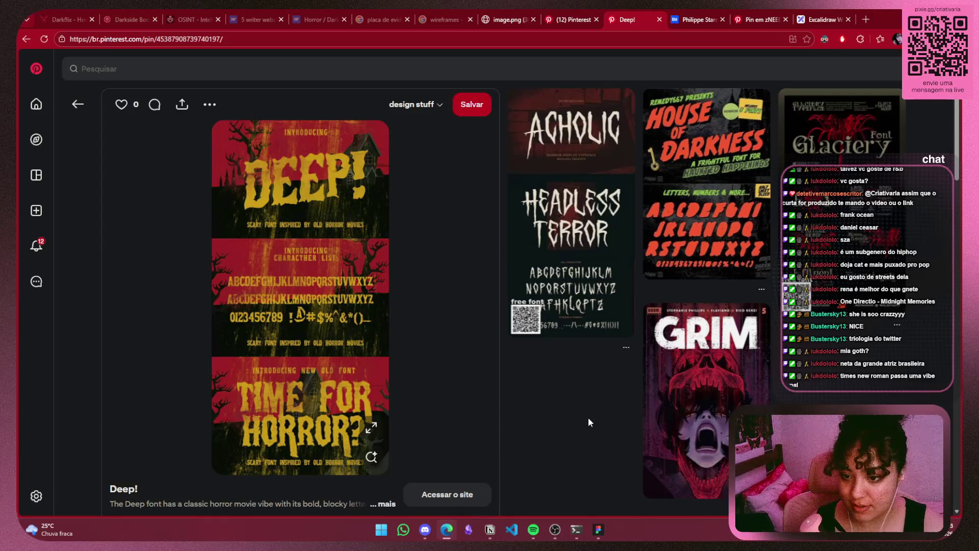
{"action": "left_click", "coordinate": [748, 20]}
{"action": "left_click", "coordinate": [937, 69]}
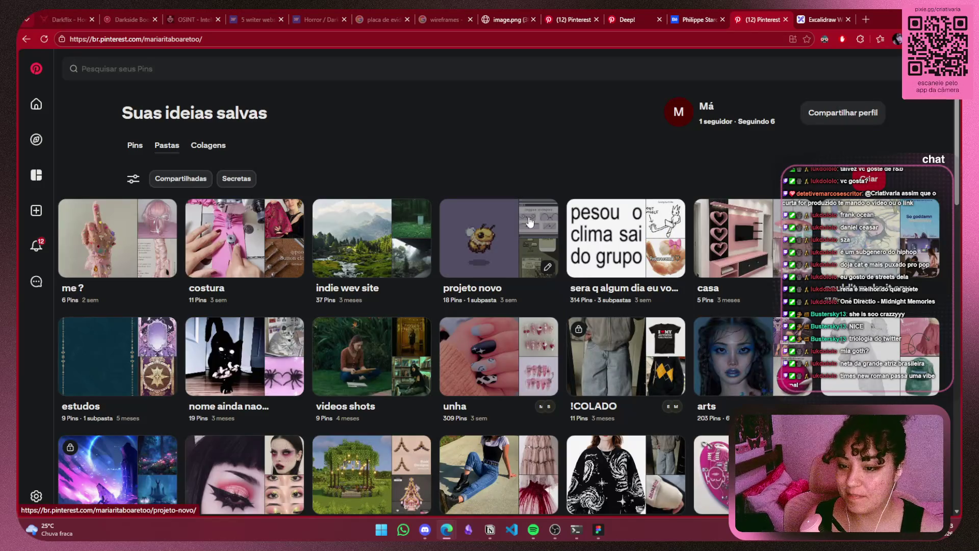
{"action": "scroll", "coordinate": [141, 266], "scroll_direction": "down", "scroll_amount": 5}
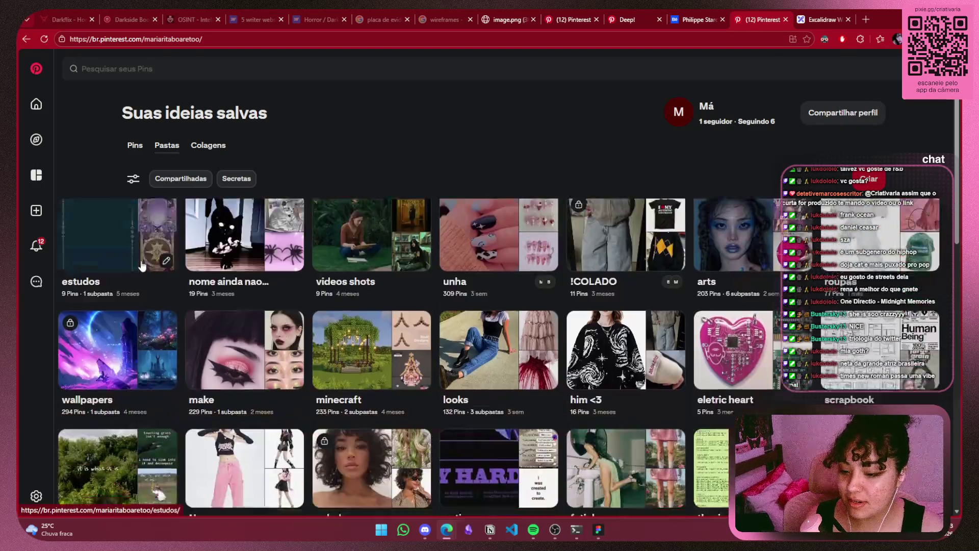
{"action": "scroll", "coordinate": [141, 265], "scroll_direction": "down", "scroll_amount": 5}
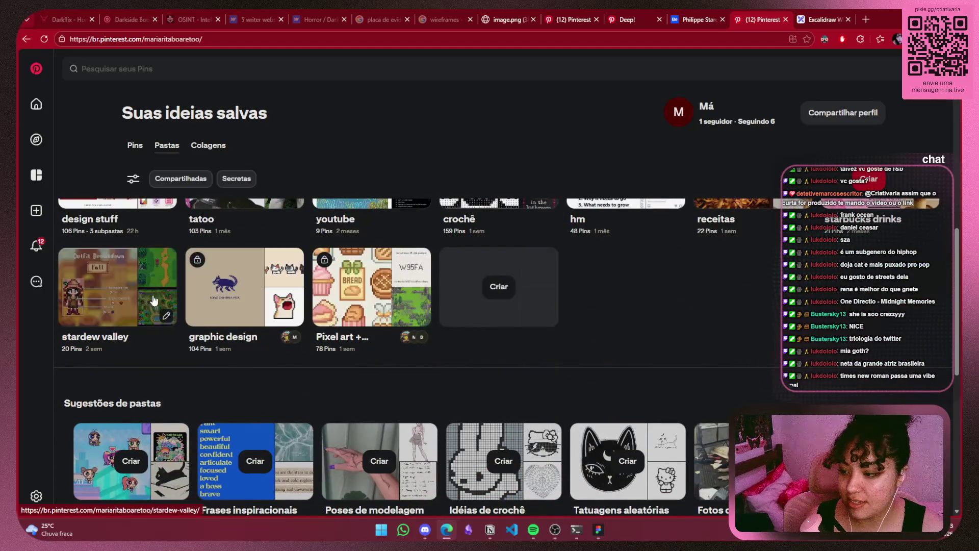
{"action": "scroll", "coordinate": [91, 339], "scroll_direction": "up", "scroll_amount": 3}
{"action": "scroll", "coordinate": [90, 339], "scroll_direction": "up", "scroll_amount": 2}
Open the design stuff board, browse it, and open the Font Types pin
{"action": "left_click", "coordinate": [117, 449]}
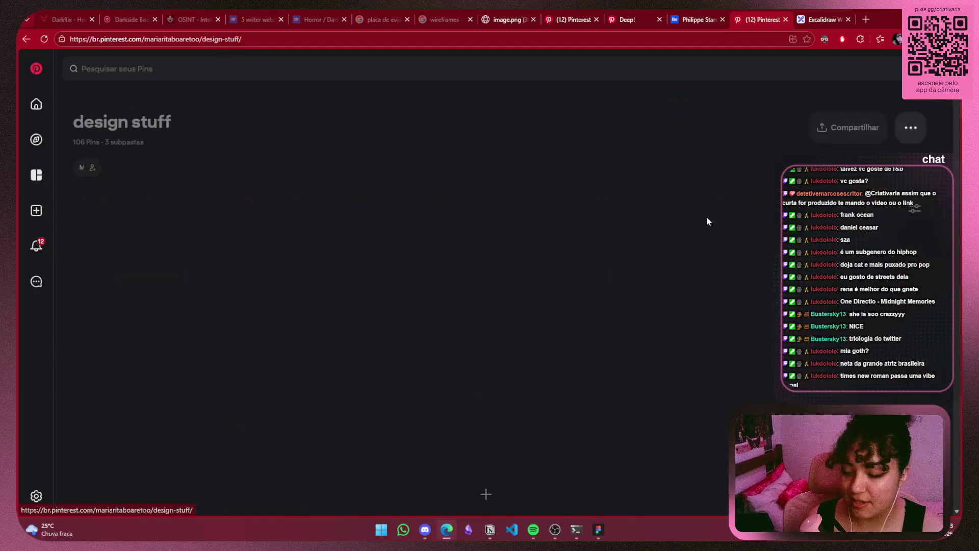
{"action": "scroll", "coordinate": [666, 163], "scroll_direction": "down", "scroll_amount": 3}
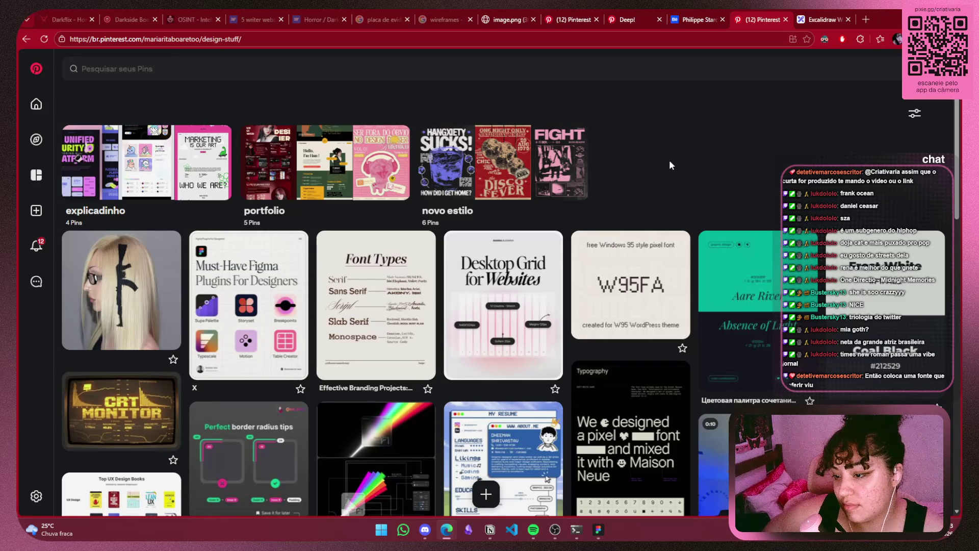
{"action": "scroll", "coordinate": [347, 280], "scroll_direction": "down", "scroll_amount": 4}
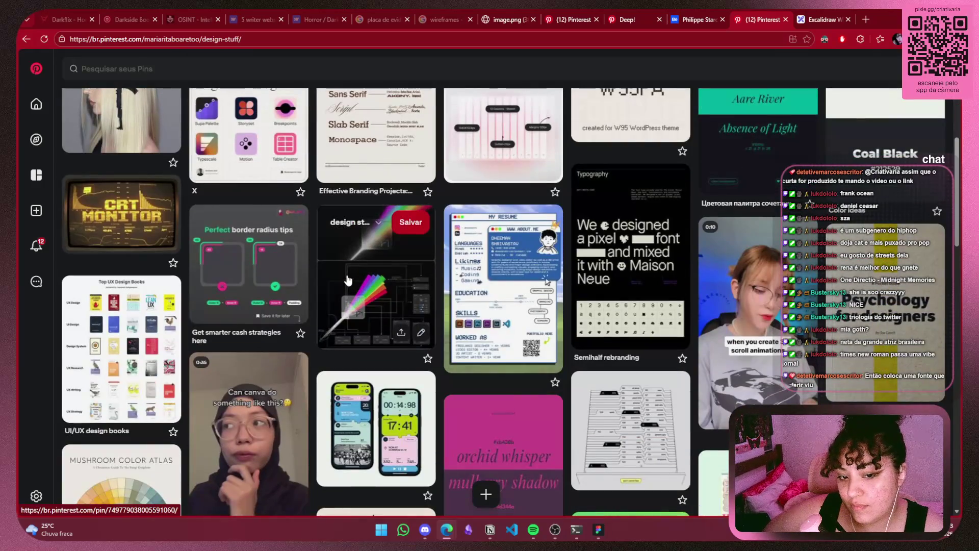
{"action": "scroll", "coordinate": [346, 281], "scroll_direction": "down", "scroll_amount": 3}
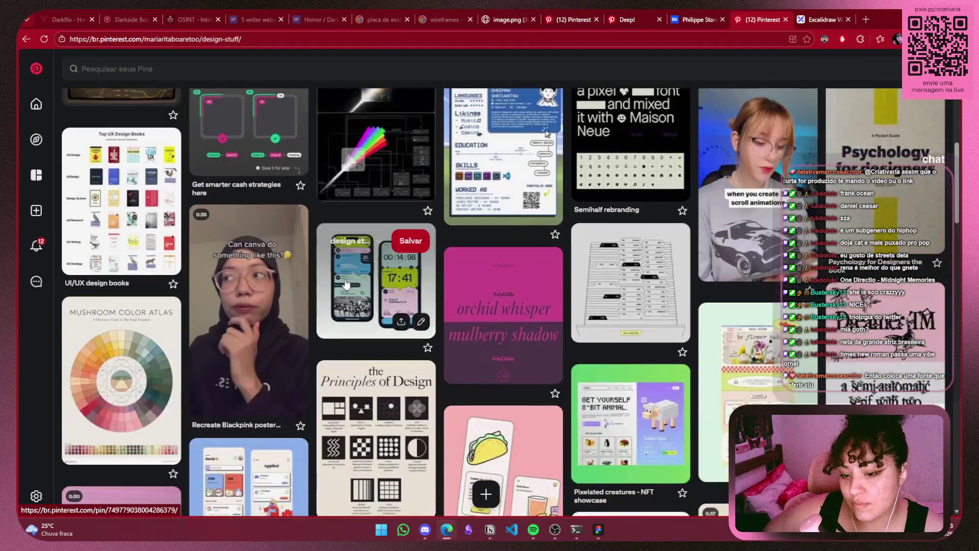
{"action": "scroll", "coordinate": [357, 278], "scroll_direction": "down", "scroll_amount": 4}
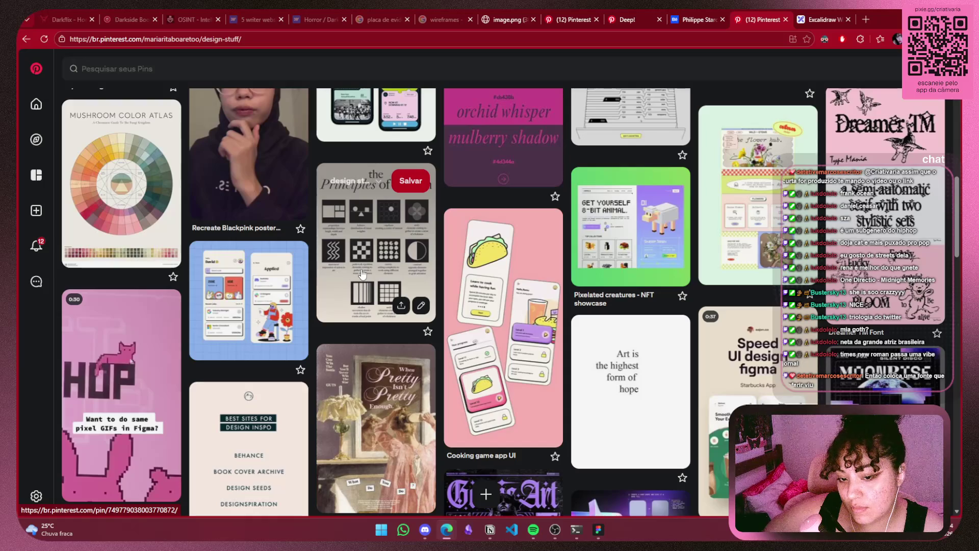
{"action": "scroll", "coordinate": [359, 275], "scroll_direction": "up", "scroll_amount": 3}
{"action": "scroll", "coordinate": [352, 279], "scroll_direction": "up", "scroll_amount": 2}
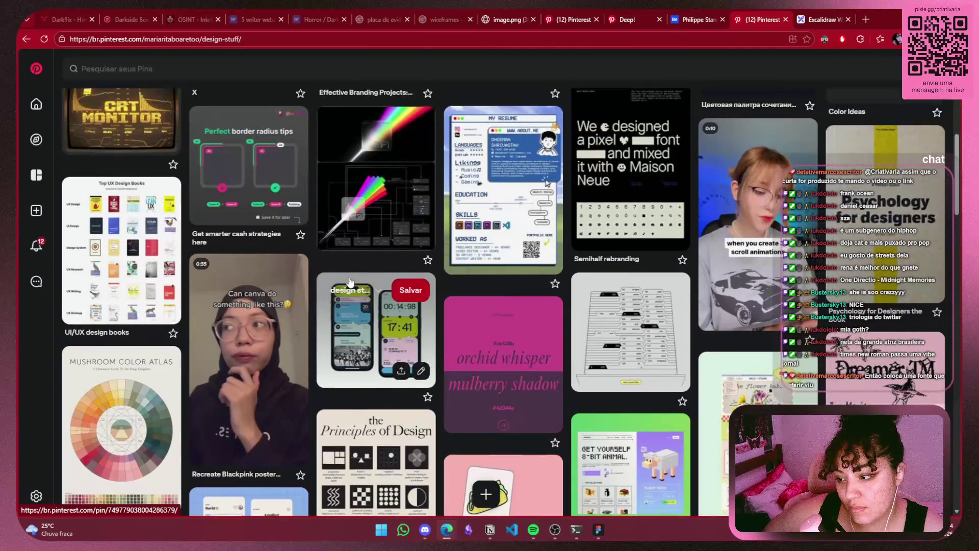
{"action": "scroll", "coordinate": [350, 281], "scroll_direction": "up", "scroll_amount": 2}
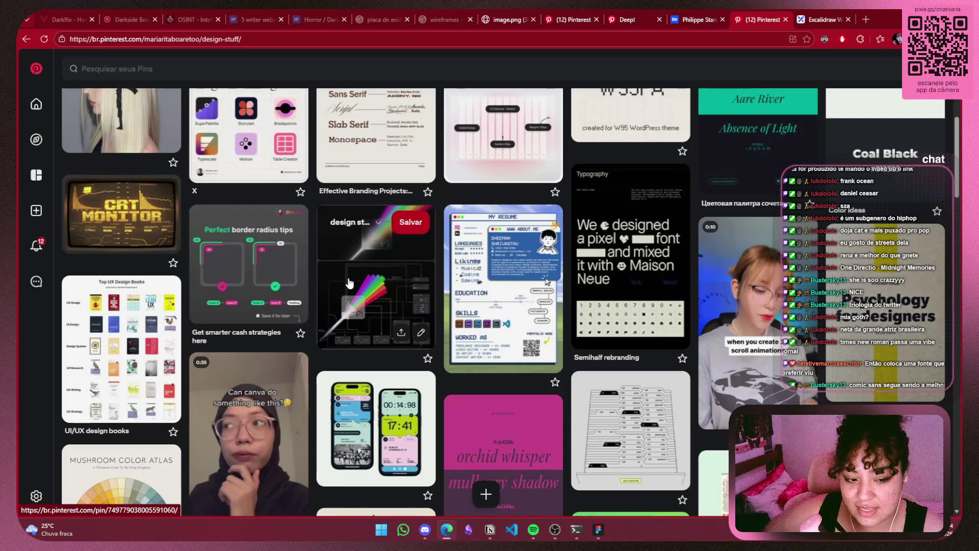
{"action": "scroll", "coordinate": [365, 280], "scroll_direction": "up", "scroll_amount": 4}
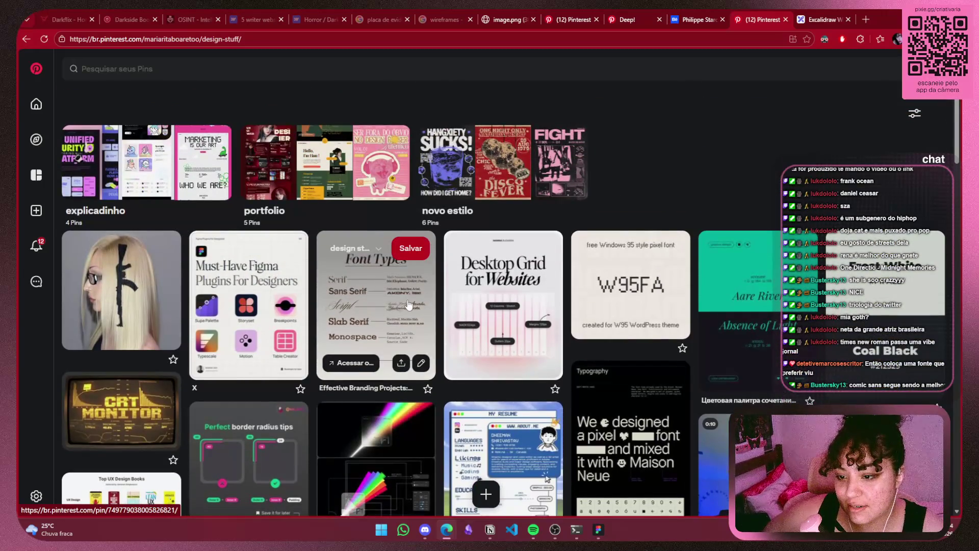
{"action": "left_click", "coordinate": [408, 305]}
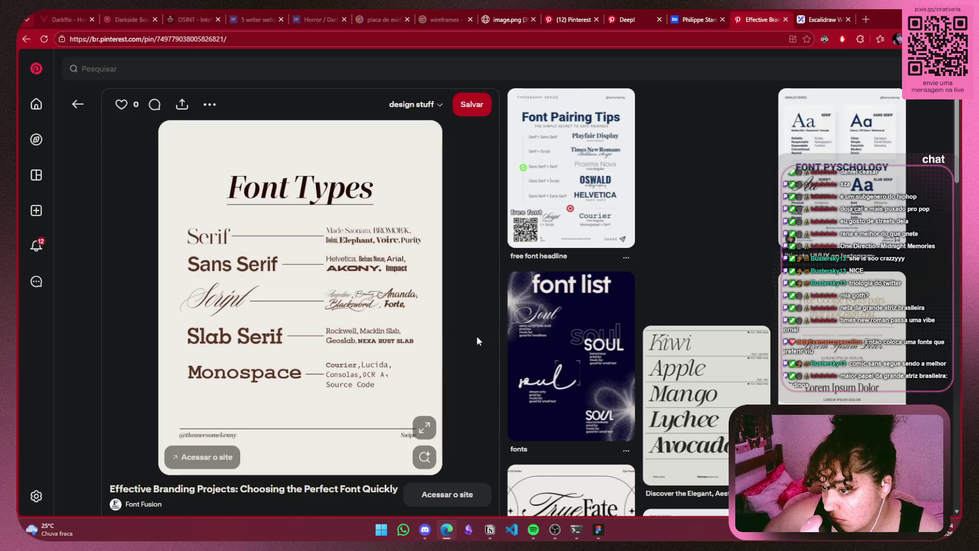
Return to the design stuff board and scroll down through its pins
{"action": "left_click", "coordinate": [87, 104]}
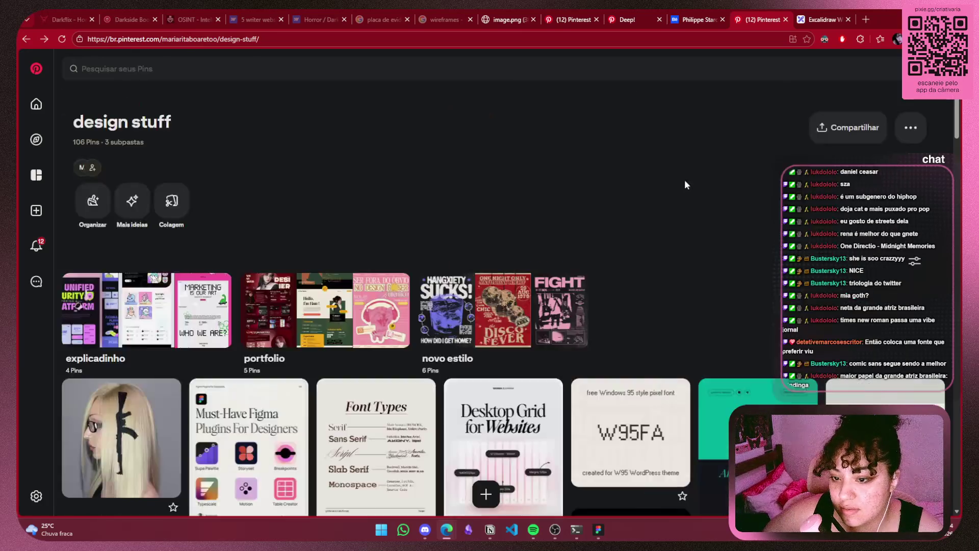
{"action": "scroll", "coordinate": [681, 186], "scroll_direction": "down", "scroll_amount": 3}
{"action": "scroll", "coordinate": [667, 171], "scroll_direction": "down", "scroll_amount": 5}
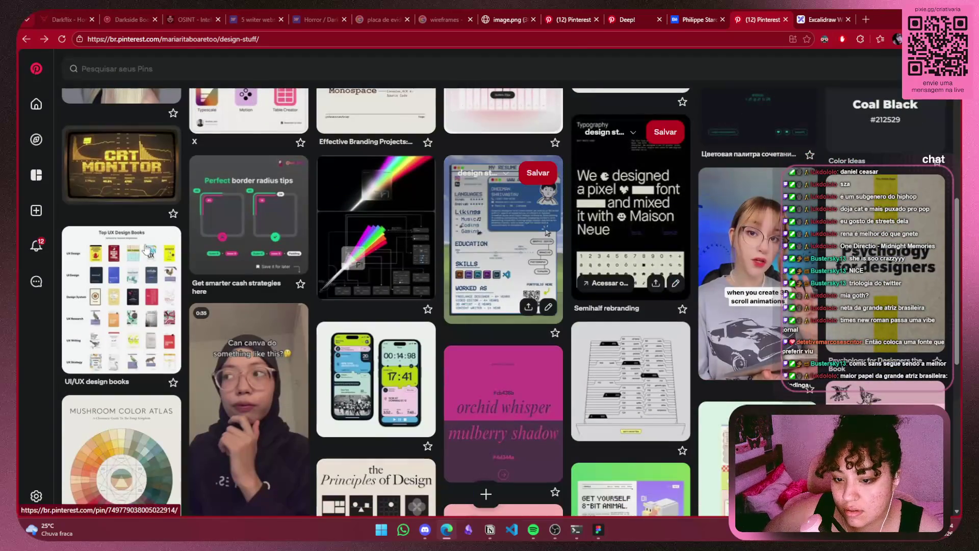
{"action": "scroll", "coordinate": [284, 276], "scroll_direction": "down", "scroll_amount": 4}
{"action": "scroll", "coordinate": [284, 276], "scroll_direction": "down", "scroll_amount": 2}
{"action": "scroll", "coordinate": [284, 276], "scroll_direction": "down", "scroll_amount": 2}
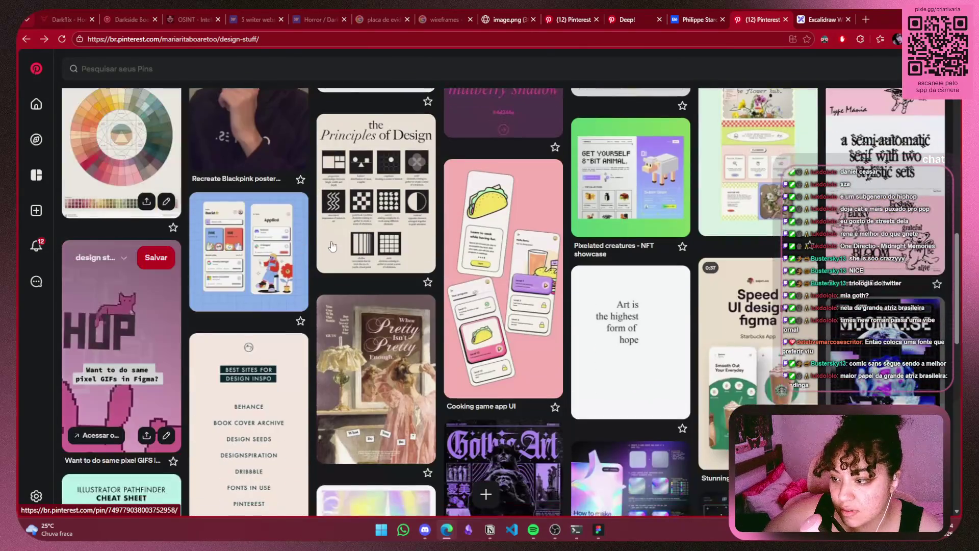
{"action": "scroll", "coordinate": [936, 254], "scroll_direction": "down", "scroll_amount": 2}
{"action": "scroll", "coordinate": [936, 254], "scroll_direction": "down", "scroll_amount": 3}
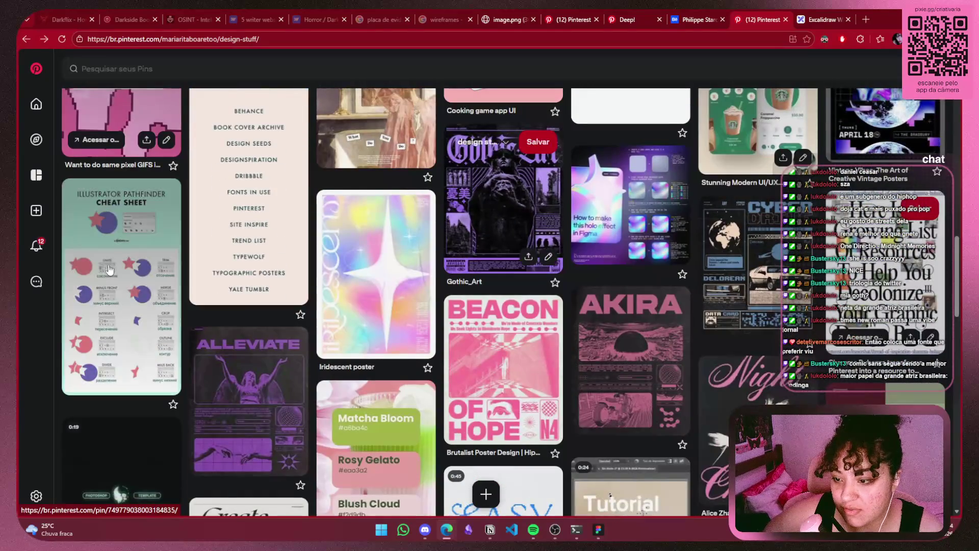
{"action": "scroll", "coordinate": [110, 269], "scroll_direction": "down", "scroll_amount": 5}
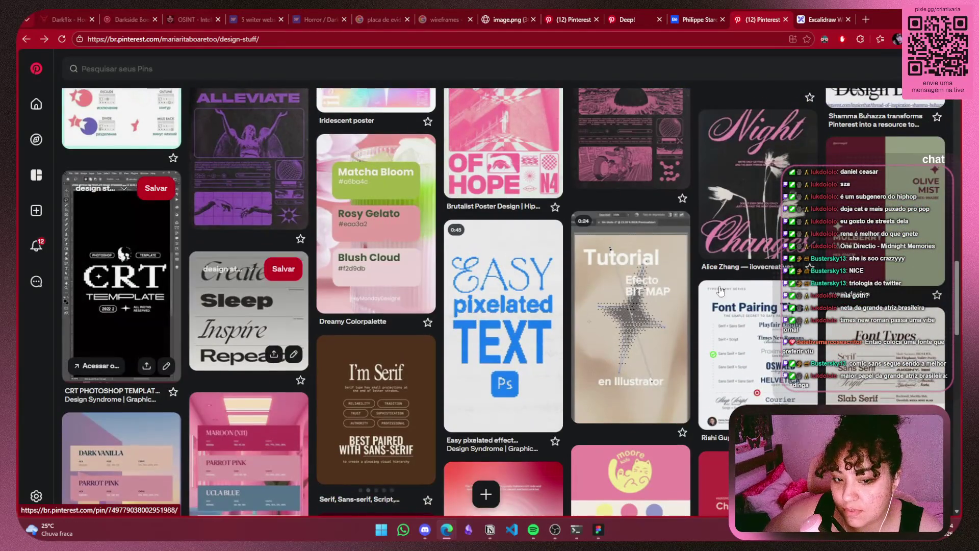
{"action": "scroll", "coordinate": [249, 311], "scroll_direction": "down", "scroll_amount": 3}
{"action": "scroll", "coordinate": [945, 248], "scroll_direction": "down", "scroll_amount": 4}
{"action": "scroll", "coordinate": [945, 247], "scroll_direction": "down", "scroll_amount": 3}
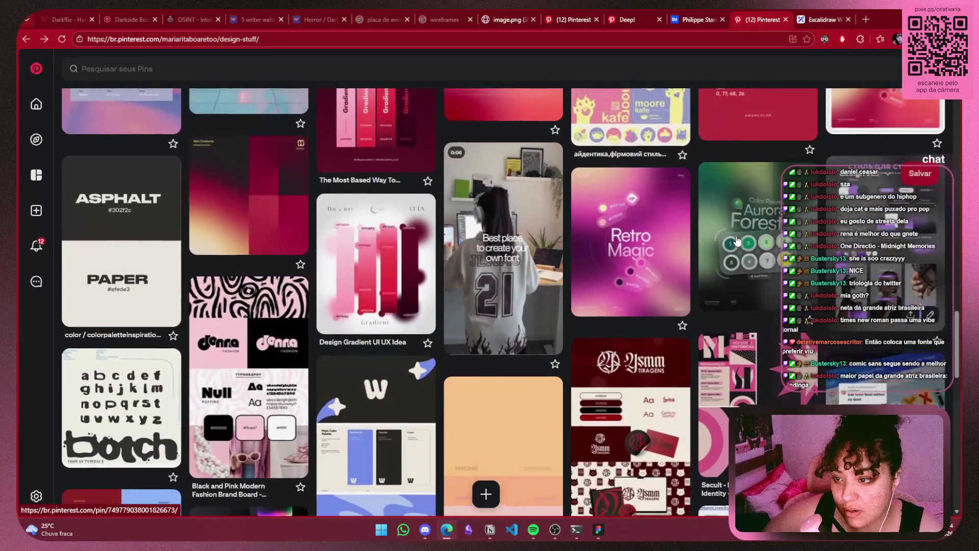
{"action": "scroll", "coordinate": [380, 271], "scroll_direction": "up", "scroll_amount": 3}
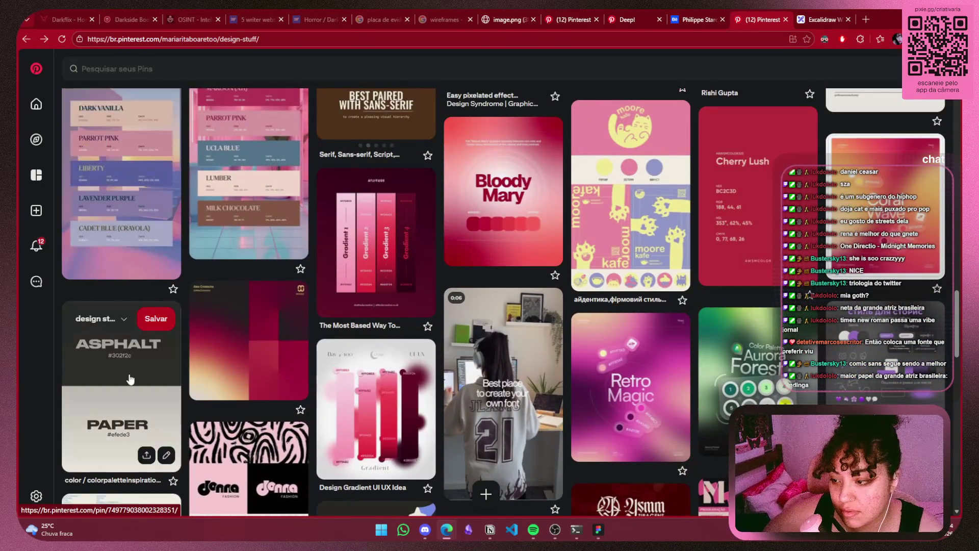
Open the dark red and yellow gradient pin and copy its image
{"action": "left_click", "coordinate": [232, 347]}
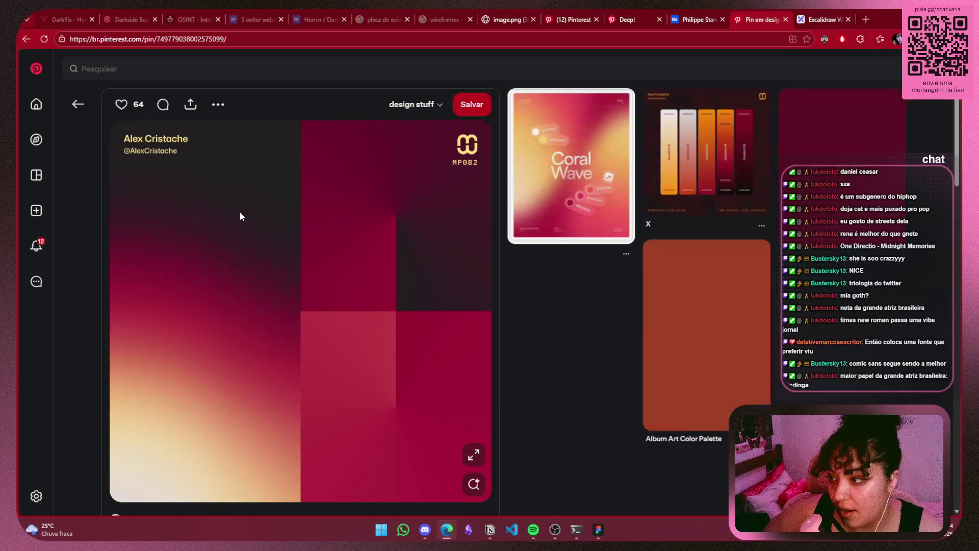
{"action": "right_click", "coordinate": [241, 212]}
{"action": "left_click", "coordinate": [369, 255]}
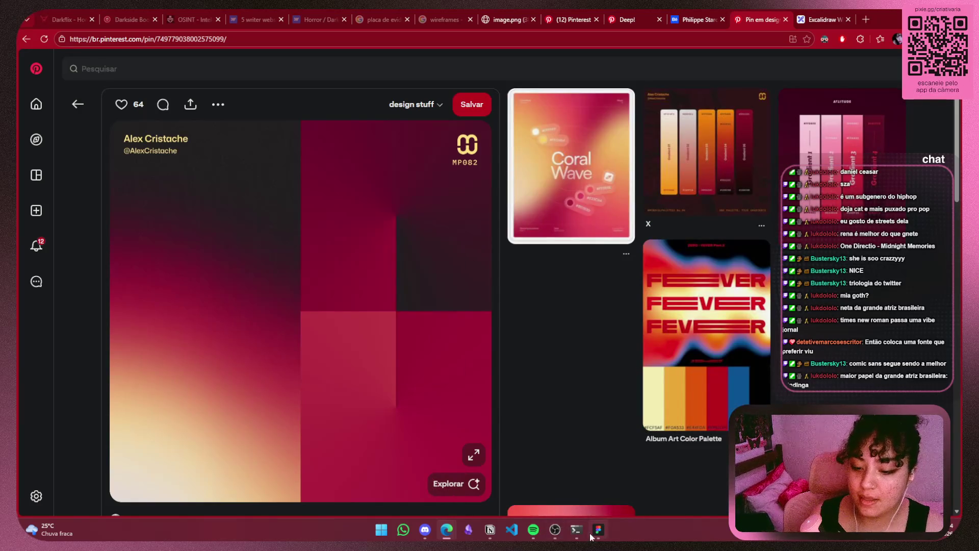
{"action": "left_click", "coordinate": [598, 529]}
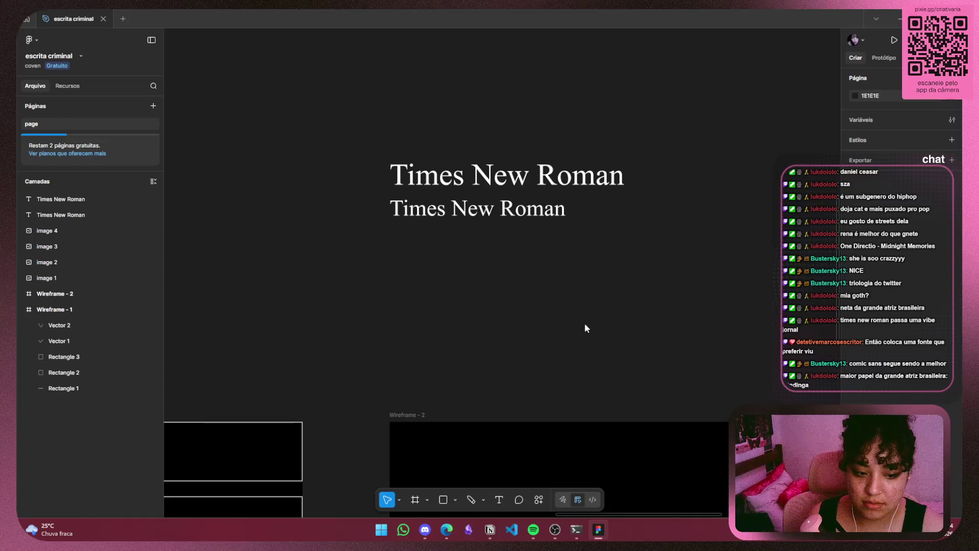
Paste the gradient image and shrink it to an 87×87 thumbnail beside the references
{"action": "scroll", "coordinate": [405, 296], "scroll_direction": "down", "scroll_amount": 2}
{"action": "scroll", "coordinate": [400, 300], "scroll_direction": "down", "scroll_amount": 2}
{"action": "scroll", "coordinate": [405, 300], "scroll_direction": "down", "scroll_amount": 5}
{"action": "scroll", "coordinate": [313, 256], "scroll_direction": "down", "scroll_amount": 2}
{"action": "scroll", "coordinate": [284, 236], "scroll_direction": "up", "scroll_amount": 3}
{"action": "scroll", "coordinate": [258, 256], "scroll_direction": "up", "scroll_amount": 3}
{"action": "scroll", "coordinate": [431, 298], "scroll_direction": "up", "scroll_amount": 3}
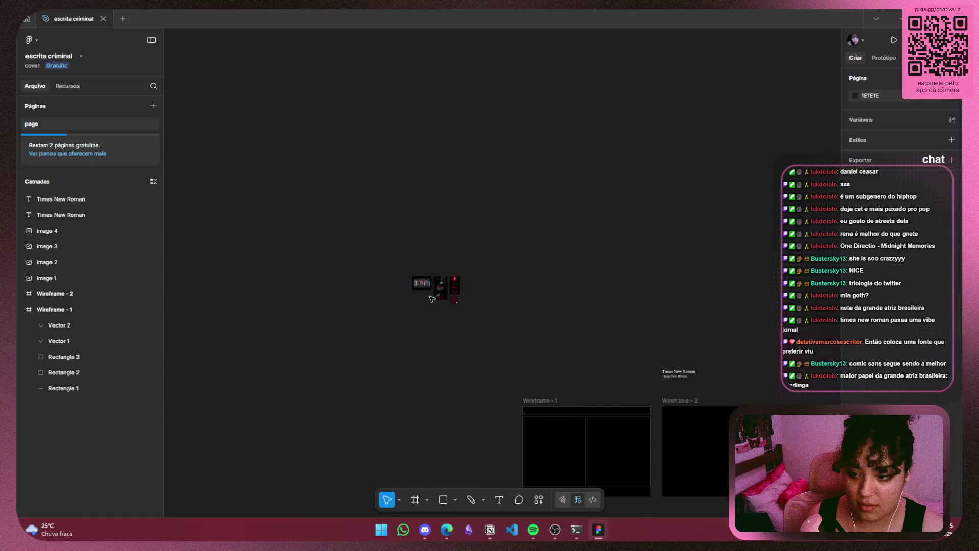
{"action": "scroll", "coordinate": [431, 299], "scroll_direction": "up", "scroll_amount": 3}
{"action": "scroll", "coordinate": [432, 299], "scroll_direction": "up", "scroll_amount": 3}
{"action": "scroll", "coordinate": [357, 296], "scroll_direction": "down", "scroll_amount": 5}
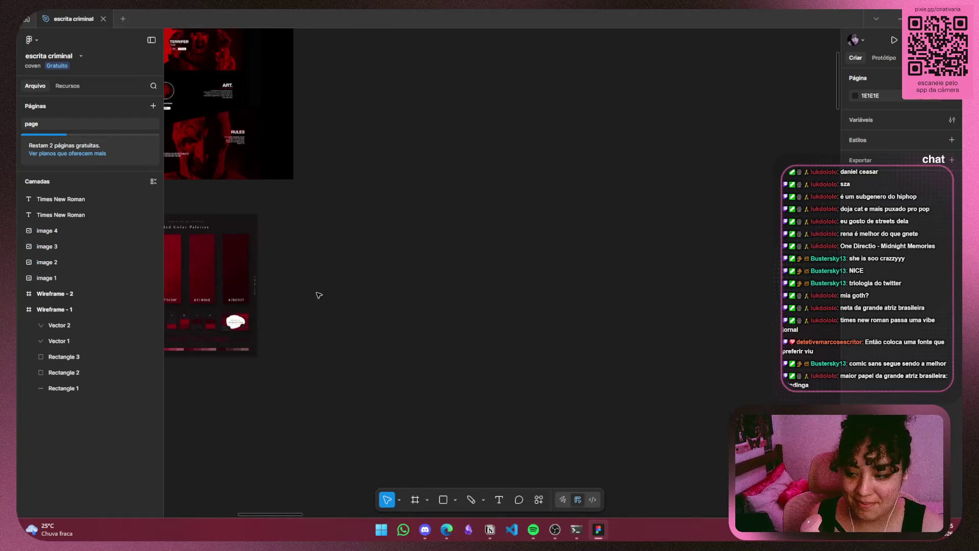
{"action": "key", "text": "ctrl+v"}
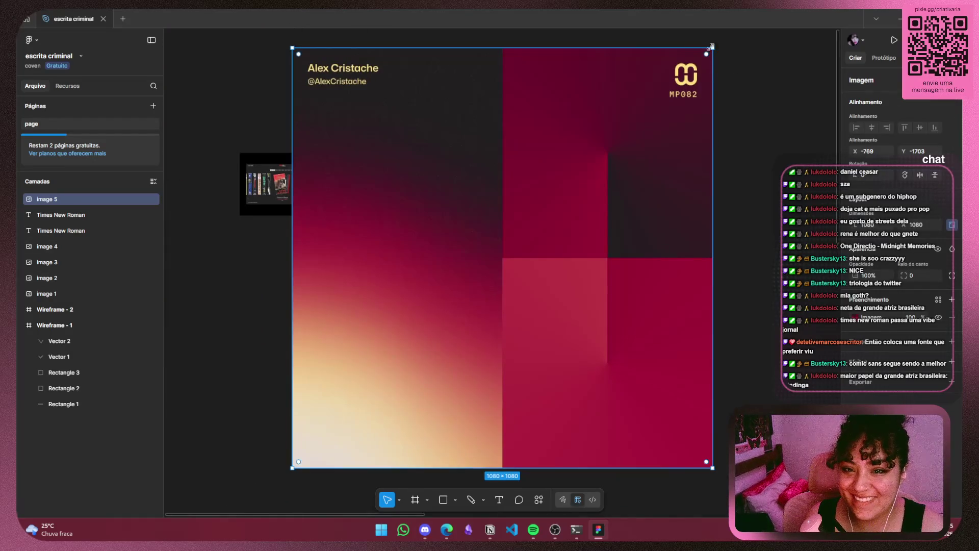
{"action": "mouse_move", "coordinate": [715, 47]}
{"action": "left_mouse_down"}
{"action": "mouse_move", "coordinate": [333, 427]}
{"action": "mouse_move", "coordinate": [476, 254]}
{"action": "mouse_move", "coordinate": [461, 261]}
{"action": "mouse_move", "coordinate": [480, 279]}
{"action": "left_mouse_up"}
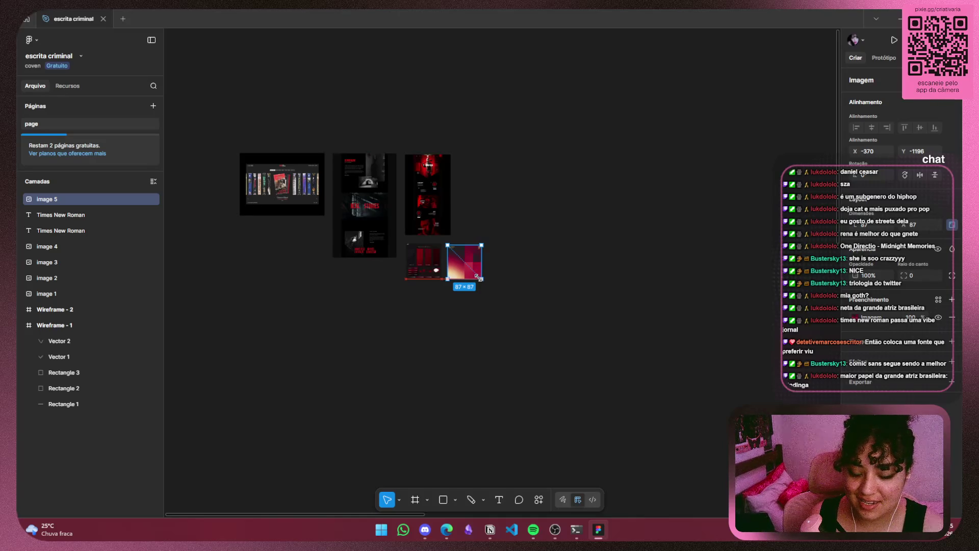
{"action": "left_click", "coordinate": [566, 282]}
Resize both Times New Roman headings to 438×127, then undo to keep their original size
{"action": "scroll", "coordinate": [566, 282], "scroll_direction": "down", "scroll_amount": 3}
{"action": "left_click_drag", "start_coordinate": [565, 282], "coordinate": [463, 254]}
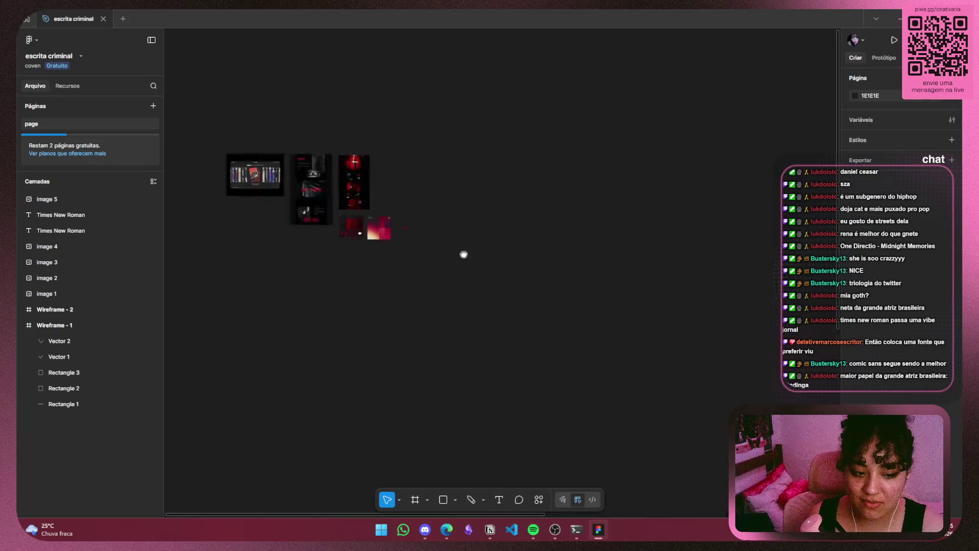
{"action": "scroll", "coordinate": [463, 254], "scroll_direction": "up", "scroll_amount": 10}
{"action": "mouse_move", "coordinate": [479, 220]}
{"action": "left_mouse_down"}
{"action": "mouse_move", "coordinate": [203, 256]}
{"action": "mouse_move", "coordinate": [264, 262]}
{"action": "left_mouse_up"}
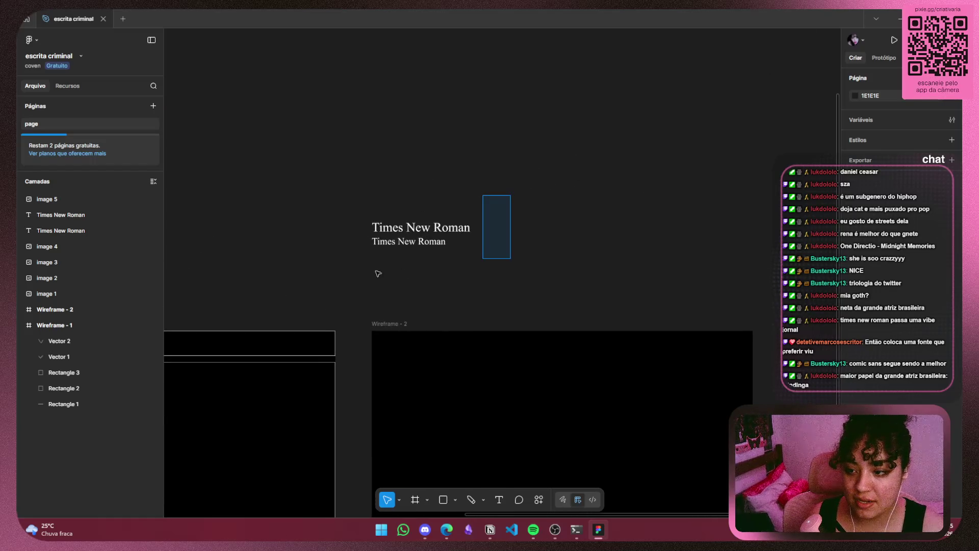
{"action": "left_click_drag", "start_coordinate": [378, 274], "coordinate": [330, 195]}
{"action": "left_click_drag", "start_coordinate": [470, 248], "coordinate": [487, 253]}
{"action": "key", "text": "ctrl+z"}
{"action": "left_click", "coordinate": [525, 250]}
From the design stuff board, view the I'm Serif serif/sans-serif pairing pin, then return to Figma
{"action": "key", "text": "alt+Tab"}
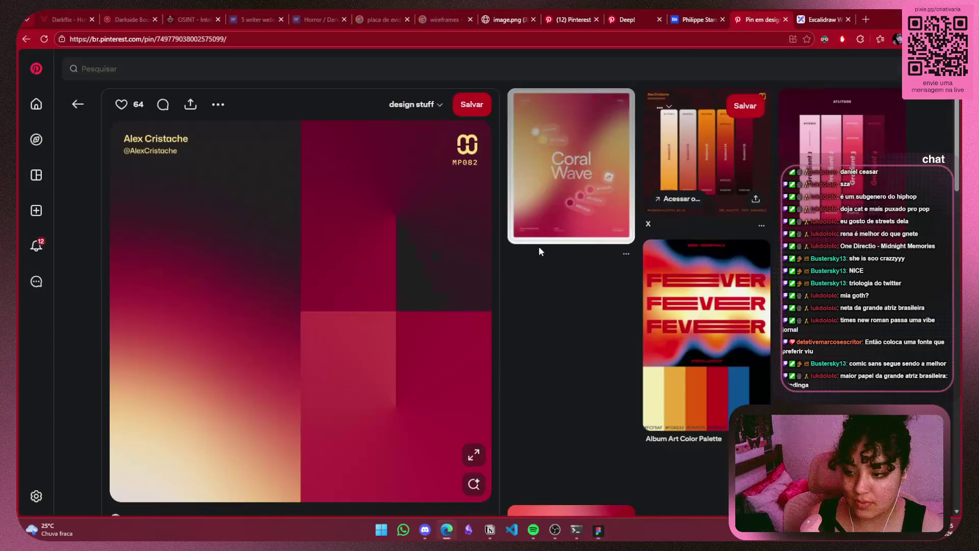
{"action": "left_click", "coordinate": [77, 103]}
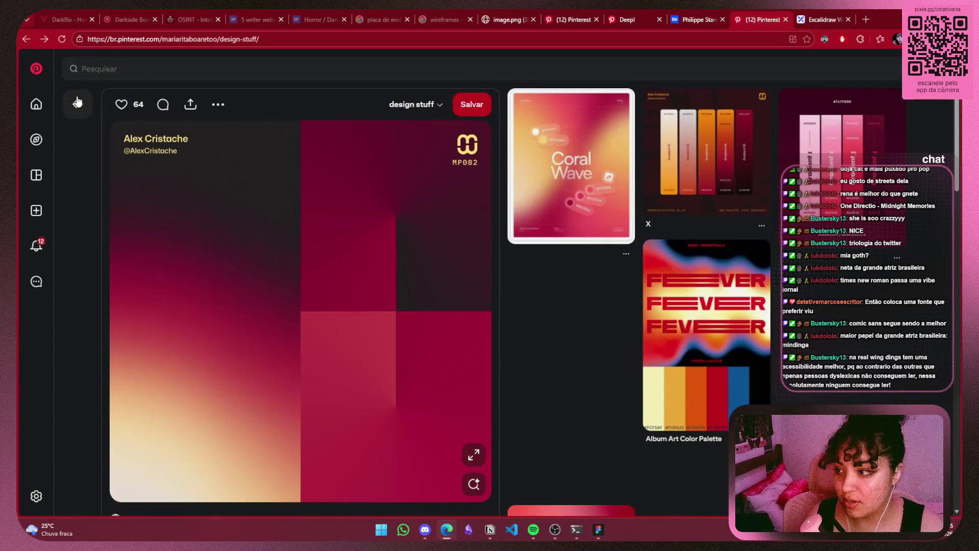
{"action": "scroll", "coordinate": [693, 264], "scroll_direction": "down", "scroll_amount": 5}
{"action": "scroll", "coordinate": [699, 316], "scroll_direction": "down", "scroll_amount": 5}
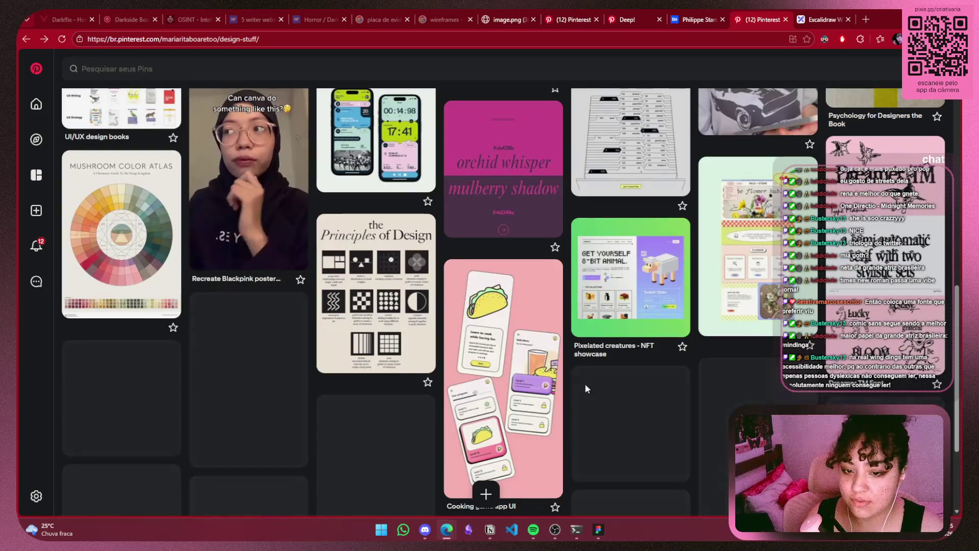
{"action": "scroll", "coordinate": [611, 347], "scroll_direction": "down", "scroll_amount": 7}
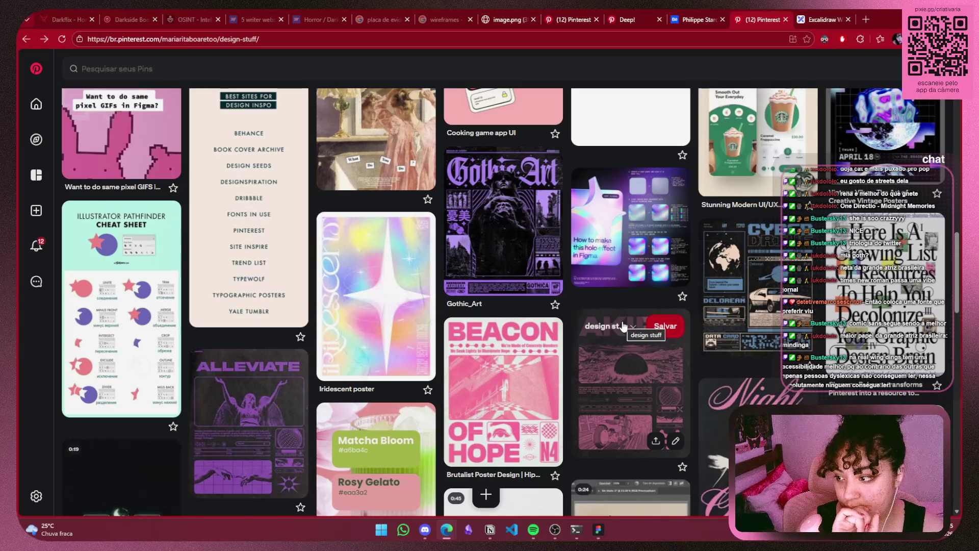
{"action": "scroll", "coordinate": [622, 326], "scroll_direction": "down", "scroll_amount": 5}
{"action": "scroll", "coordinate": [622, 326], "scroll_direction": "down", "scroll_amount": 3}
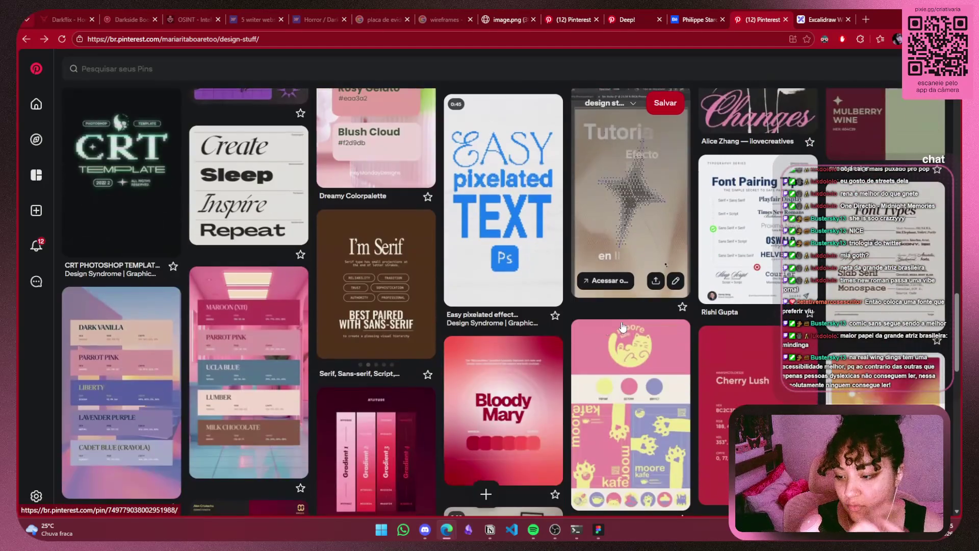
{"action": "left_click", "coordinate": [396, 283]}
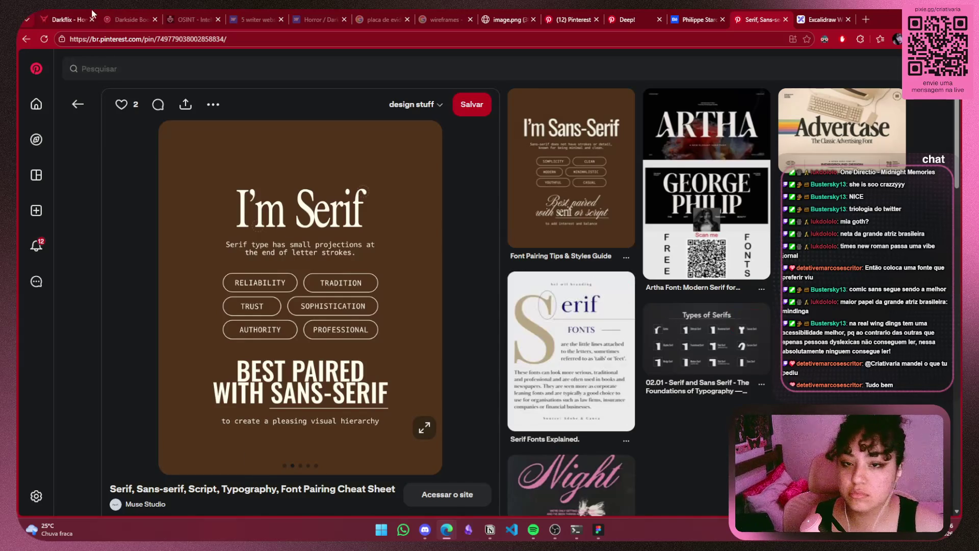
{"action": "left_click", "coordinate": [598, 531]}
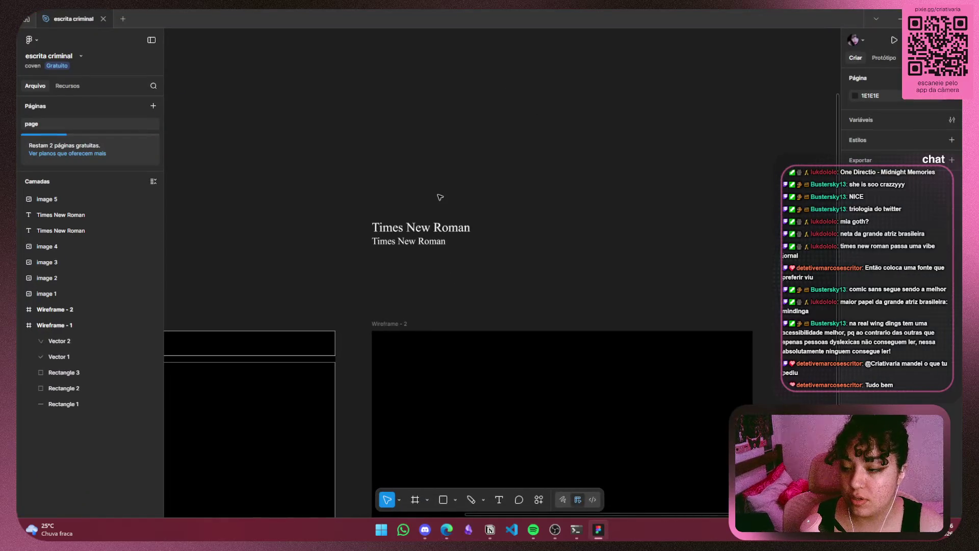
Paste the Marcos Oliveira logo beside the mockups and scale it down to 82×82
{"action": "scroll", "coordinate": [440, 198], "scroll_direction": "down", "scroll_amount": 5}
{"action": "key", "text": "ctrl+v"}
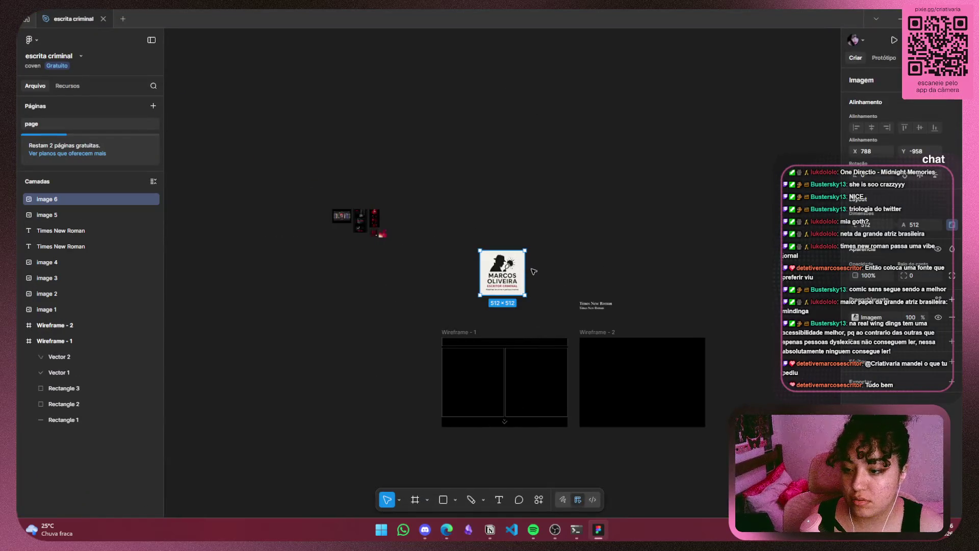
{"action": "key", "text": "Delete"}
{"action": "left_click", "coordinate": [363, 221]}
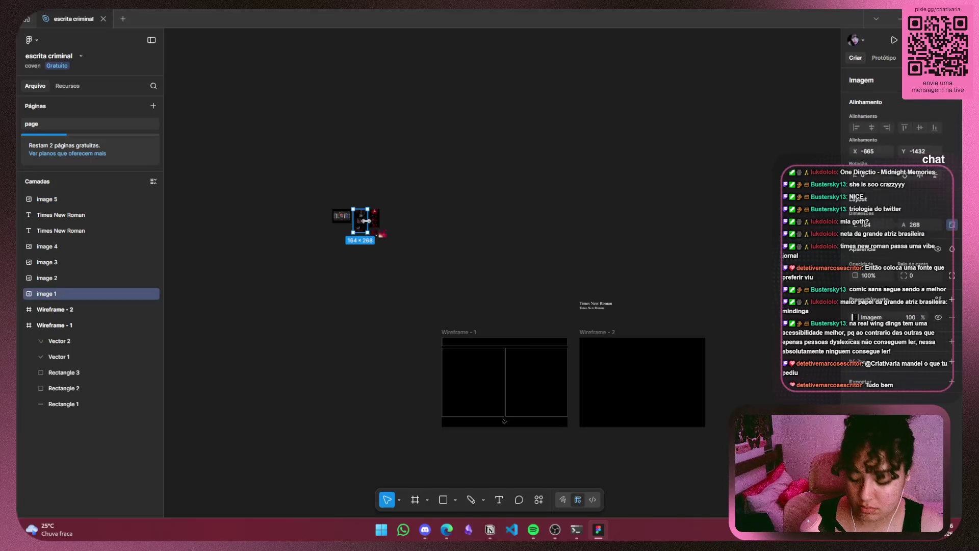
{"action": "key", "text": "shift+2"}
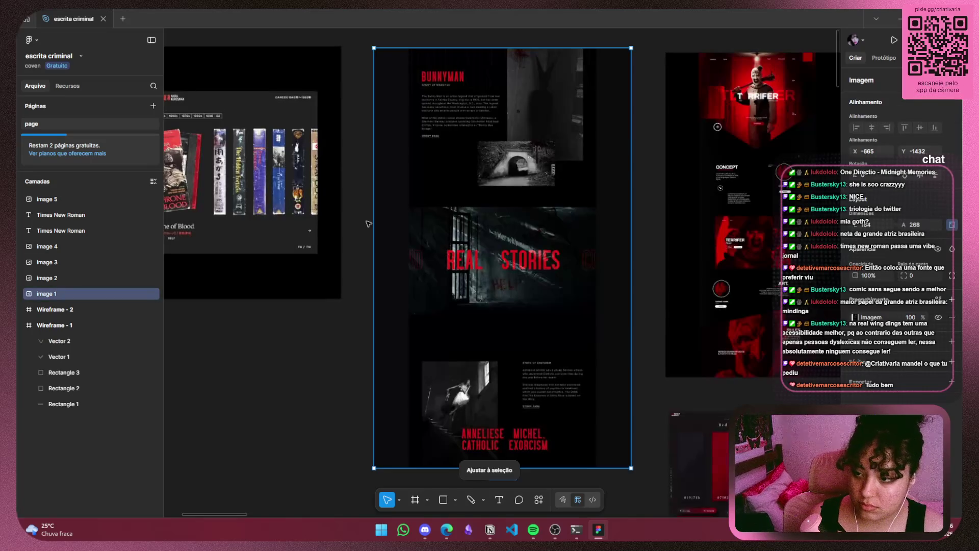
{"action": "left_click", "coordinate": [288, 372]}
{"action": "scroll", "coordinate": [289, 372], "scroll_direction": "down", "scroll_amount": 3}
{"action": "key", "text": "ctrl+v"}
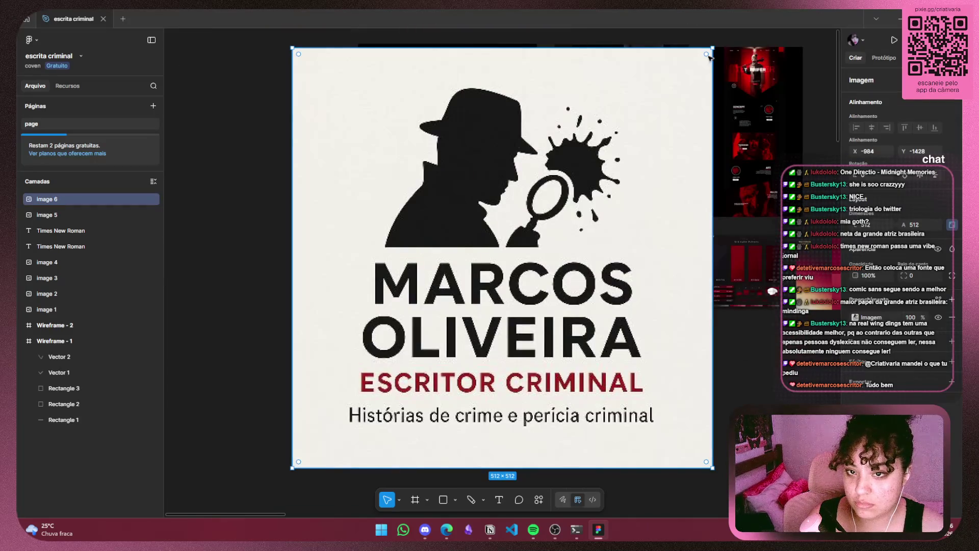
{"action": "mouse_move", "coordinate": [711, 48]}
{"action": "left_mouse_down"}
{"action": "mouse_move", "coordinate": [418, 296]}
{"action": "mouse_move", "coordinate": [359, 401]}
{"action": "left_mouse_up"}
{"action": "left_click_drag", "start_coordinate": [333, 442], "coordinate": [510, 228]}
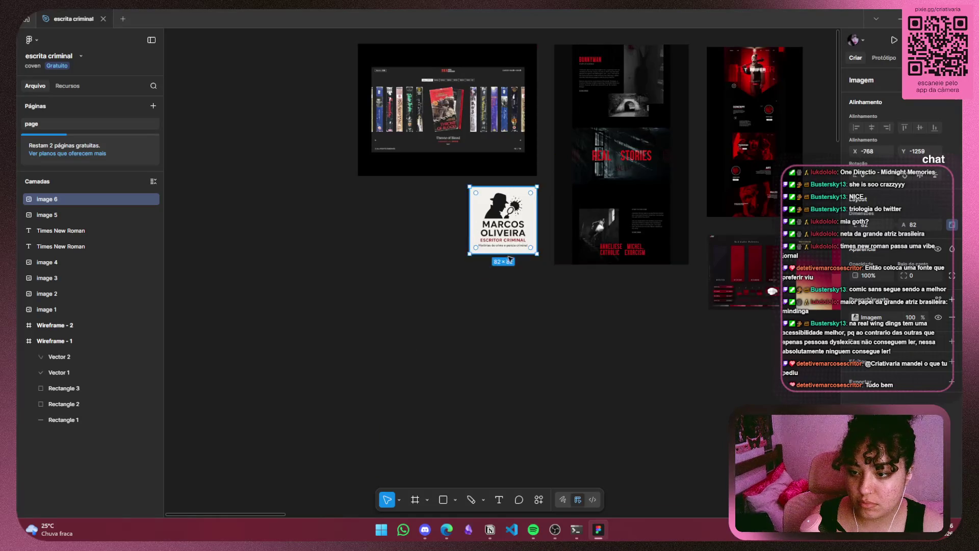
{"action": "key", "text": "Escape"}
Draw a small square below the logo
{"action": "scroll", "coordinate": [510, 228], "scroll_direction": "up", "scroll_amount": 5}
{"action": "scroll", "coordinate": [462, 346], "scroll_direction": "down", "scroll_amount": 1}
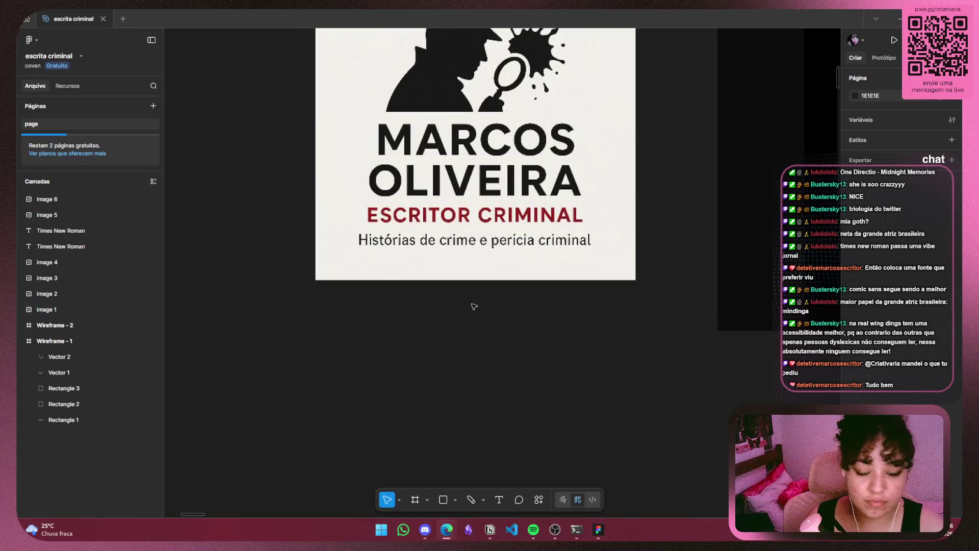
{"action": "scroll", "coordinate": [474, 306], "scroll_direction": "down", "scroll_amount": 3}
{"action": "left_click", "coordinate": [443, 499]}
{"action": "mouse_move", "coordinate": [387, 260]}
{"action": "left_mouse_down"}
{"action": "mouse_move", "coordinate": [469, 364]}
{"action": "mouse_move", "coordinate": [474, 334]}
{"action": "mouse_move", "coordinate": [465, 338]}
{"action": "left_mouse_up"}
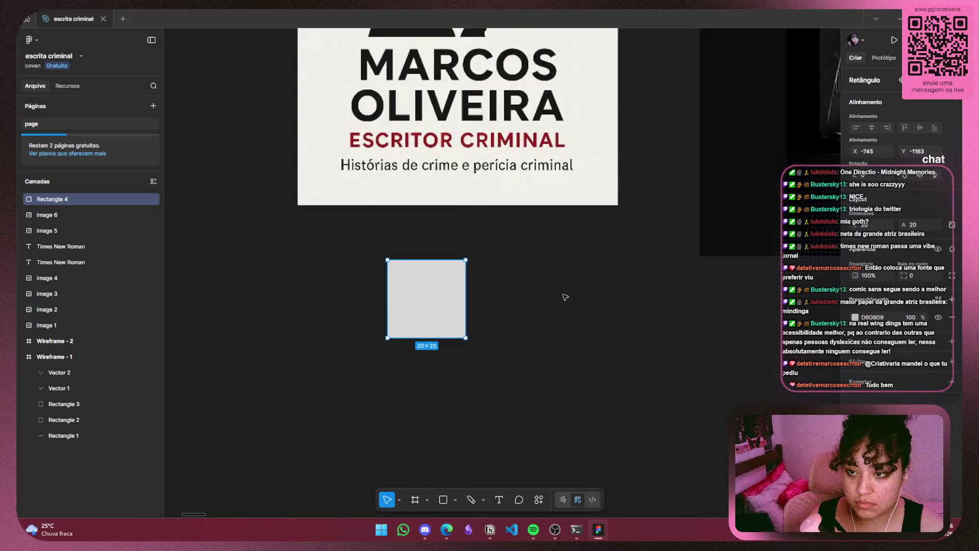
{"action": "key", "text": "Escape"}
Fill the square with the dark red sampled from the logo's ESCRITOR CRIMINAL text
{"action": "scroll", "coordinate": [638, 454], "scroll_direction": "up", "scroll_amount": 5}
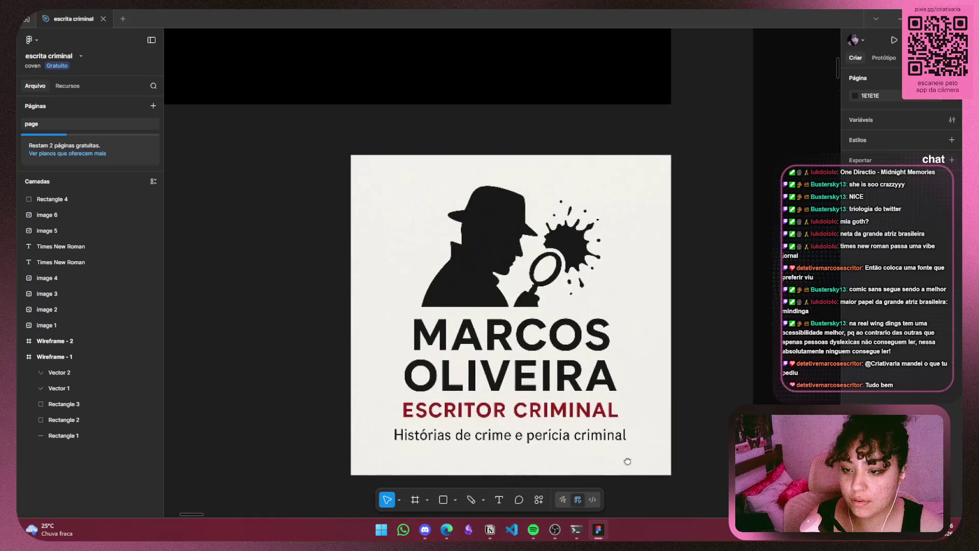
{"action": "scroll", "coordinate": [627, 461], "scroll_direction": "down", "scroll_amount": 5}
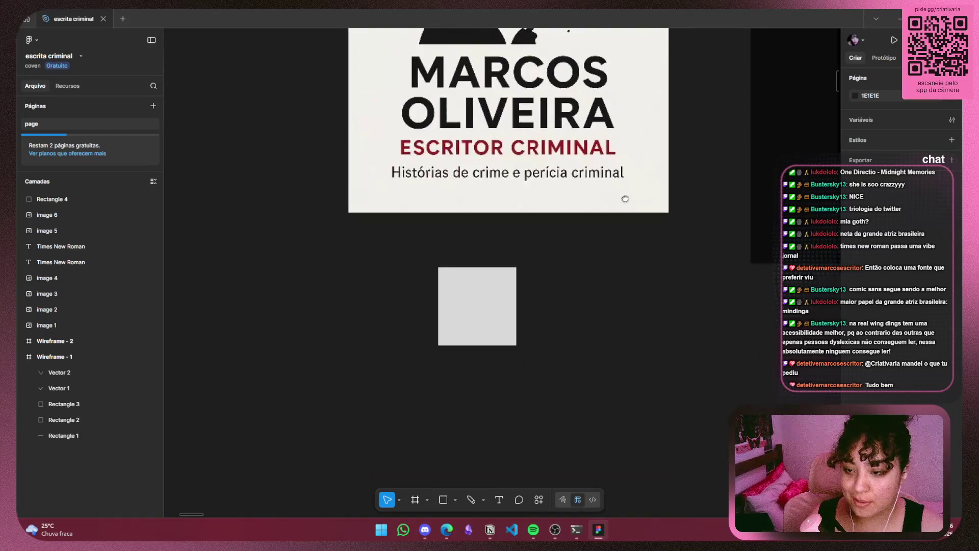
{"action": "left_click", "coordinate": [499, 309]}
{"action": "left_click", "coordinate": [854, 317]}
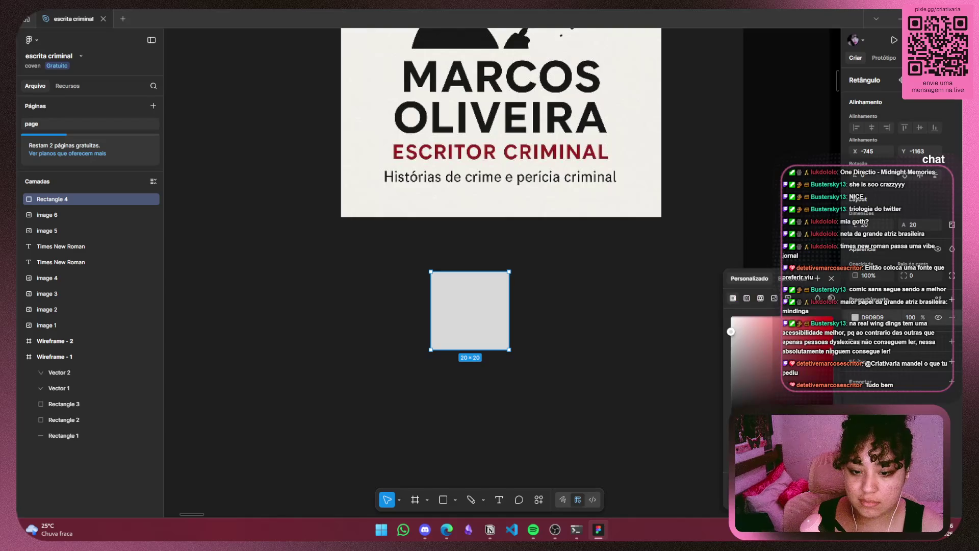
{"action": "key", "text": "i"}
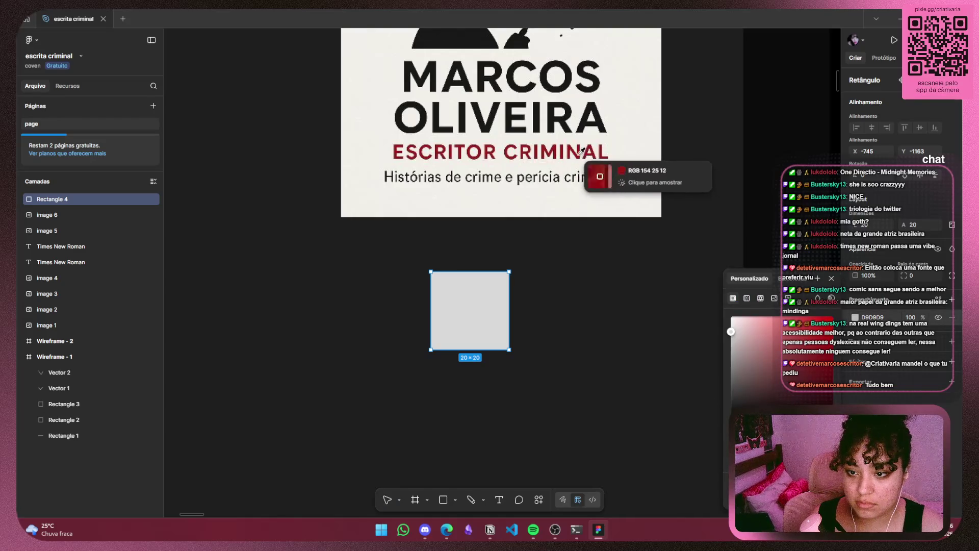
{"action": "left_click", "coordinate": [580, 149]}
{"action": "left_click", "coordinate": [581, 331]}
{"action": "left_click", "coordinate": [476, 319]}
Duplicate the red square to its right and fill the copy with the logo's near-black
{"action": "key", "text": "ctrl+d"}
{"action": "left_click_drag", "start_coordinate": [475, 316], "coordinate": [569, 316]}
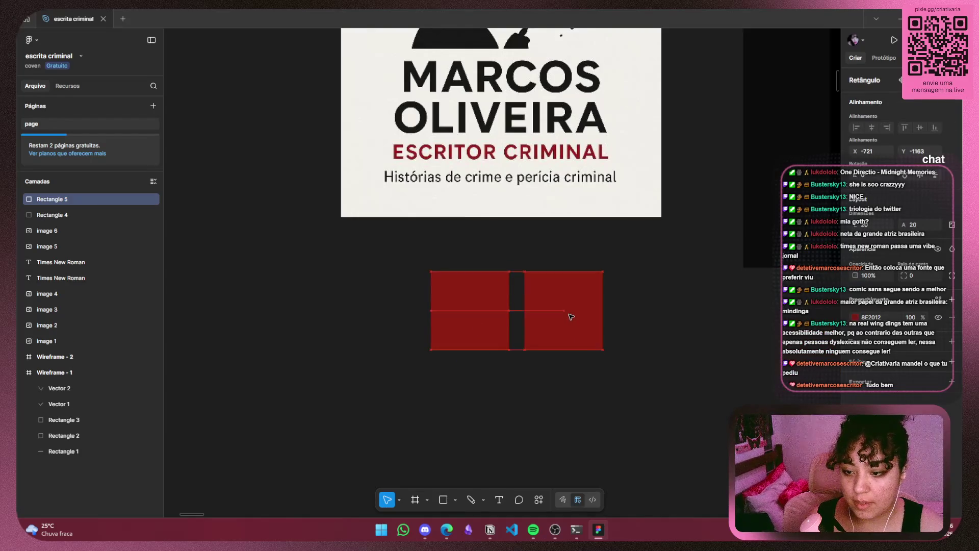
{"action": "left_click", "coordinate": [858, 318]}
{"action": "left_click", "coordinate": [818, 298]}
{"action": "left_click", "coordinate": [566, 126]}
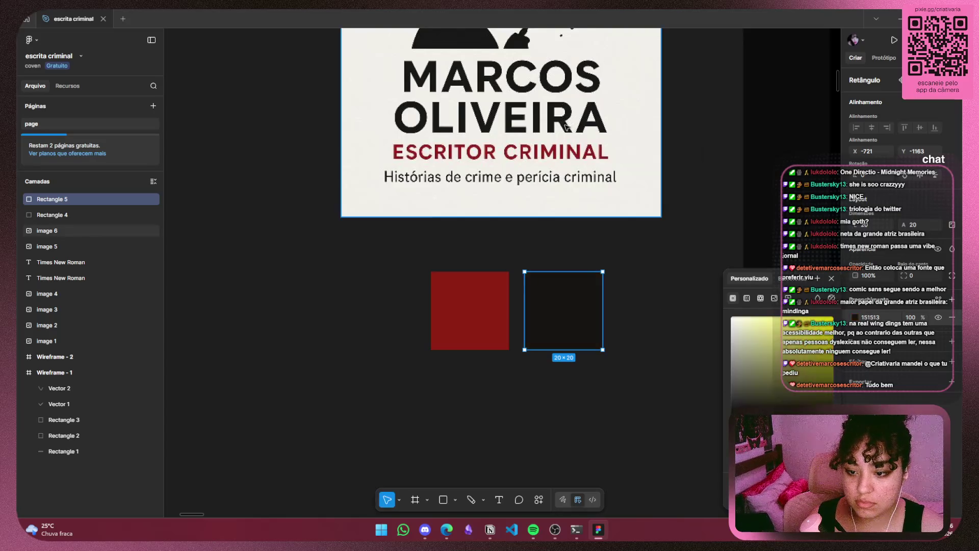
{"action": "left_click", "coordinate": [586, 245]}
{"action": "left_click", "coordinate": [563, 311]}
{"action": "left_click", "coordinate": [675, 312]}
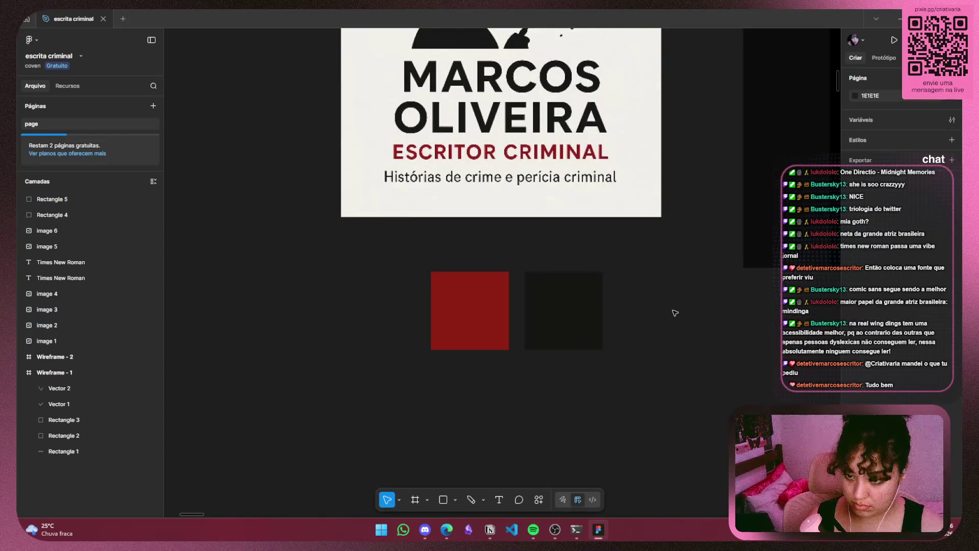
{"action": "left_click", "coordinate": [591, 283]}
{"action": "left_click", "coordinate": [706, 312]}
{"action": "left_click_drag", "start_coordinate": [677, 249], "coordinate": [383, 372]}
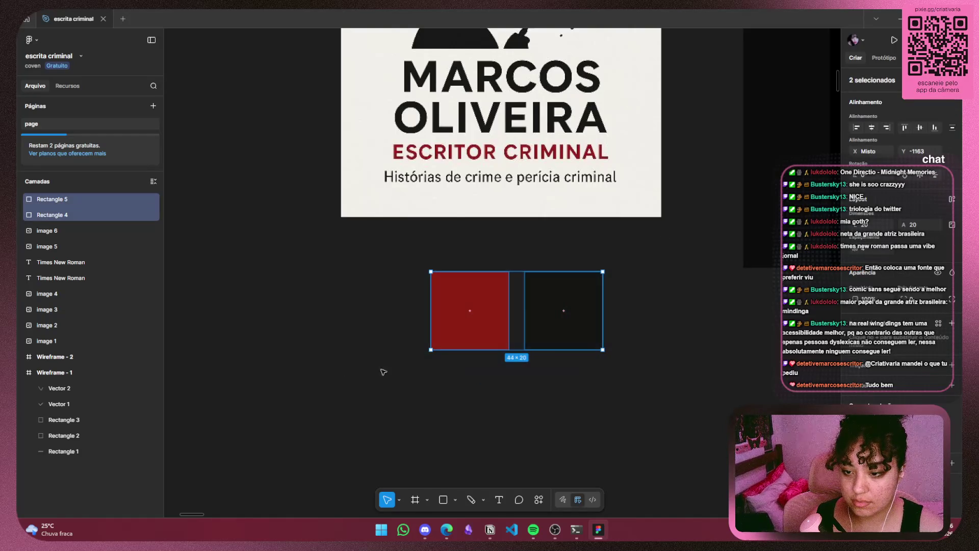
{"action": "left_click", "coordinate": [673, 352]}
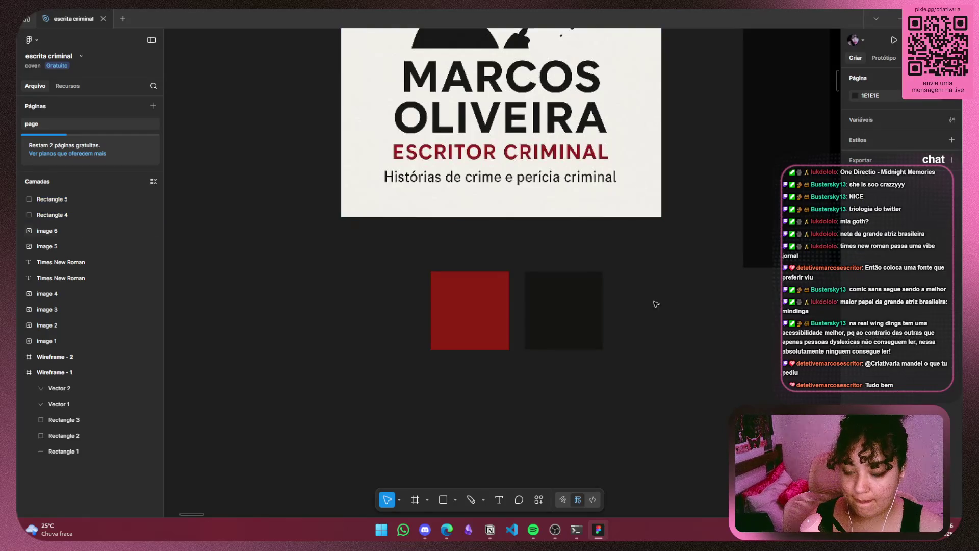
Add a cream rectangle sampled from the logo behind both swatches and trim it to fit
{"action": "key", "text": "r"}
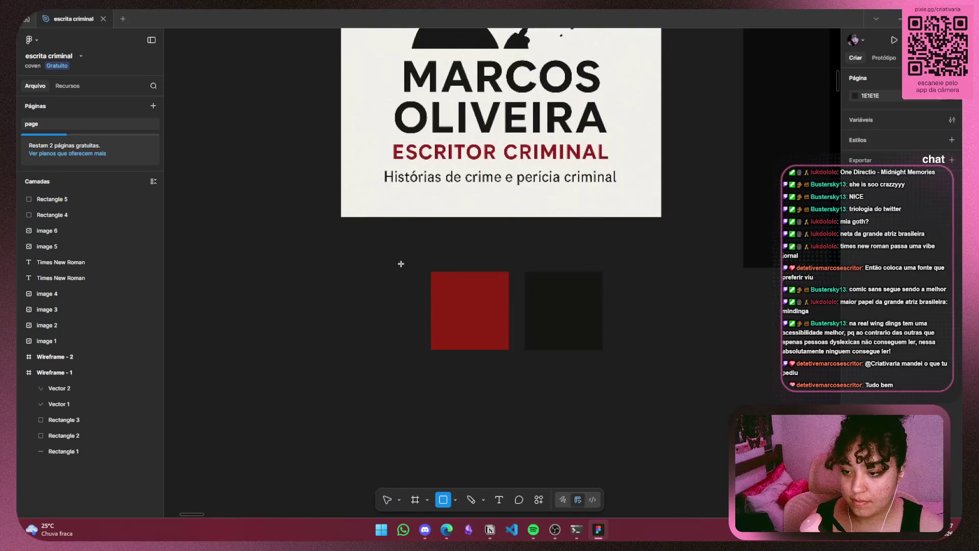
{"action": "left_click_drag", "start_coordinate": [399, 268], "coordinate": [654, 373]}
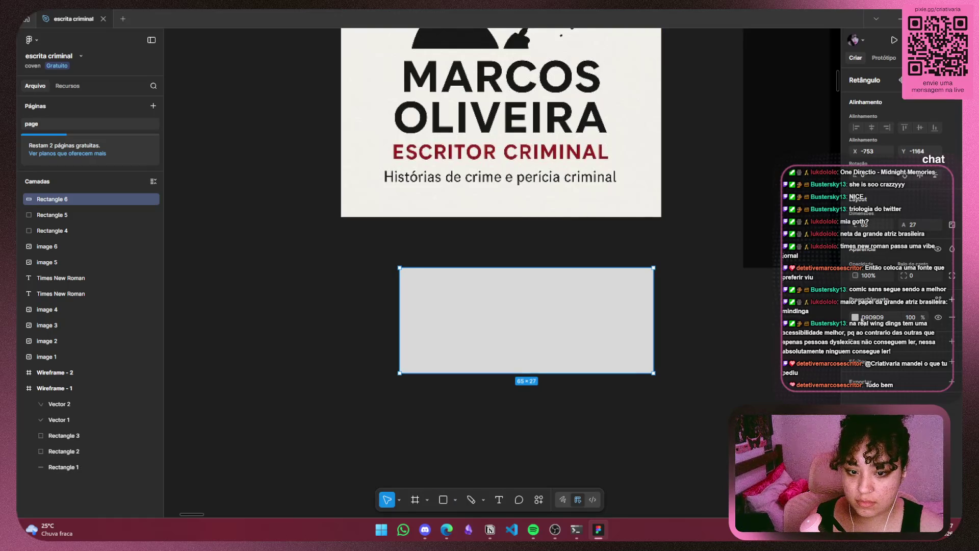
{"action": "left_click", "coordinate": [854, 317]}
{"action": "key", "text": "i"}
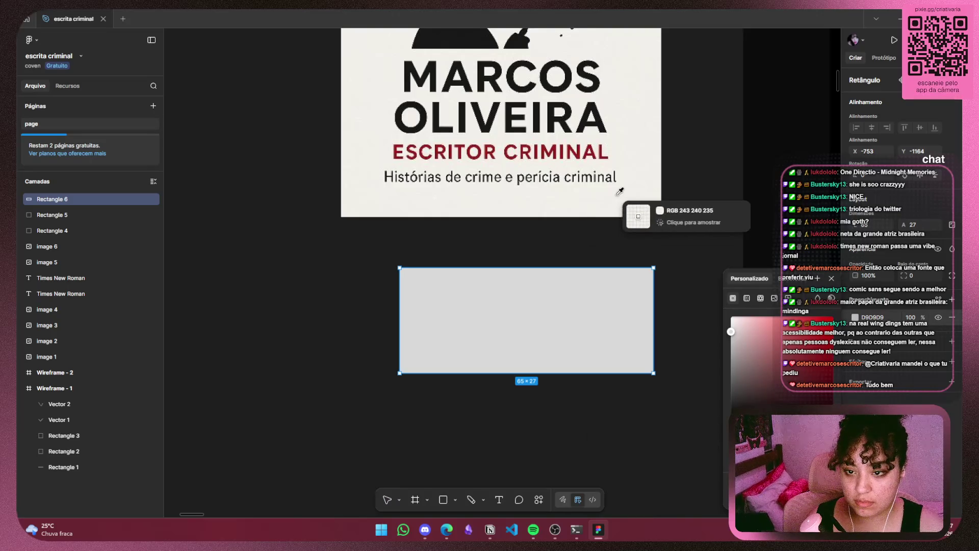
{"action": "left_click", "coordinate": [629, 209]}
{"action": "right_click", "coordinate": [621, 336]}
{"action": "left_click", "coordinate": [635, 289]}
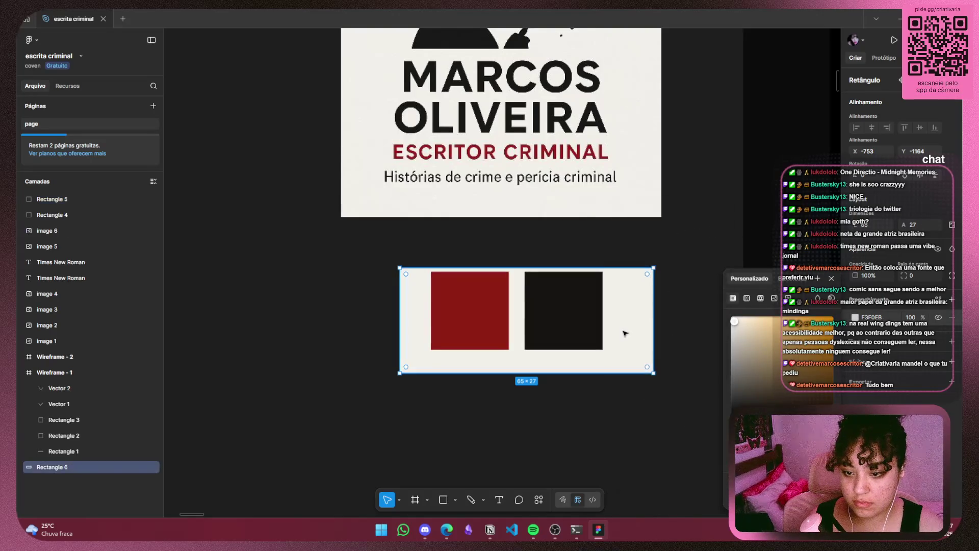
{"action": "left_click", "coordinate": [625, 326]}
{"action": "left_click_drag", "start_coordinate": [654, 322], "coordinate": [612, 322]}
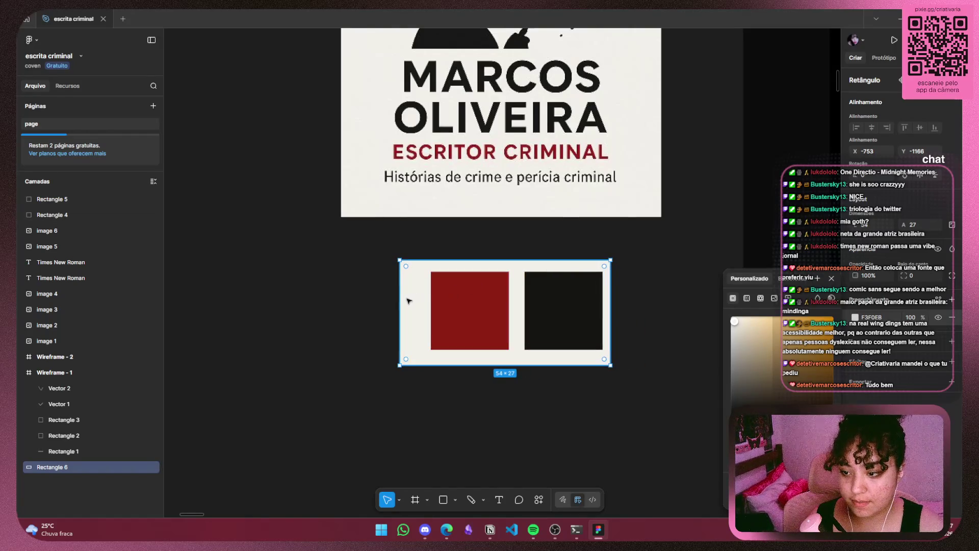
{"action": "left_click_drag", "start_coordinate": [403, 301], "coordinate": [420, 300]}
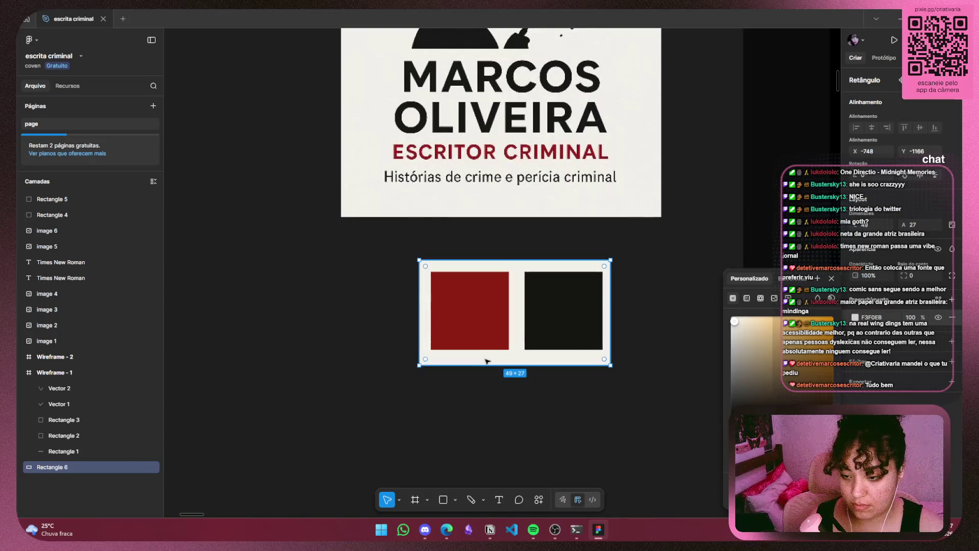
{"action": "left_click_drag", "start_coordinate": [488, 364], "coordinate": [490, 362]}
Move the three-rectangle palette next to the mockups
{"action": "left_click", "coordinate": [832, 280]}
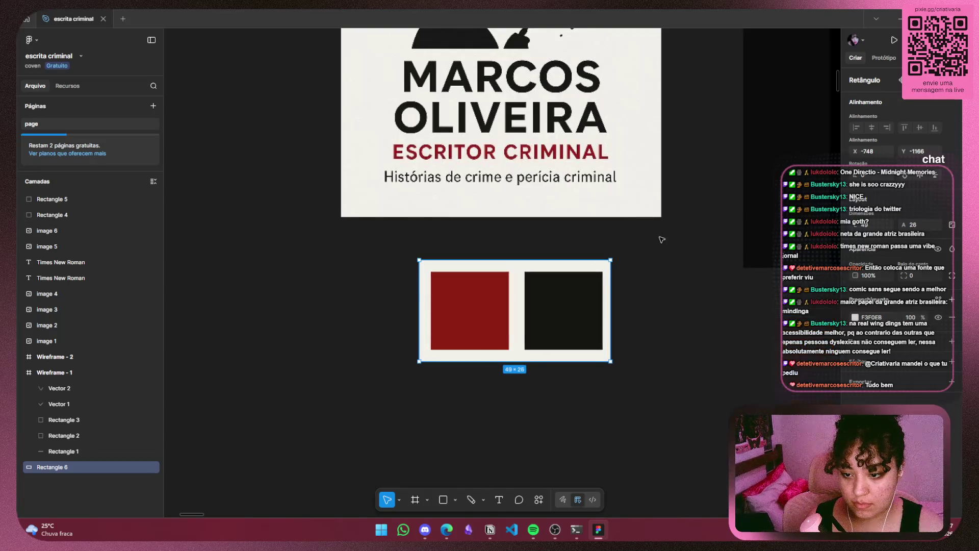
{"action": "left_click_drag", "start_coordinate": [661, 236], "coordinate": [277, 414]}
{"action": "left_click_drag", "start_coordinate": [436, 306], "coordinate": [760, 352]}
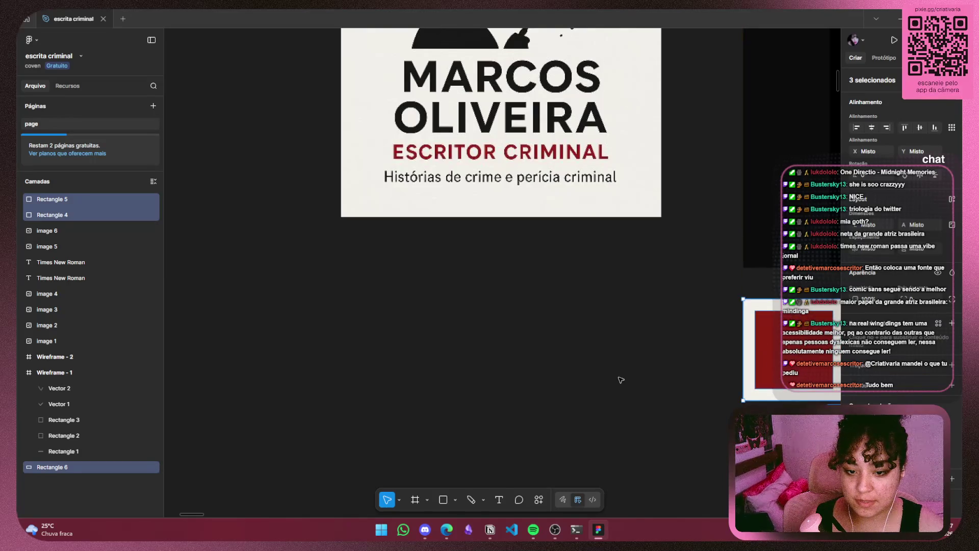
{"action": "key", "text": "Escape"}
{"action": "scroll", "coordinate": [735, 289], "scroll_direction": "right", "scroll_amount": 8}
Bring the Times New Roman samples into view, then minimize Figma to reveal the browser
{"action": "scroll", "coordinate": [736, 289], "scroll_direction": "down", "scroll_amount": 5}
{"action": "scroll", "coordinate": [735, 289], "scroll_direction": "down", "scroll_amount": 3}
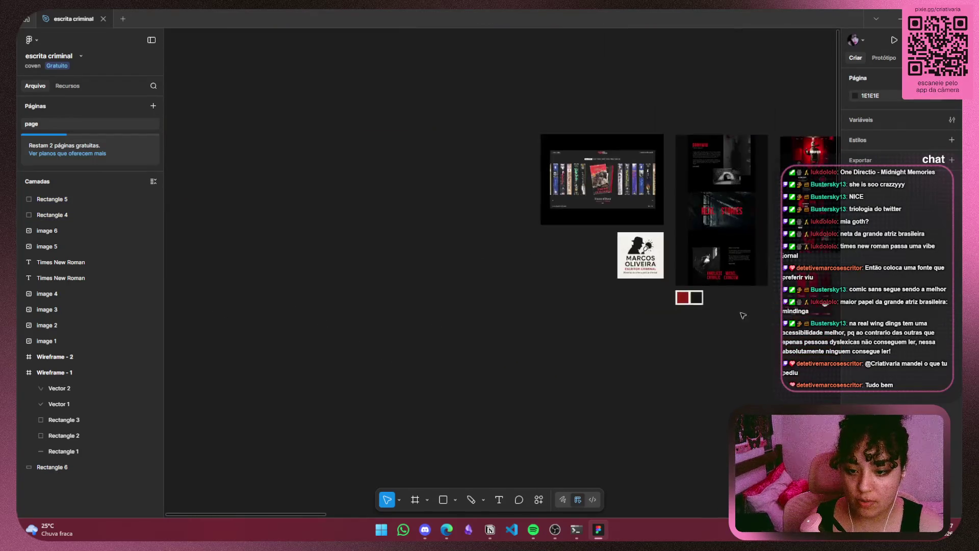
{"action": "scroll", "coordinate": [741, 313], "scroll_direction": "down", "scroll_amount": 2}
{"action": "scroll", "coordinate": [763, 362], "scroll_direction": "up", "scroll_amount": 5}
{"action": "scroll", "coordinate": [574, 290], "scroll_direction": "down", "scroll_amount": 4}
{"action": "left_click_drag", "start_coordinate": [174, 176], "coordinate": [264, 225]}
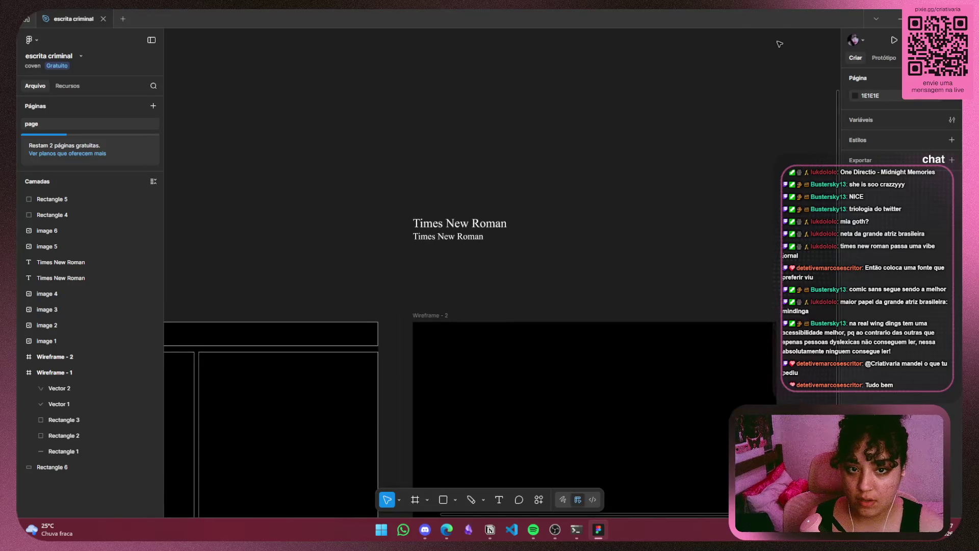
{"action": "left_click", "coordinate": [898, 21]}
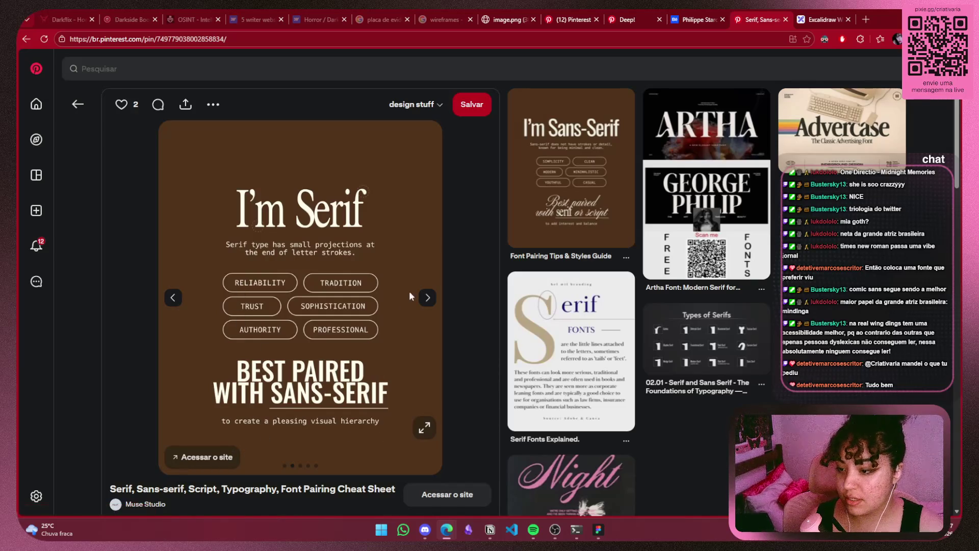
Flip through the font-pairing pins' Sans-Serif and Script slides on the design stuff board
{"action": "left_click", "coordinate": [428, 298]}
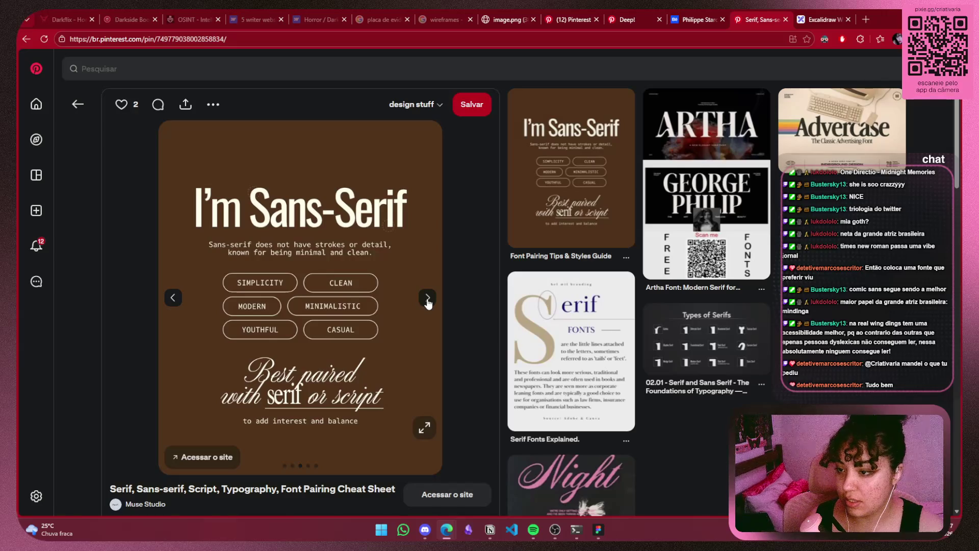
{"action": "left_click", "coordinate": [427, 300]}
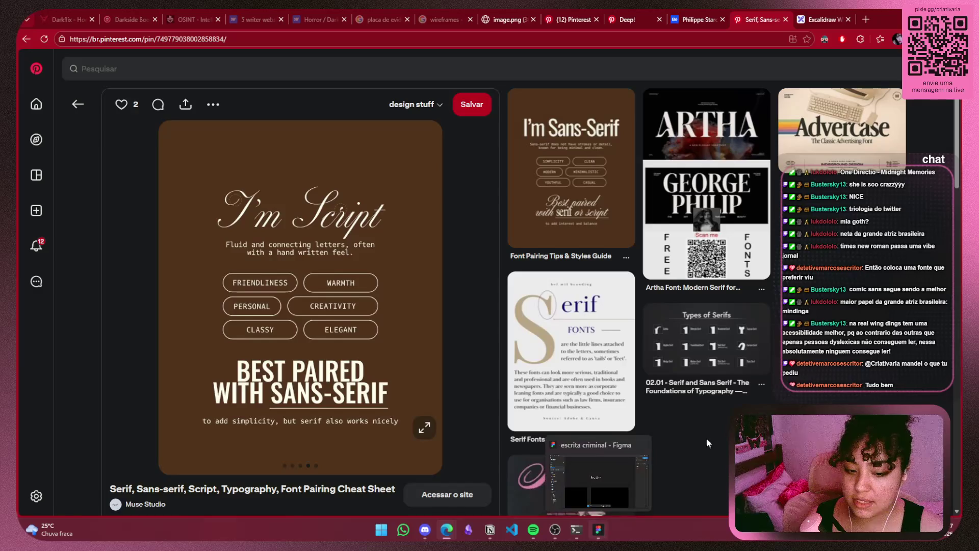
{"action": "scroll", "coordinate": [936, 334], "scroll_direction": "down", "scroll_amount": 5}
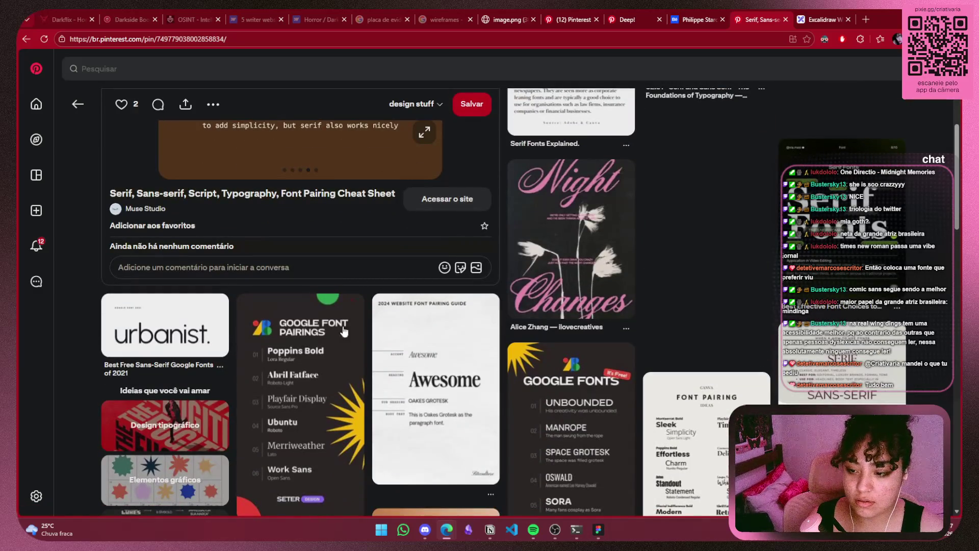
{"action": "key", "text": "alt+Left"}
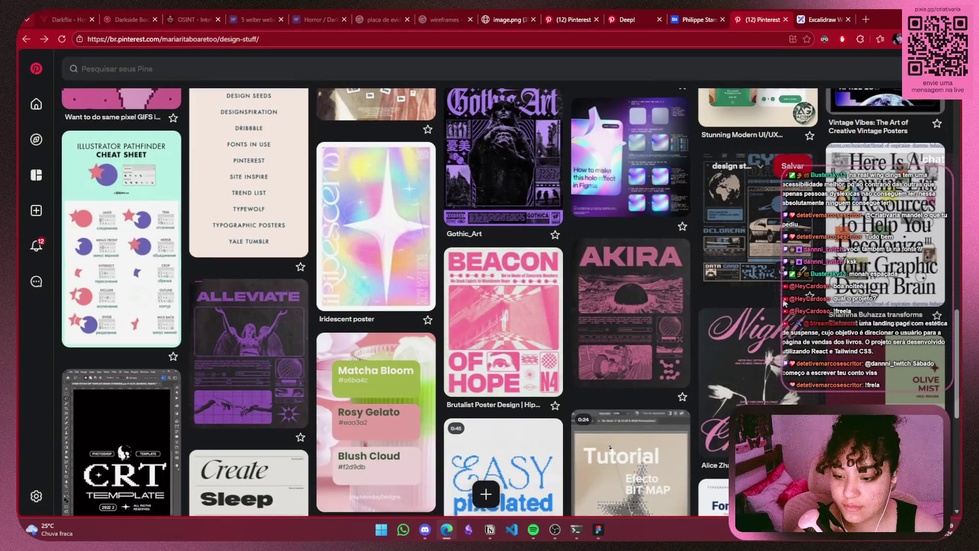
{"action": "scroll", "coordinate": [503, 326], "scroll_direction": "down", "scroll_amount": 4}
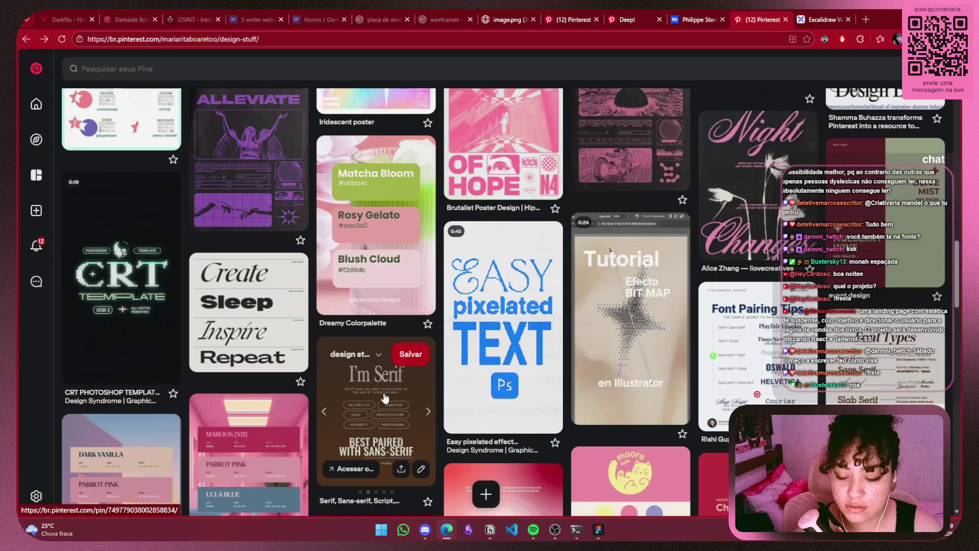
{"action": "scroll", "coordinate": [385, 393], "scroll_direction": "down", "scroll_amount": 3}
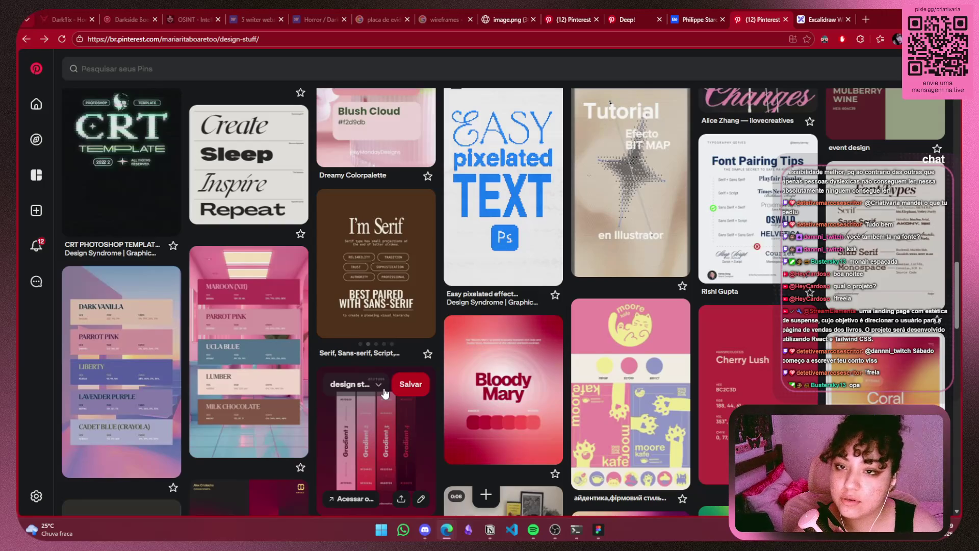
{"action": "left_click", "coordinate": [429, 267]}
{"action": "left_click", "coordinate": [429, 266]}
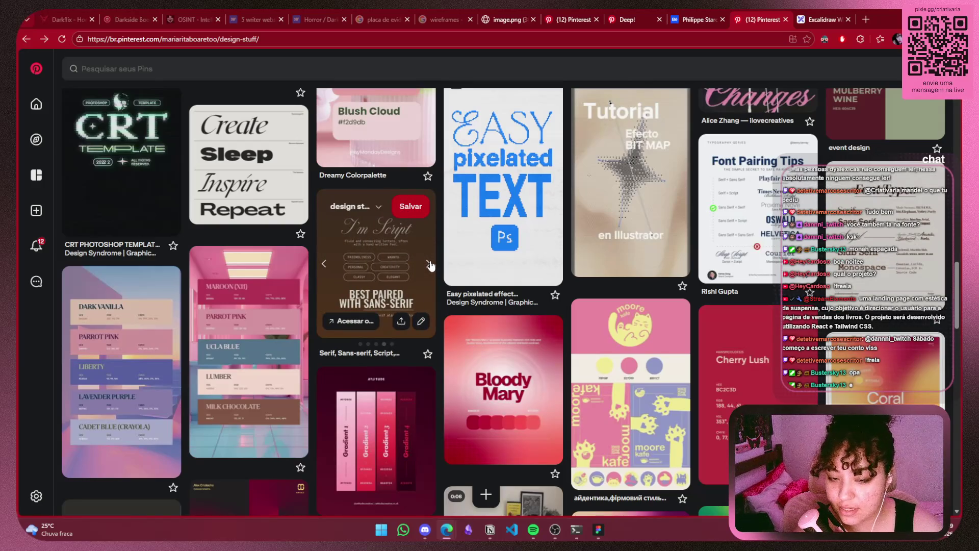
{"action": "left_click", "coordinate": [428, 265]}
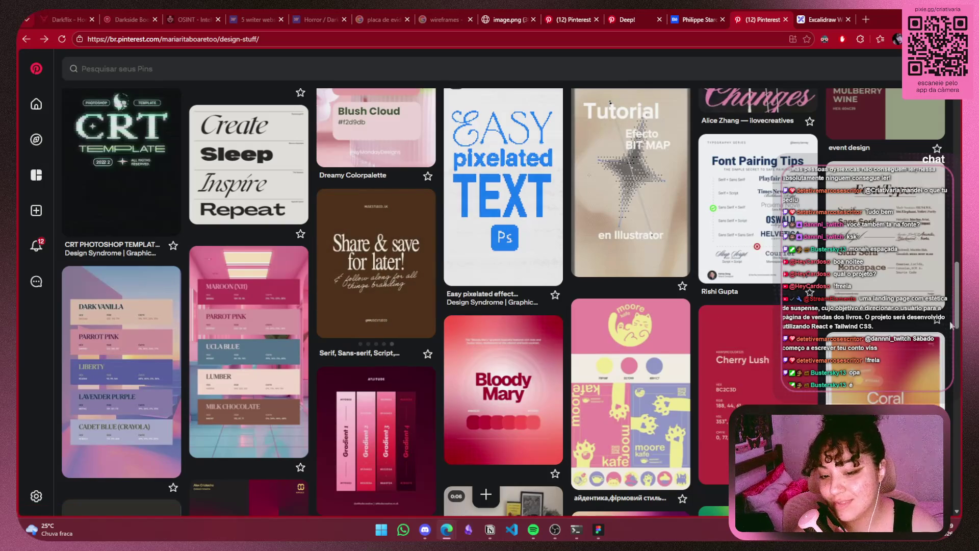
{"action": "scroll", "coordinate": [950, 325], "scroll_direction": "up", "scroll_amount": 3}
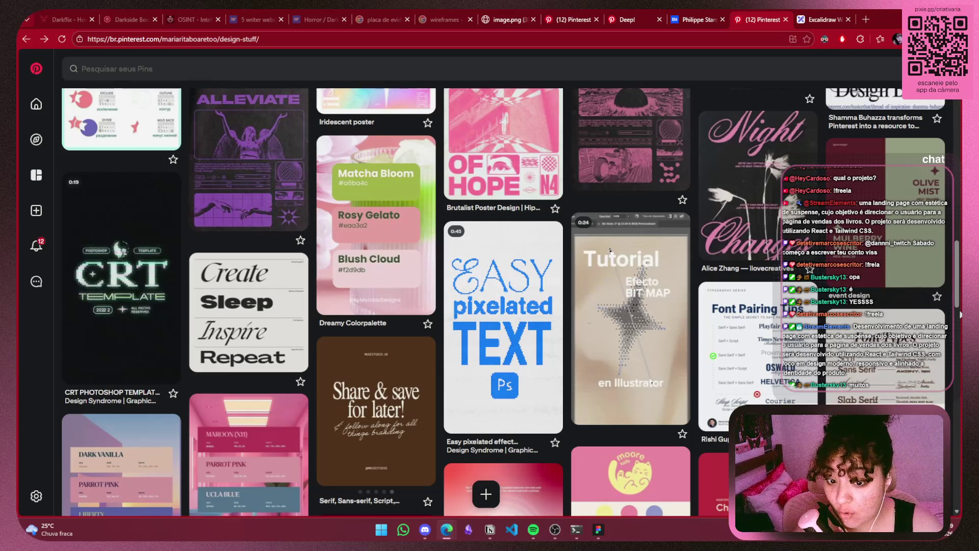
Open the Font Pairing Tips pin, then return to the escrita criminal Figma file
{"action": "left_click", "coordinate": [759, 361]}
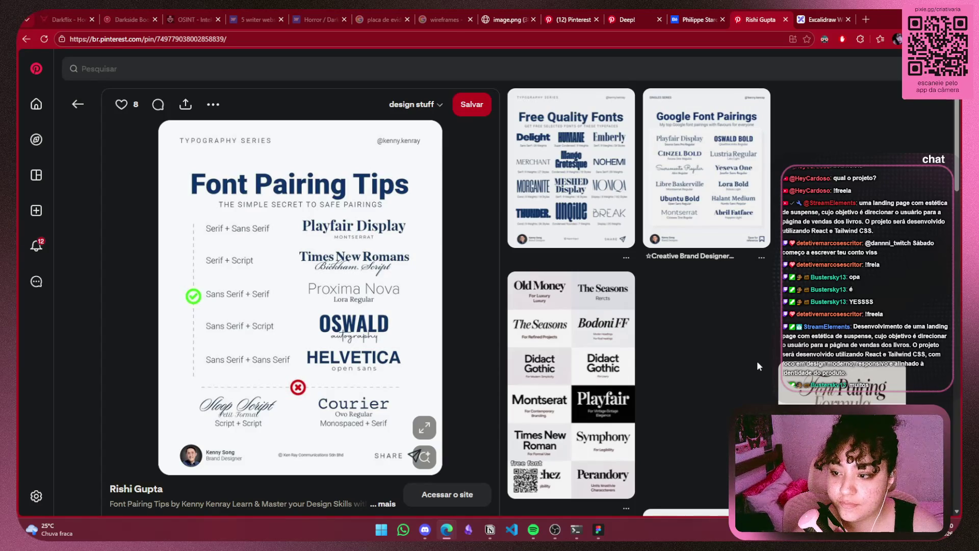
{"action": "mouse_move", "coordinate": [380, 295]}
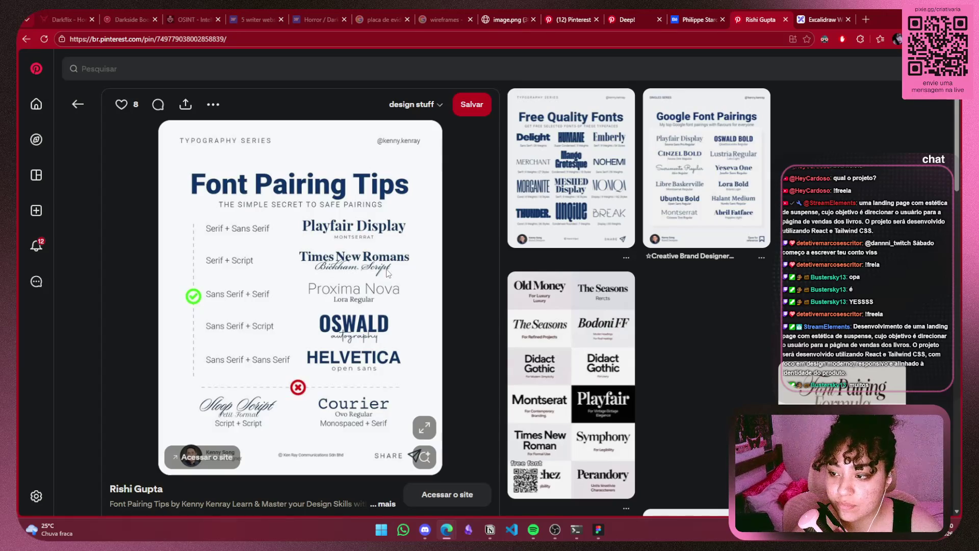
{"action": "left_click", "coordinate": [817, 19]}
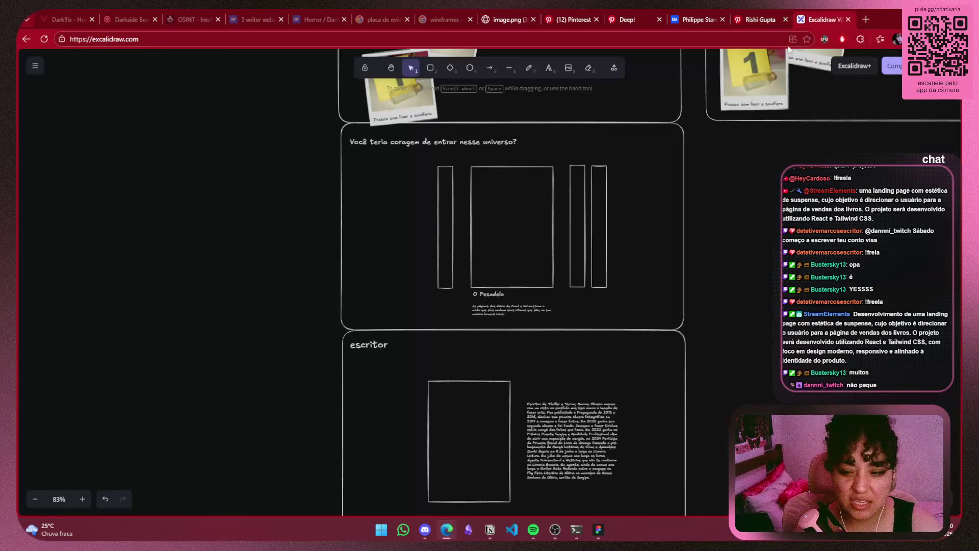
{"action": "left_click", "coordinate": [598, 529]}
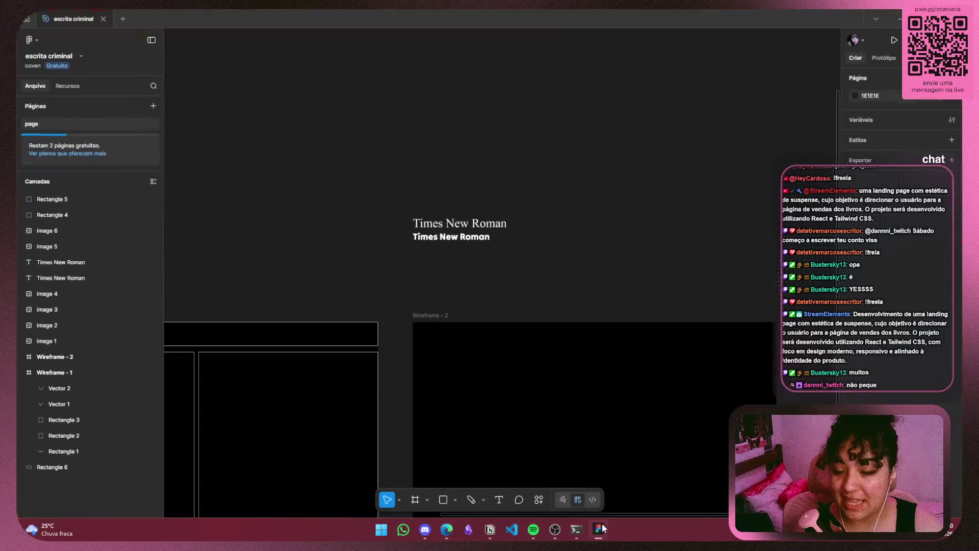
Set the second Times New Roman text to the installed Mea Culpa font at size 96
{"action": "left_click", "coordinate": [487, 239]}
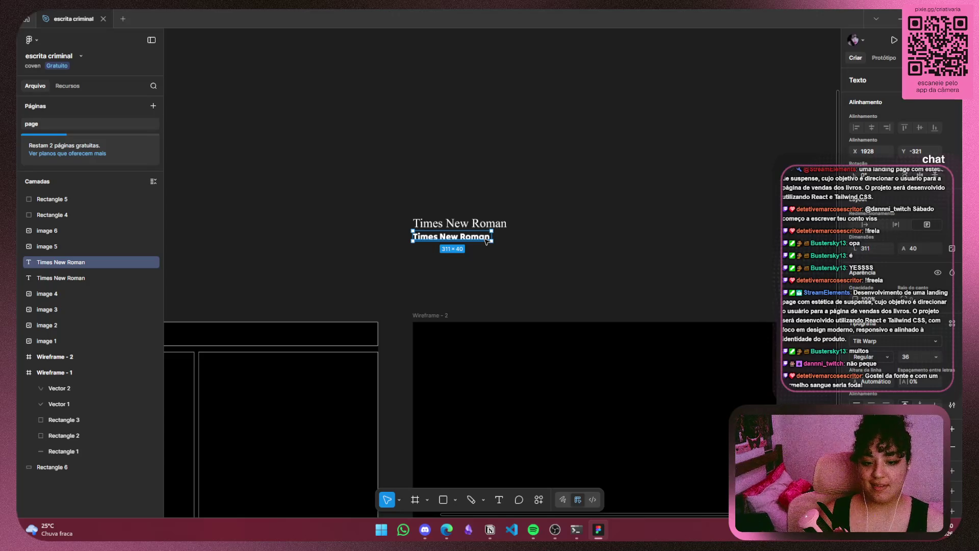
{"action": "left_click", "coordinate": [934, 342]}
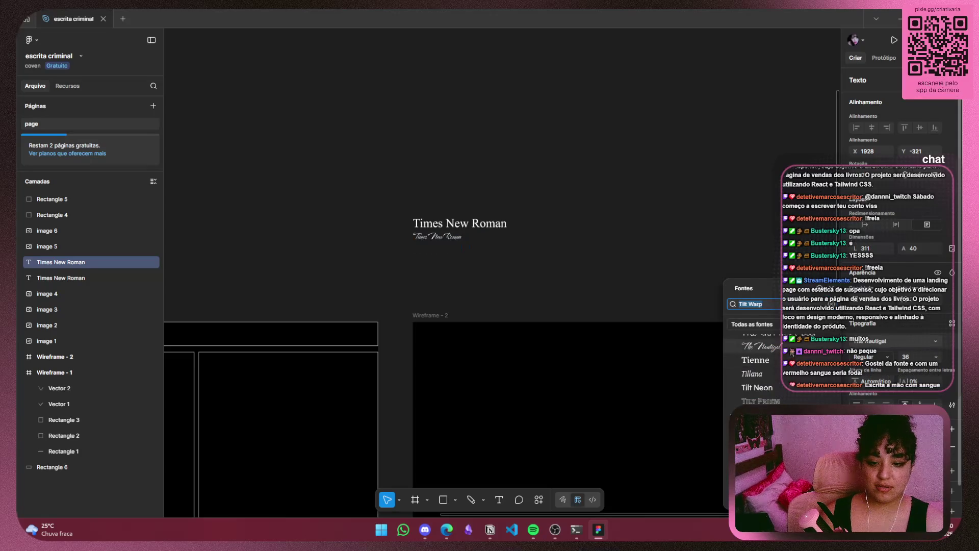
{"action": "left_click", "coordinate": [757, 325]}
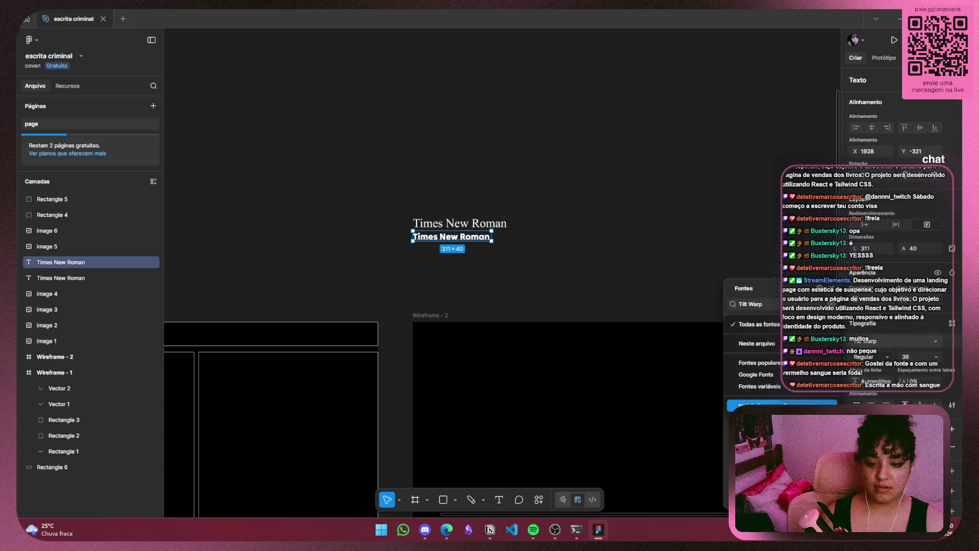
{"action": "left_click", "coordinate": [757, 405]}
{"action": "left_click", "coordinate": [757, 397]}
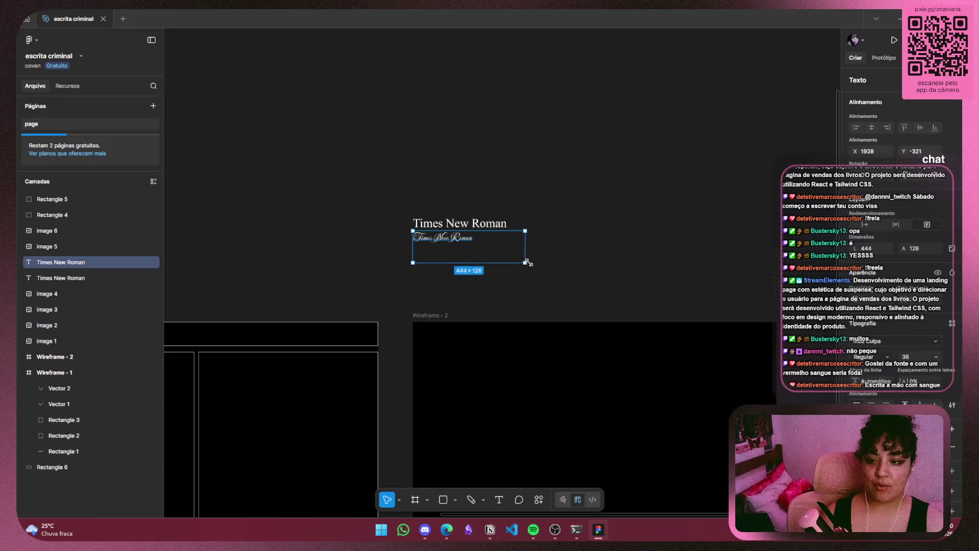
{"action": "left_click", "coordinate": [940, 358]}
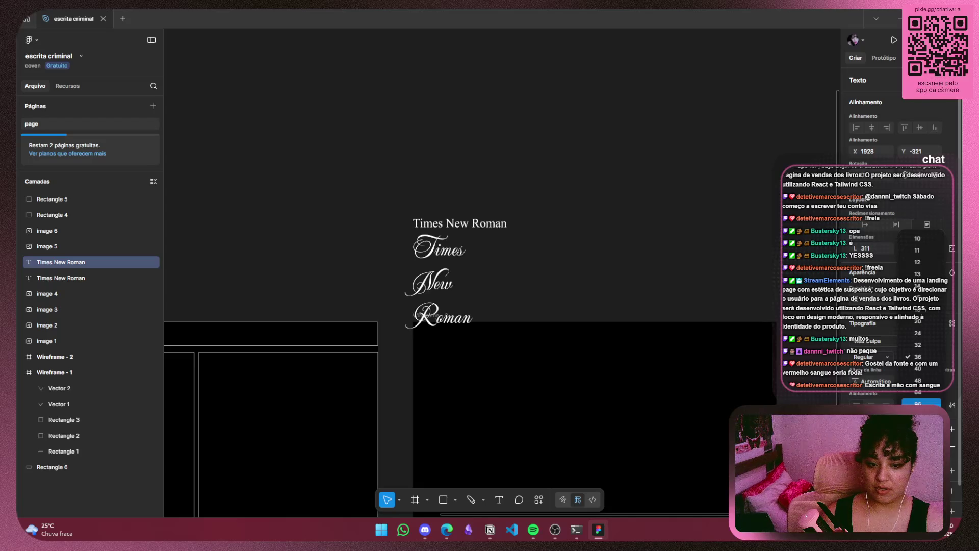
{"action": "left_click", "coordinate": [917, 403]}
Widen the script heading to fit one line and select its text for replacement
{"action": "mouse_move", "coordinate": [493, 237]}
{"action": "left_mouse_down"}
{"action": "mouse_move", "coordinate": [587, 238]}
{"action": "mouse_move", "coordinate": [532, 203]}
{"action": "left_mouse_up"}
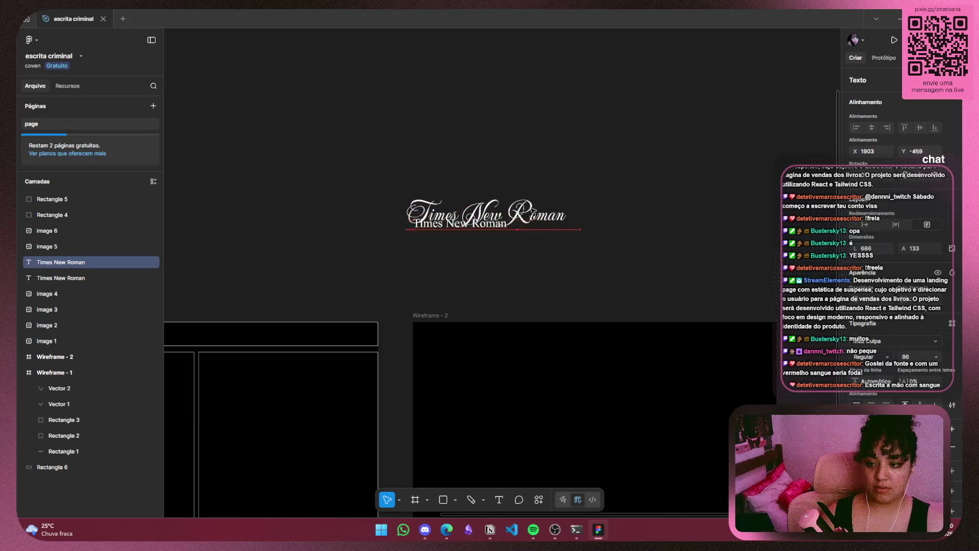
{"action": "double_click", "coordinate": [566, 203]}
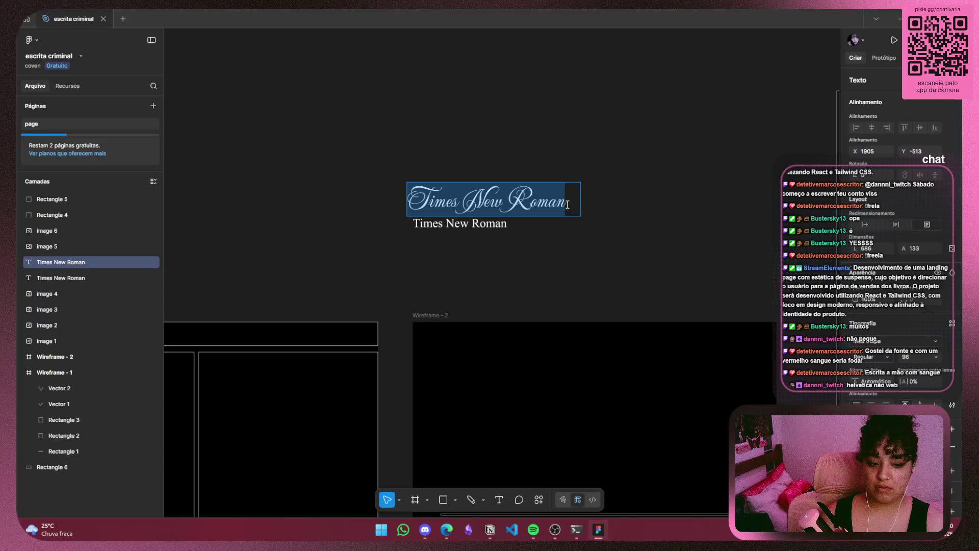
{"action": "key", "text": "Escape"}
{"action": "scroll", "coordinate": [476, 217], "scroll_direction": "up", "scroll_amount": 3}
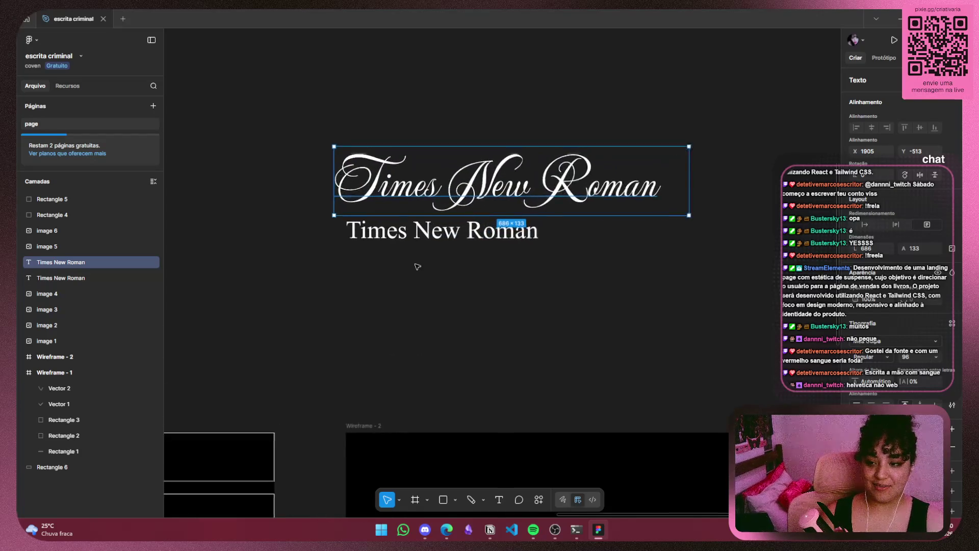
{"action": "scroll", "coordinate": [417, 266], "scroll_direction": "up", "scroll_amount": 2}
{"action": "scroll", "coordinate": [448, 257], "scroll_direction": "up", "scroll_amount": 2}
{"action": "double_click", "coordinate": [593, 259]}
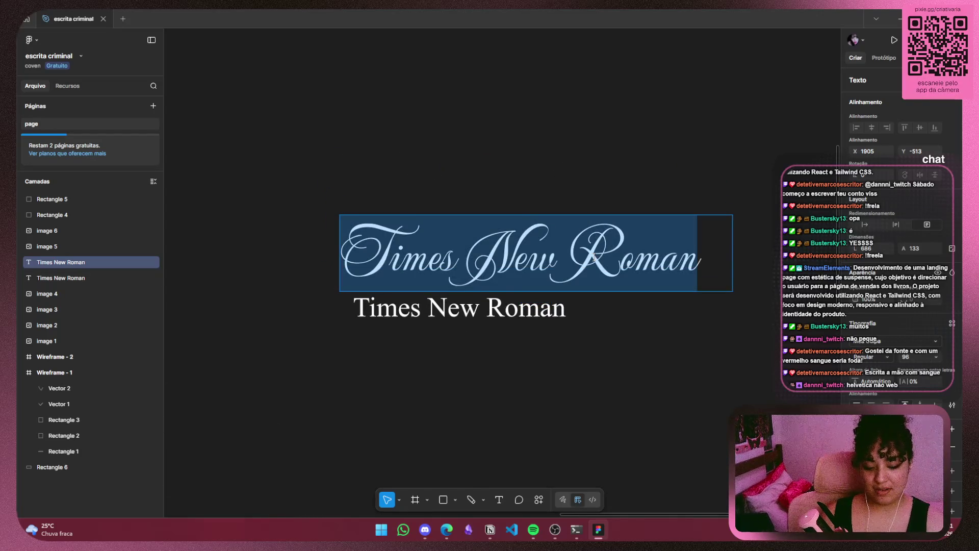
Retype the script heading as 'Mea Culpa' and place it overlapping the plain heading
{"action": "type", "text": "Mea CU"}
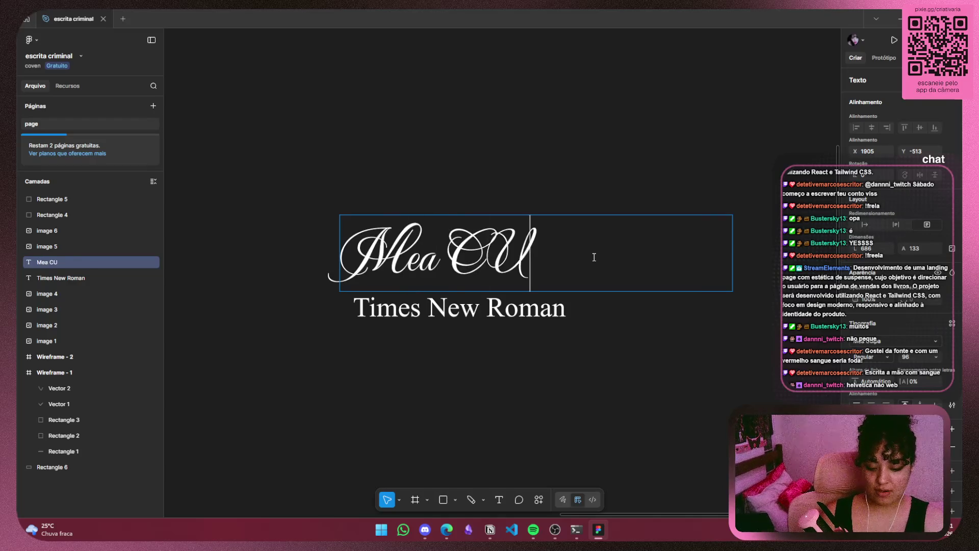
{"action": "type", "text": "lpa"}
{"action": "key", "text": "BackSpace"}
{"action": "key", "text": "BackSpace"}
{"action": "key", "text": "BackSpace"}
{"action": "key", "text": "BackSpace"}
{"action": "type", "text": "ulpa"}
{"action": "key", "text": "Escape"}
{"action": "key", "text": "Escape"}
{"action": "left_click", "coordinate": [730, 251]}
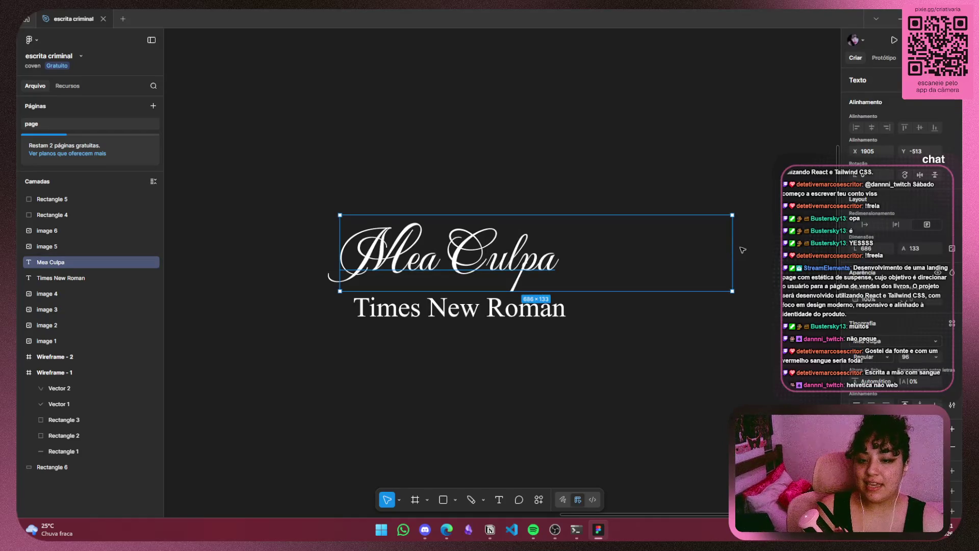
{"action": "mouse_move", "coordinate": [733, 250]}
{"action": "left_mouse_down"}
{"action": "mouse_move", "coordinate": [566, 252]}
{"action": "mouse_move", "coordinate": [616, 270]}
{"action": "left_mouse_up"}
{"action": "left_click", "coordinate": [678, 315]}
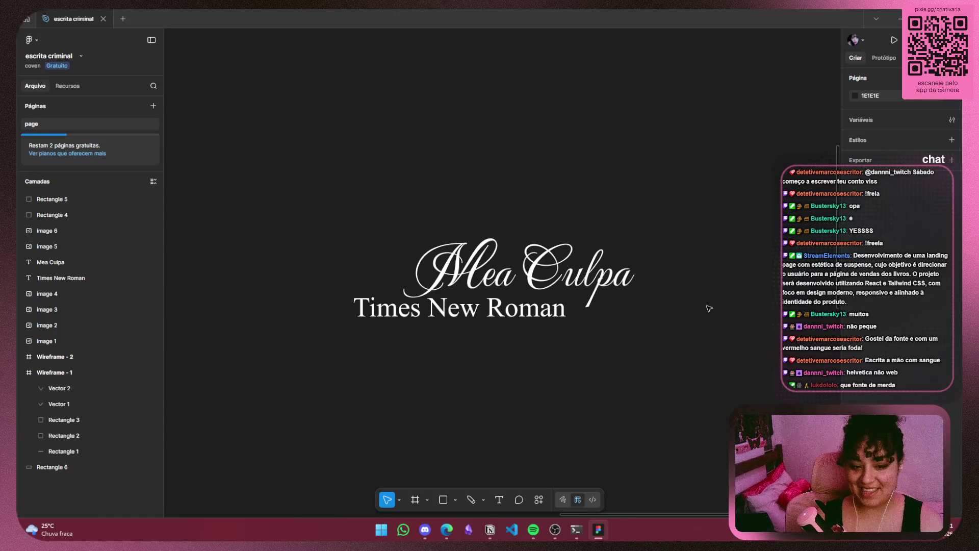
{"action": "left_click", "coordinate": [622, 291]}
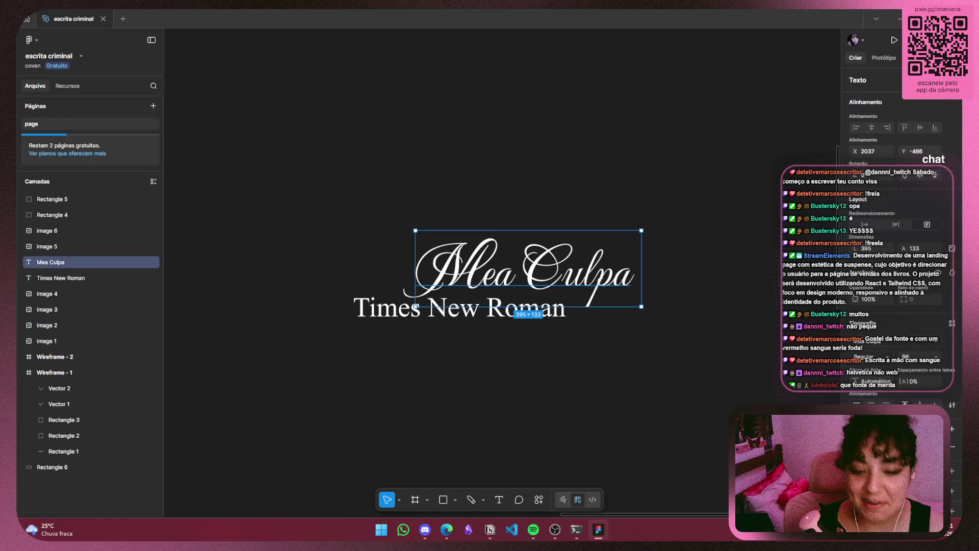
{"action": "left_click", "coordinate": [928, 344]}
{"action": "left_click", "coordinate": [816, 323]}
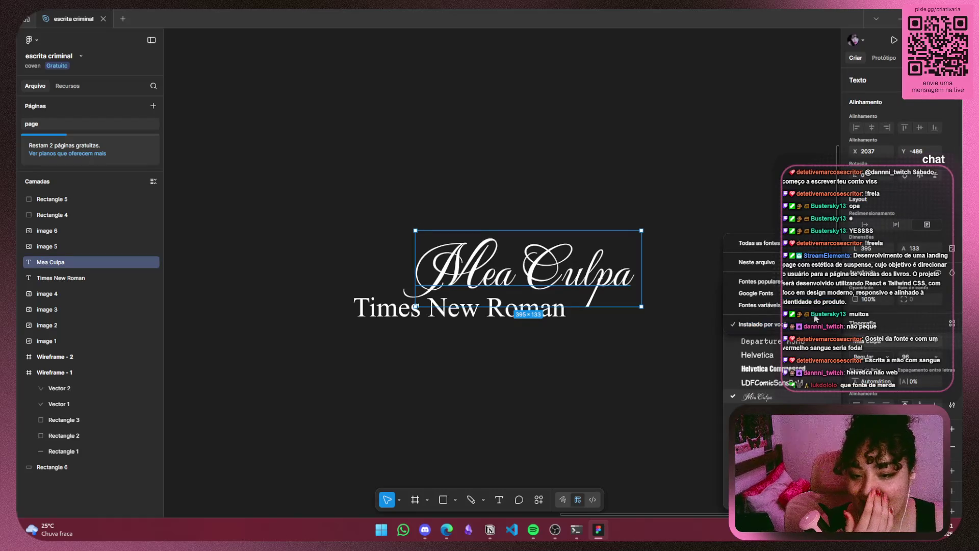
{"action": "left_click", "coordinate": [754, 324]}
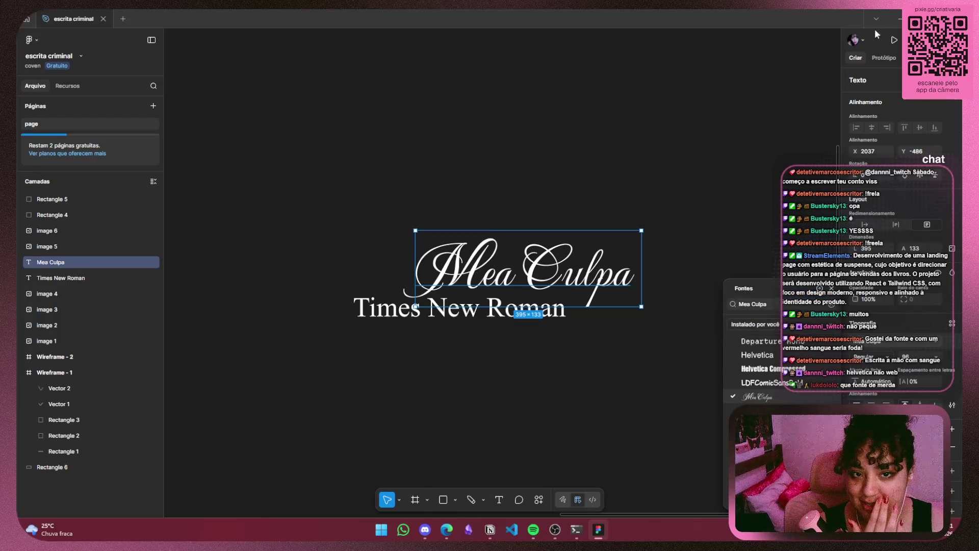
In a new browser tab, enter a search for 'google fonts'
{"action": "key", "text": "alt+Tab"}
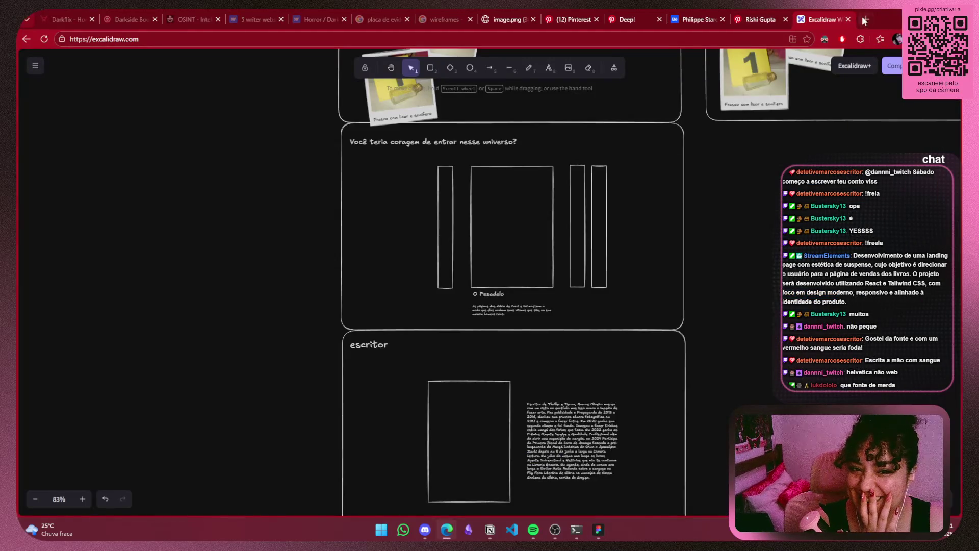
{"action": "left_click", "coordinate": [865, 21]}
{"action": "type", "text": "mus"}
{"action": "key", "text": "BackSpace"}
{"action": "key", "text": "BackSpace"}
{"action": "key", "text": "BackSpace"}
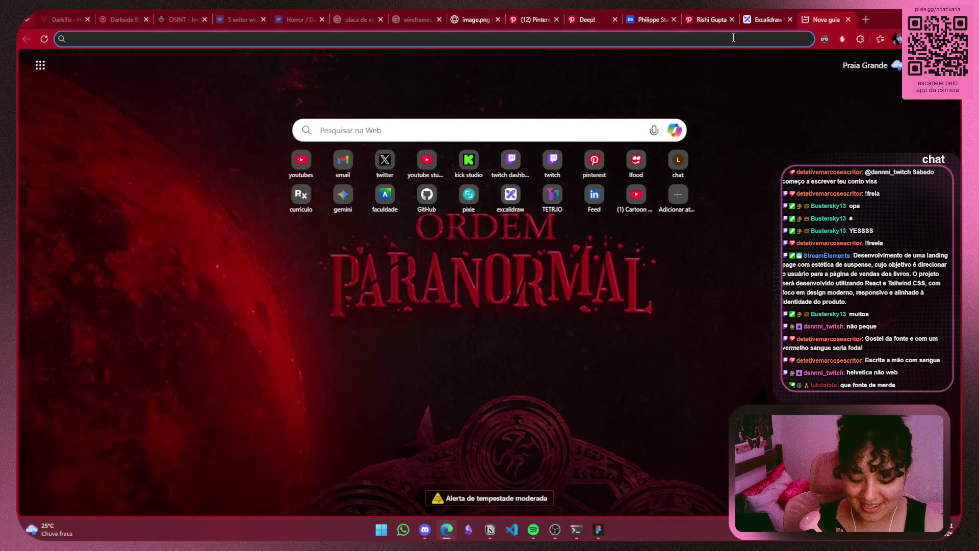
{"action": "type", "text": "google font"}
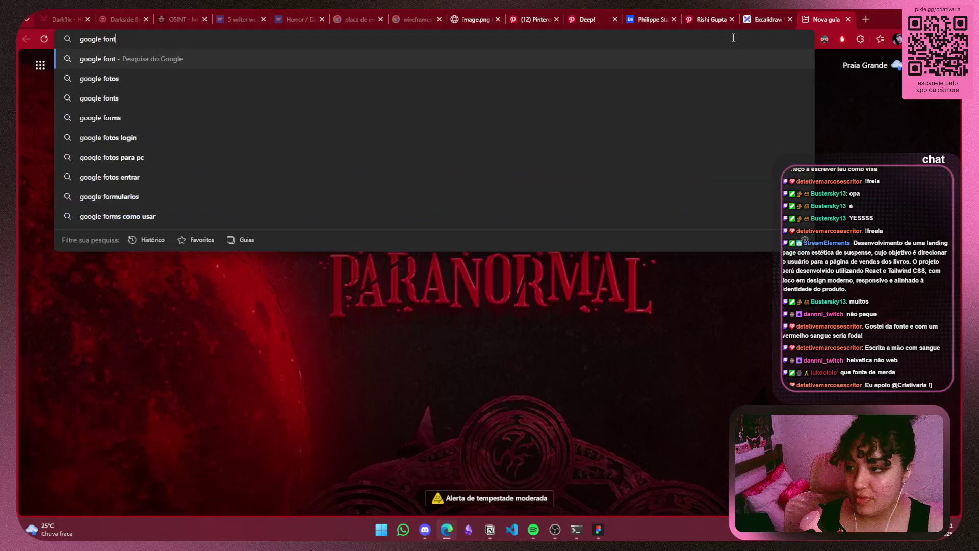
{"action": "type", "text": "s"}
Run the search, open Google Fonts' browse page and filter to the Fancy feeling
{"action": "key", "text": "Return"}
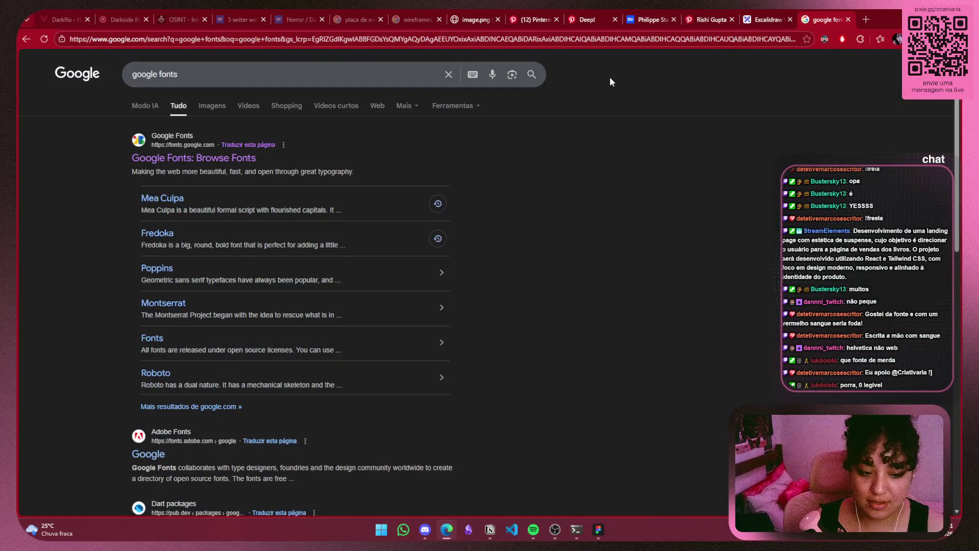
{"action": "left_click", "coordinate": [194, 158]}
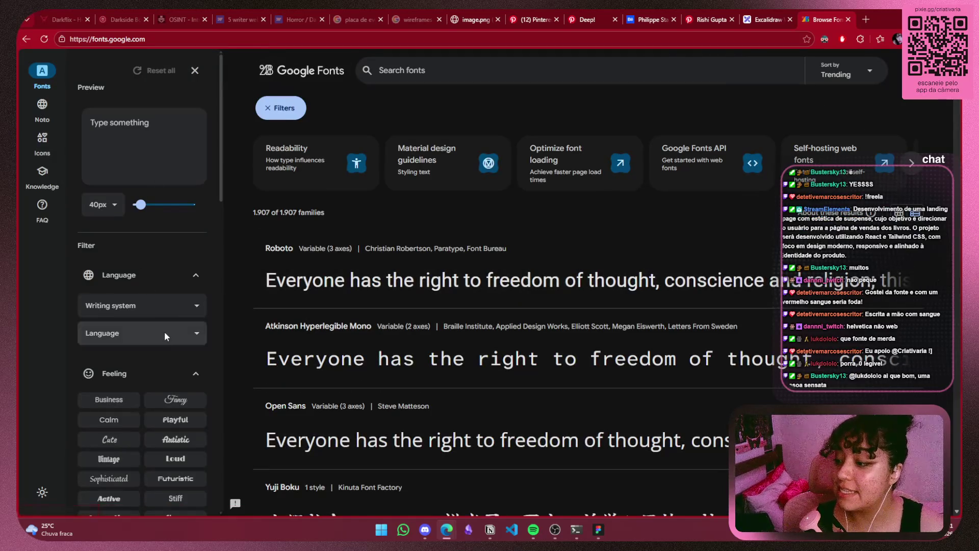
{"action": "scroll", "coordinate": [170, 347], "scroll_direction": "down", "scroll_amount": 1}
{"action": "left_click", "coordinate": [175, 350]}
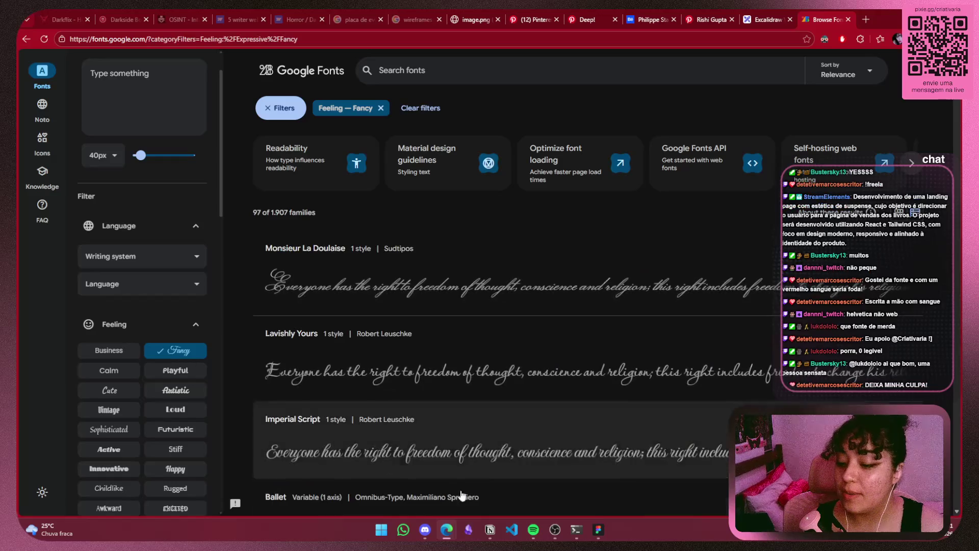
Clear the heading selection in the Figma file, then return to Google Fonts
{"action": "mouse_move", "coordinate": [536, 533]}
{"action": "mouse_move", "coordinate": [595, 534]}
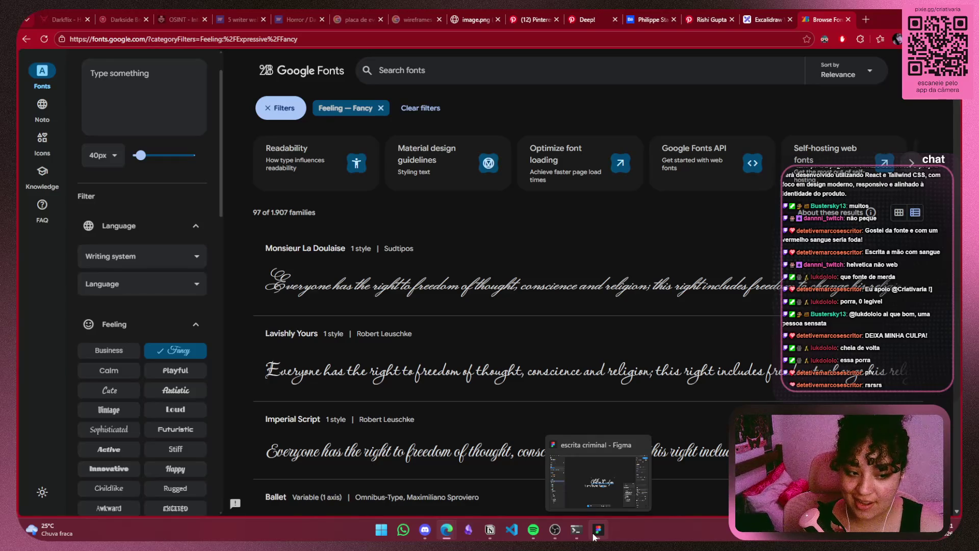
{"action": "left_click", "coordinate": [595, 534]}
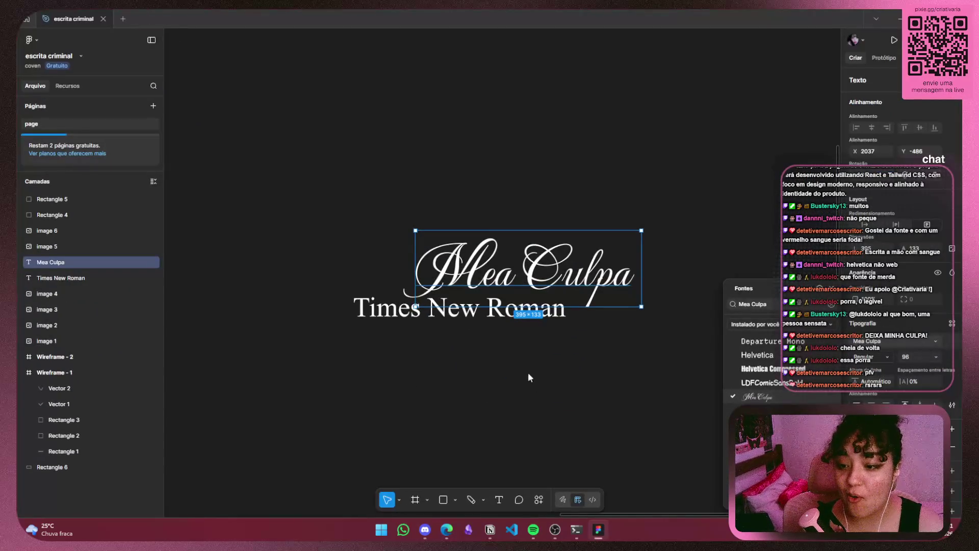
{"action": "left_click", "coordinate": [531, 315]}
{"action": "left_click", "coordinate": [561, 334]}
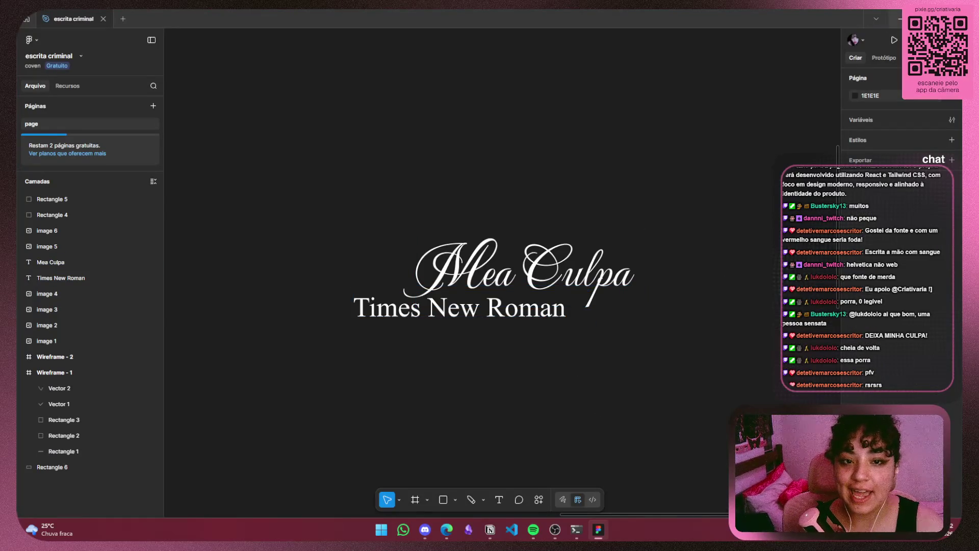
{"action": "key", "text": "alt+Tab"}
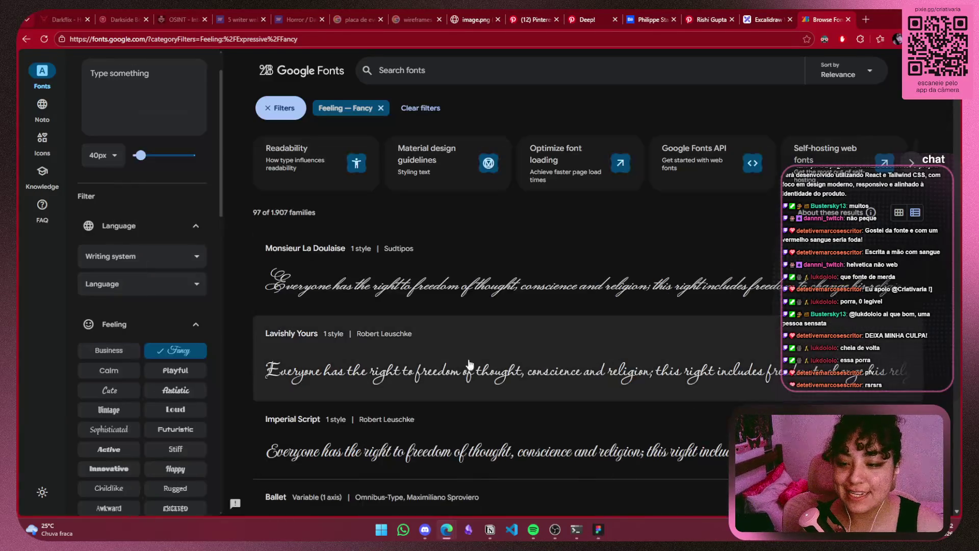
Scroll through Fancy script fonts such as Ballet, Mea Culpa, Rouge Script and Tangerine
{"action": "scroll", "coordinate": [387, 298], "scroll_direction": "down", "scroll_amount": 2}
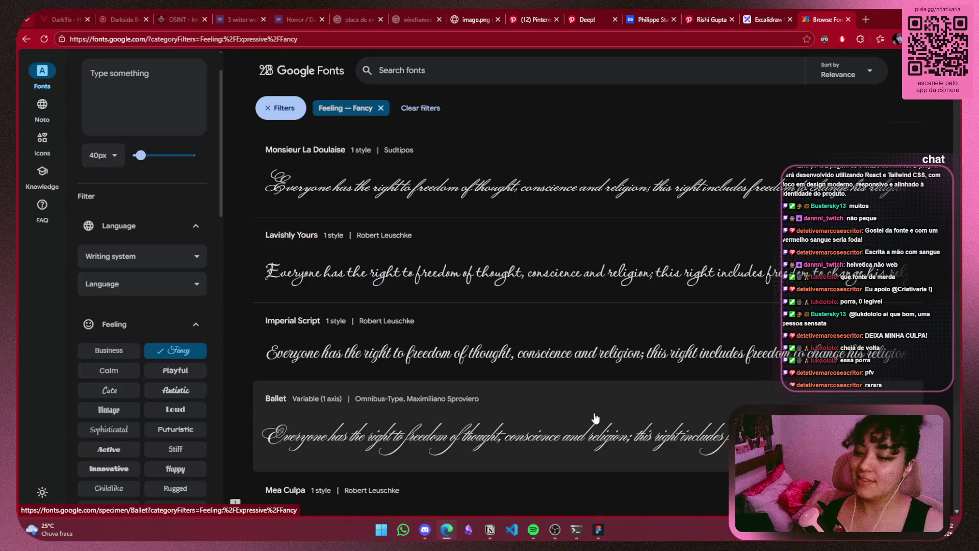
{"action": "scroll", "coordinate": [597, 301], "scroll_direction": "down", "scroll_amount": 5}
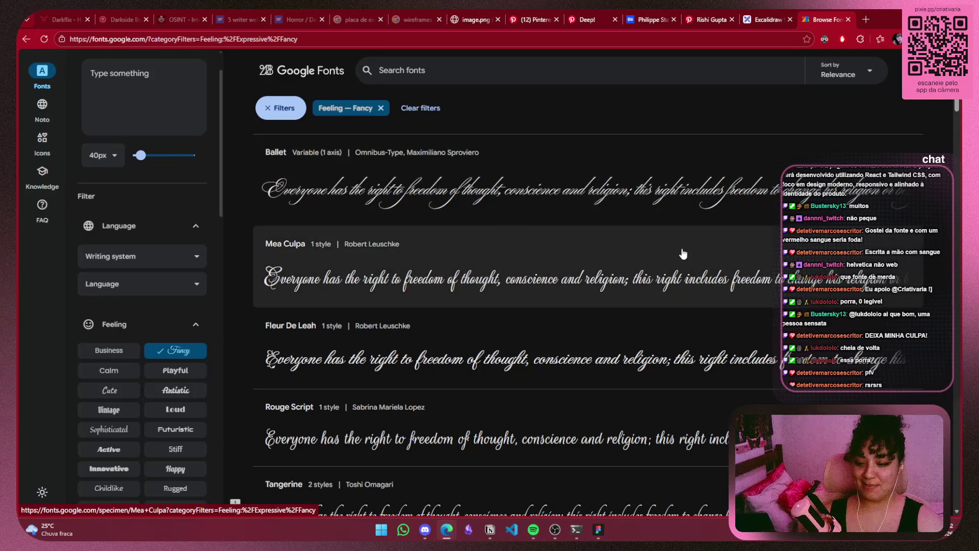
{"action": "scroll", "coordinate": [683, 254], "scroll_direction": "down", "scroll_amount": 4}
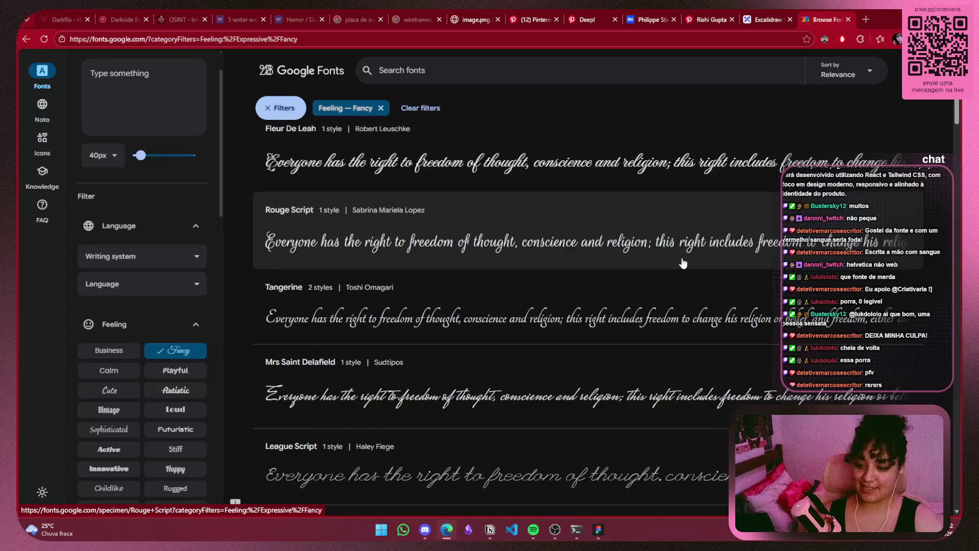
{"action": "scroll", "coordinate": [684, 263], "scroll_direction": "down", "scroll_amount": 3}
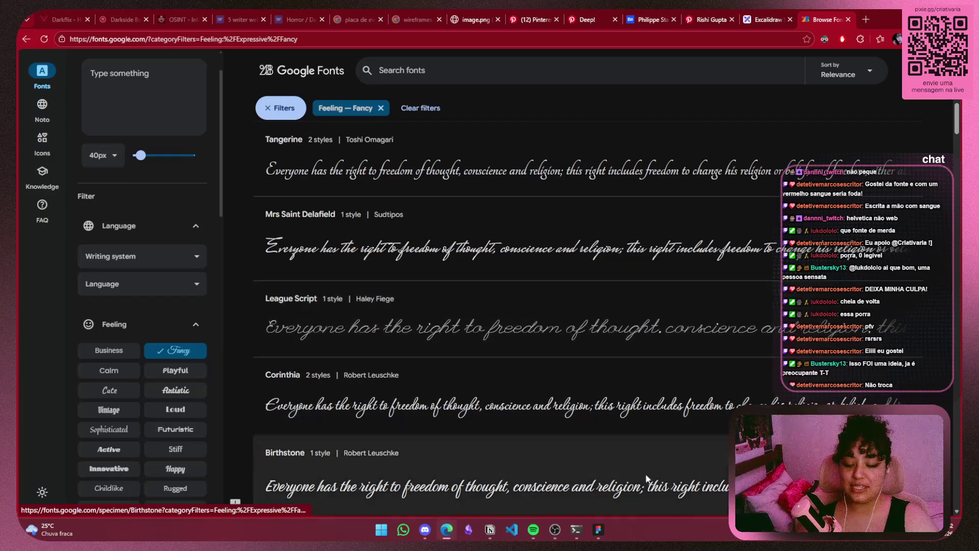
{"action": "mouse_move", "coordinate": [598, 528]}
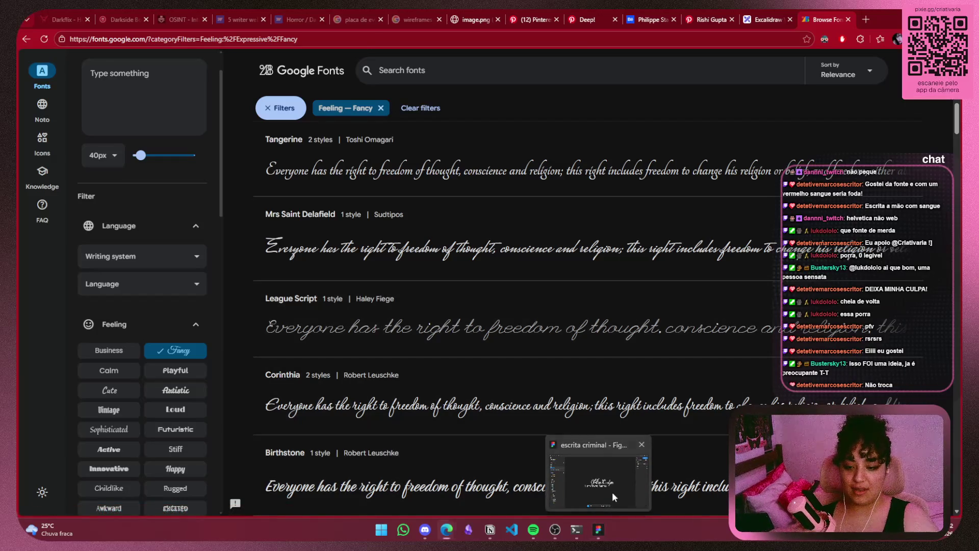
{"action": "left_click", "coordinate": [611, 492]}
{"action": "left_click_drag", "start_coordinate": [659, 195], "coordinate": [397, 332]}
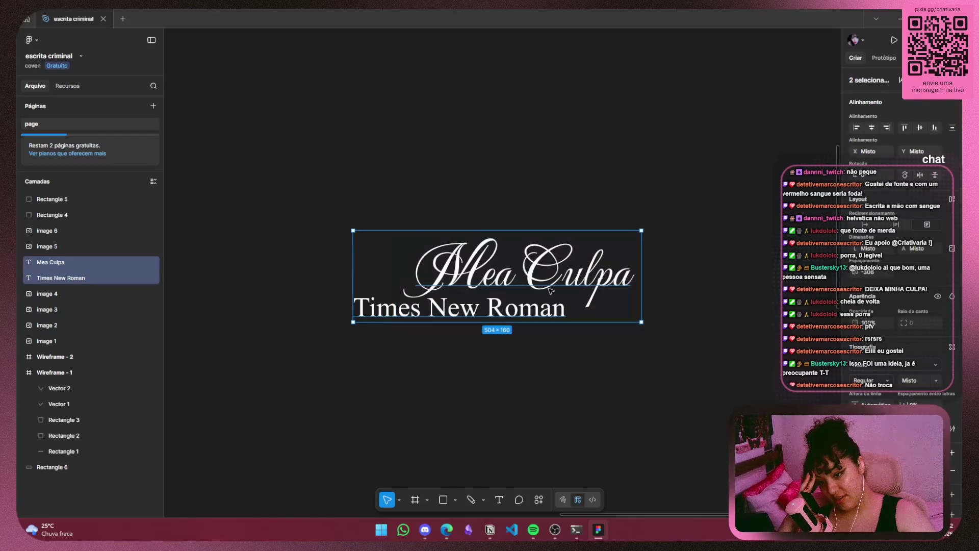
{"action": "left_click", "coordinate": [601, 275]}
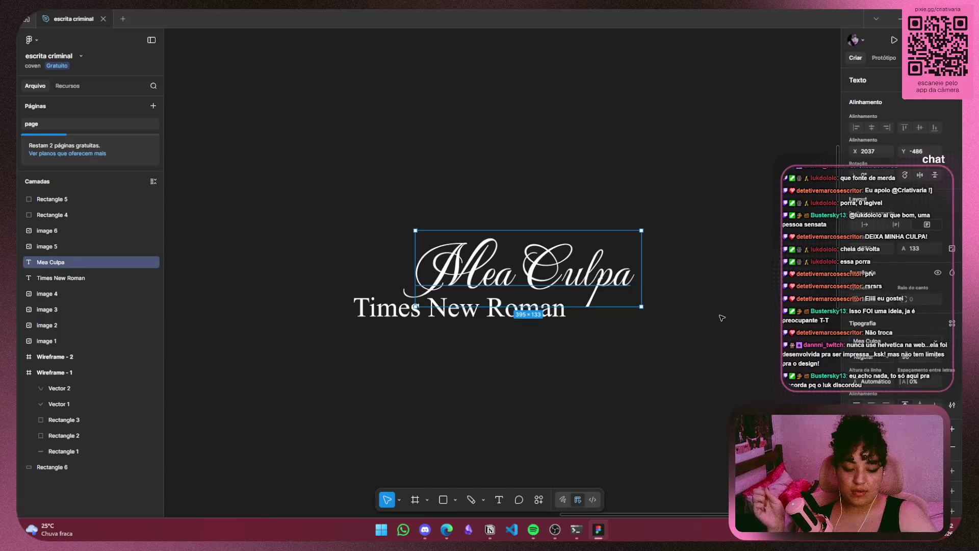
{"action": "left_click", "coordinate": [721, 318]}
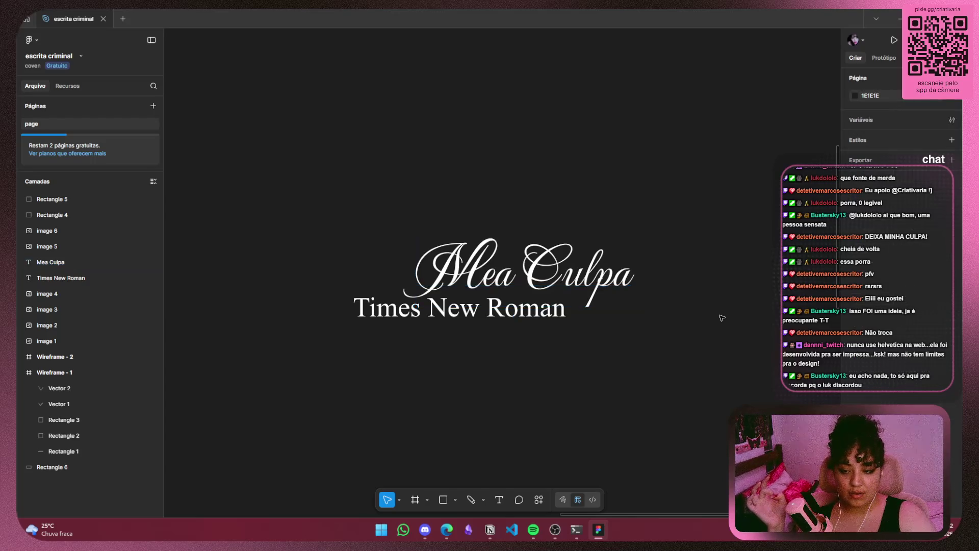
{"action": "left_click", "coordinate": [50, 262]}
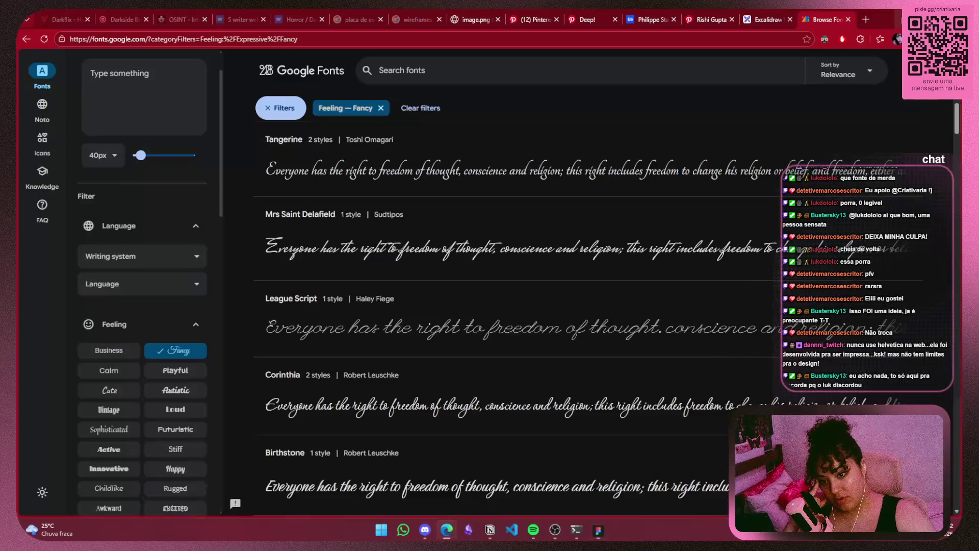
{"action": "left_click", "coordinate": [898, 19]}
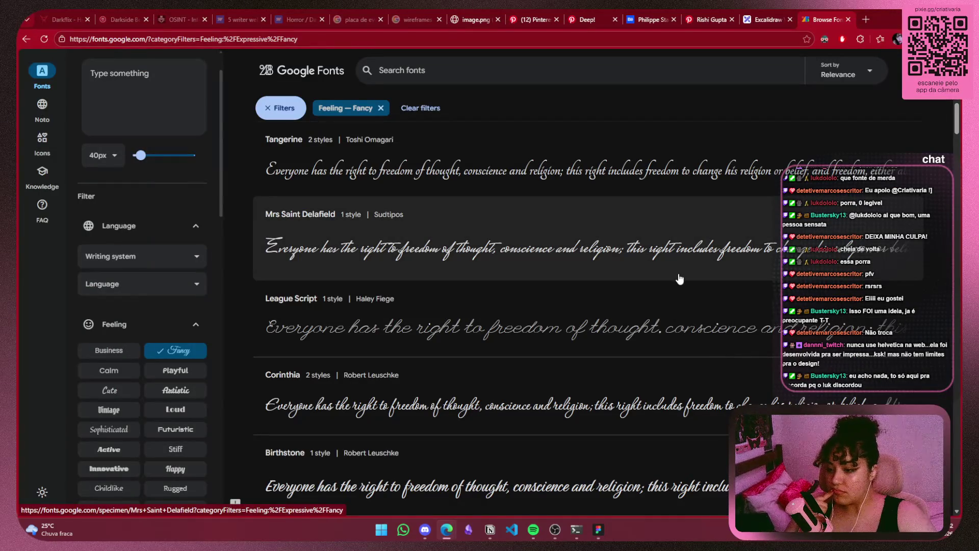
Scroll the Fancy list down and back to the top, then open the Lavishly Yours card
{"action": "scroll", "coordinate": [679, 278], "scroll_direction": "down", "scroll_amount": 1}
{"action": "scroll", "coordinate": [679, 278], "scroll_direction": "down", "scroll_amount": 2}
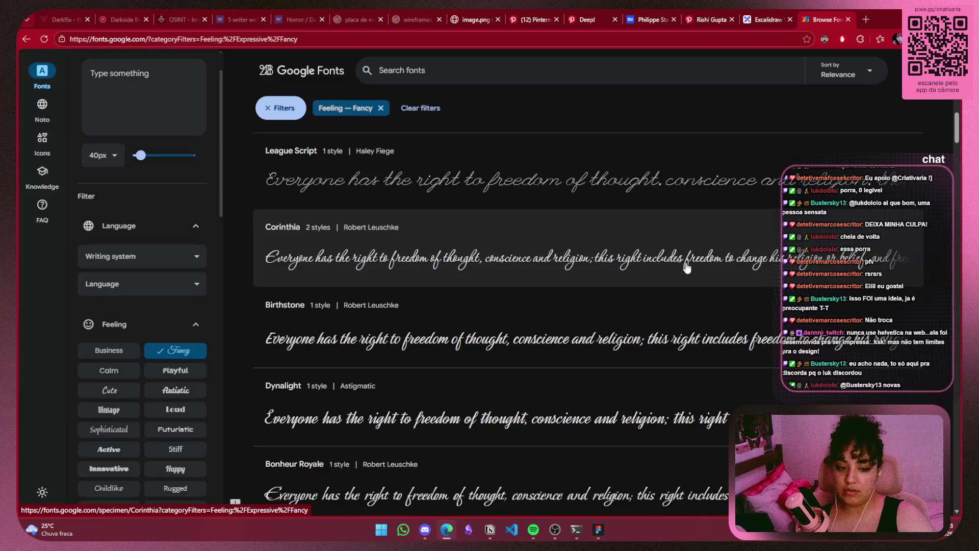
{"action": "scroll", "coordinate": [687, 267], "scroll_direction": "down", "scroll_amount": 1}
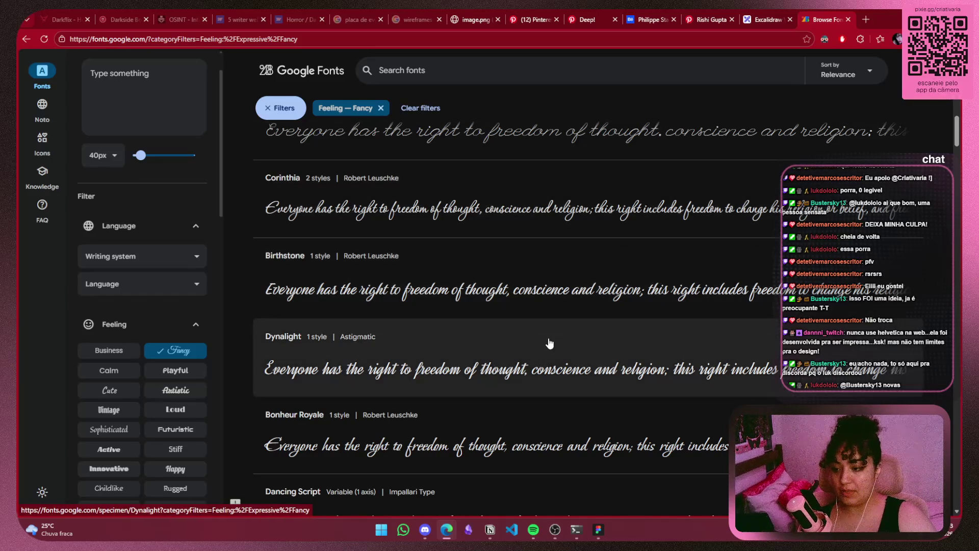
{"action": "scroll", "coordinate": [556, 324], "scroll_direction": "down", "scroll_amount": 4}
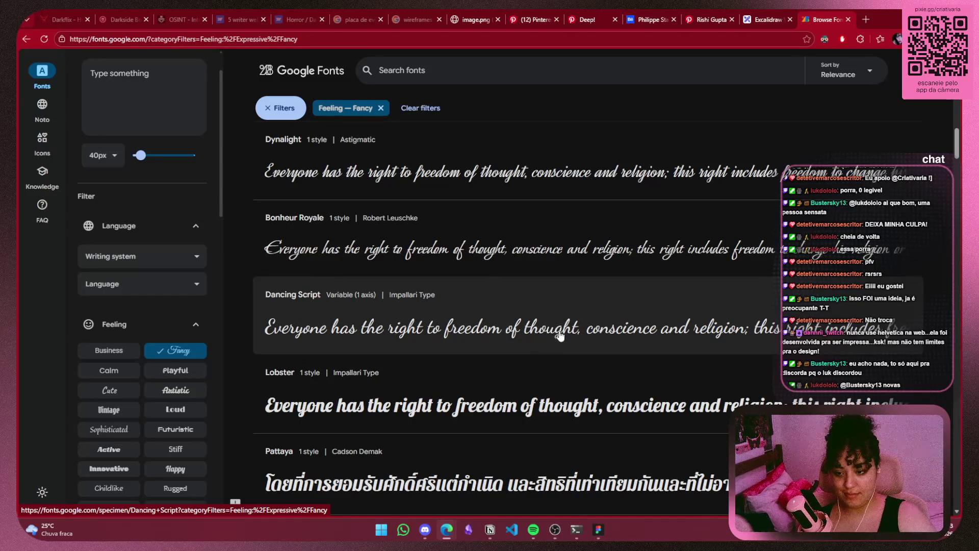
{"action": "scroll", "coordinate": [568, 334], "scroll_direction": "up", "scroll_amount": 4}
{"action": "scroll", "coordinate": [571, 334], "scroll_direction": "up", "scroll_amount": 4}
{"action": "scroll", "coordinate": [576, 336], "scroll_direction": "up", "scroll_amount": 1}
{"action": "scroll", "coordinate": [583, 337], "scroll_direction": "up", "scroll_amount": 6}
{"action": "scroll", "coordinate": [583, 337], "scroll_direction": "up", "scroll_amount": 6}
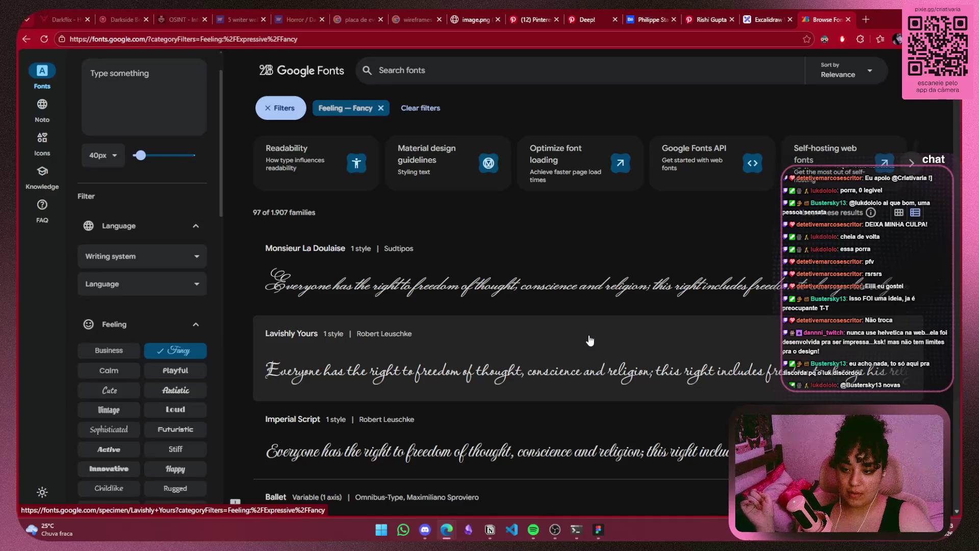
{"action": "left_click", "coordinate": [574, 362]}
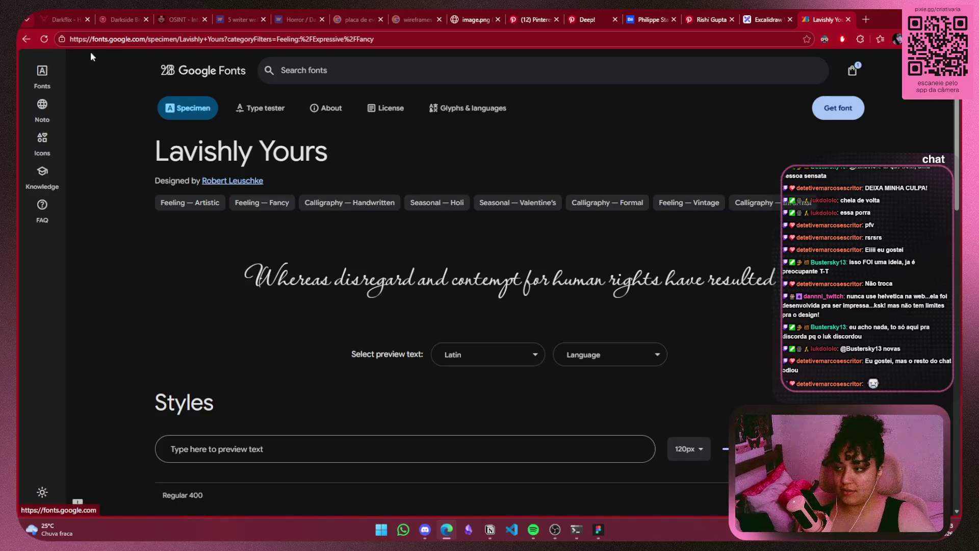
Go back to the Fancy list of 97 families, collapse the Appearance filters, and return to the top
{"action": "left_click", "coordinate": [26, 39]}
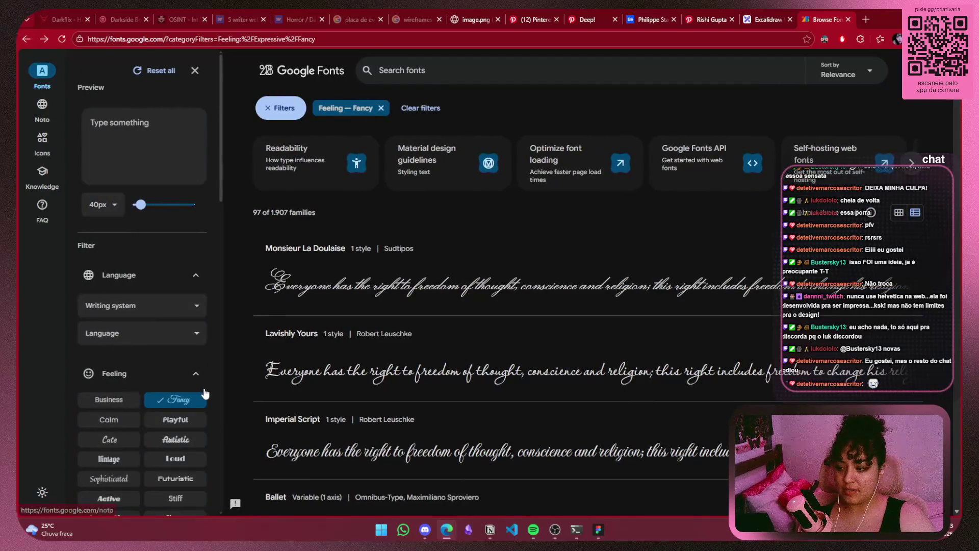
{"action": "scroll", "coordinate": [203, 378], "scroll_direction": "down", "scroll_amount": 2}
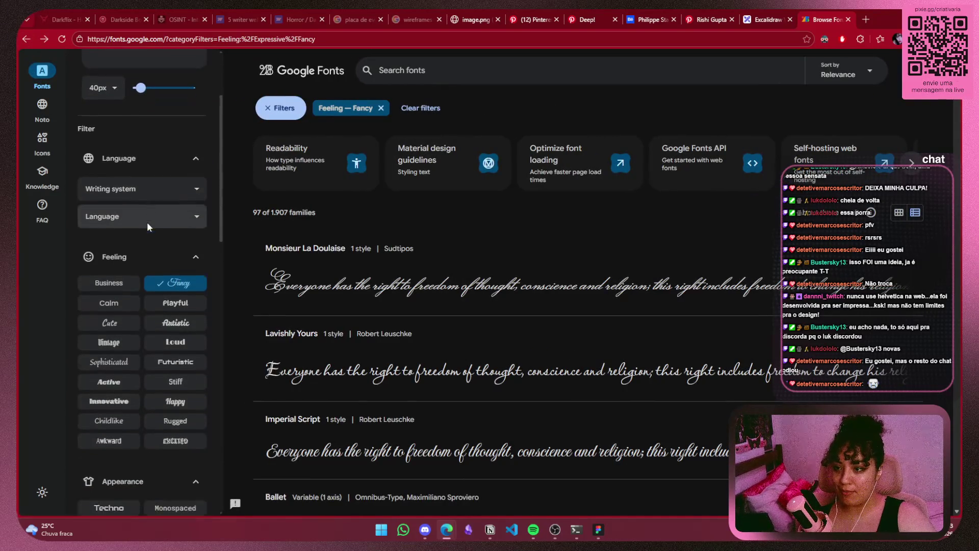
{"action": "scroll", "coordinate": [147, 227], "scroll_direction": "down", "scroll_amount": 3}
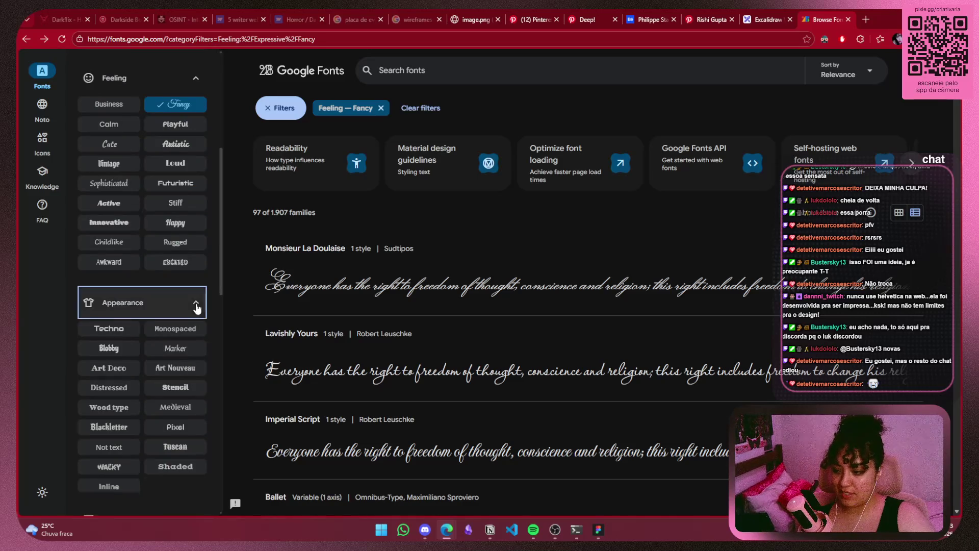
{"action": "left_click", "coordinate": [197, 309]}
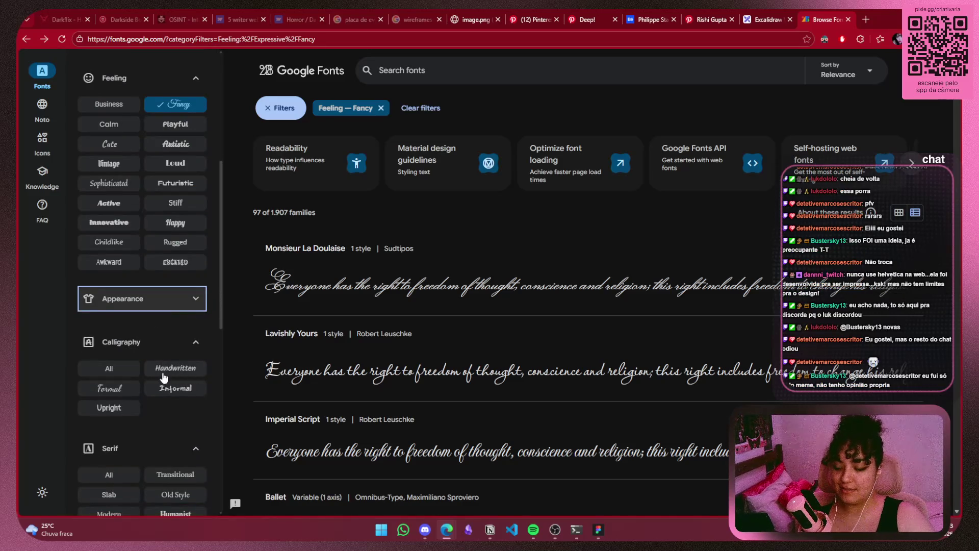
{"action": "scroll", "coordinate": [163, 378], "scroll_direction": "down", "scroll_amount": 2}
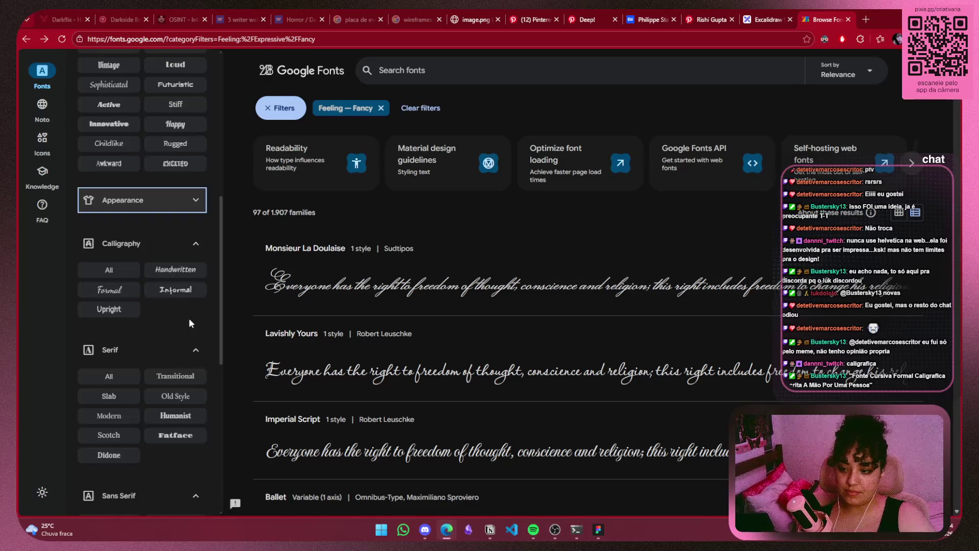
{"action": "scroll", "coordinate": [188, 323], "scroll_direction": "down", "scroll_amount": 3}
{"action": "scroll", "coordinate": [561, 356], "scroll_direction": "down", "scroll_amount": 4}
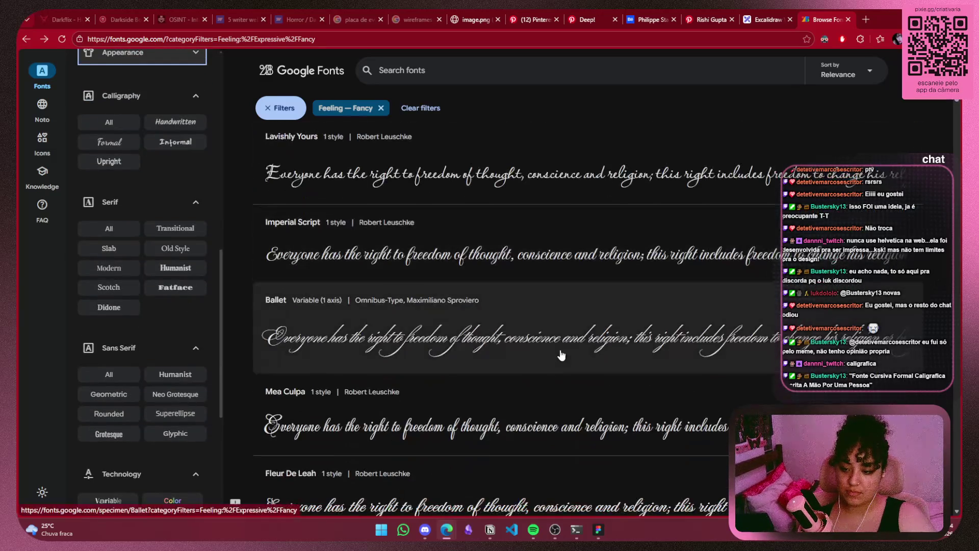
{"action": "scroll", "coordinate": [564, 352], "scroll_direction": "down", "scroll_amount": 2}
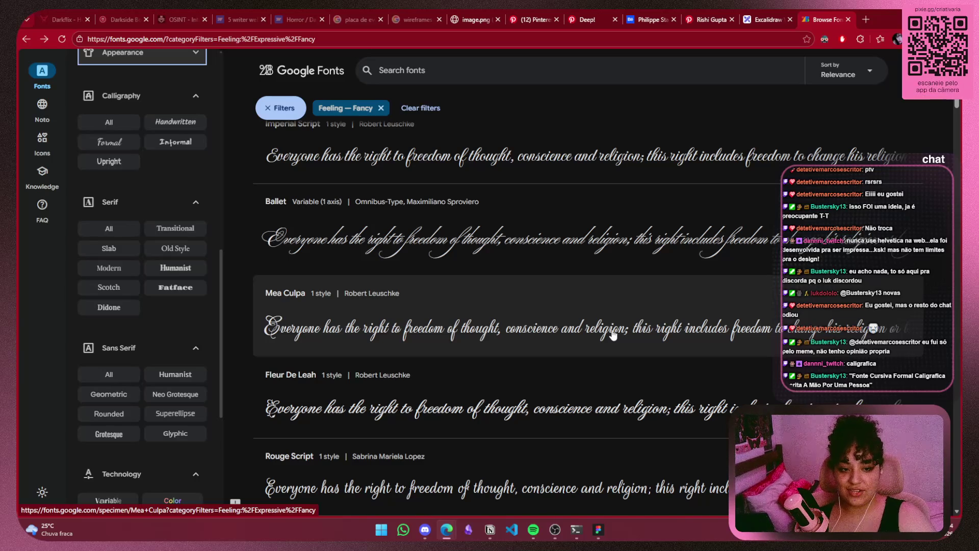
{"action": "scroll", "coordinate": [637, 357], "scroll_direction": "up", "scroll_amount": 2}
{"action": "scroll", "coordinate": [652, 354], "scroll_direction": "up", "scroll_amount": 1}
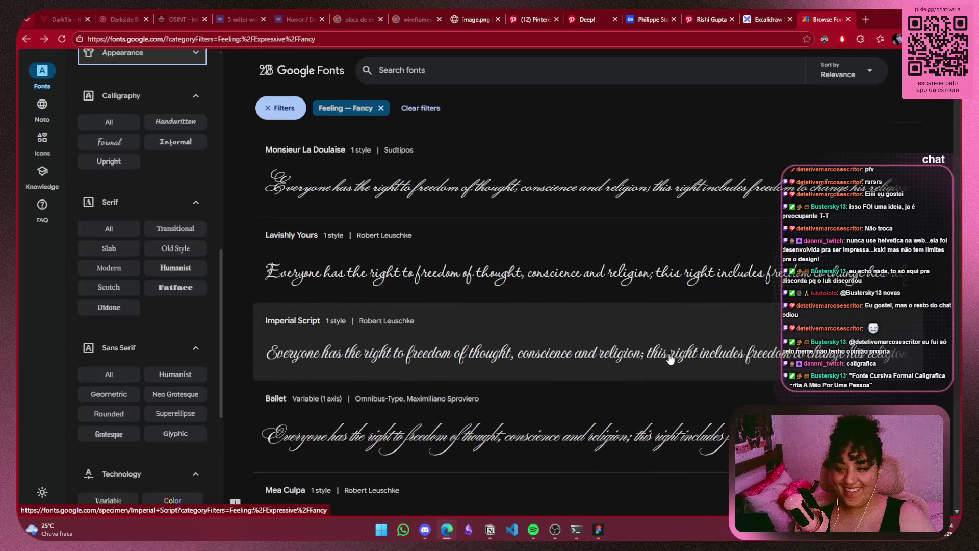
{"action": "scroll", "coordinate": [657, 372], "scroll_direction": "up", "scroll_amount": 2}
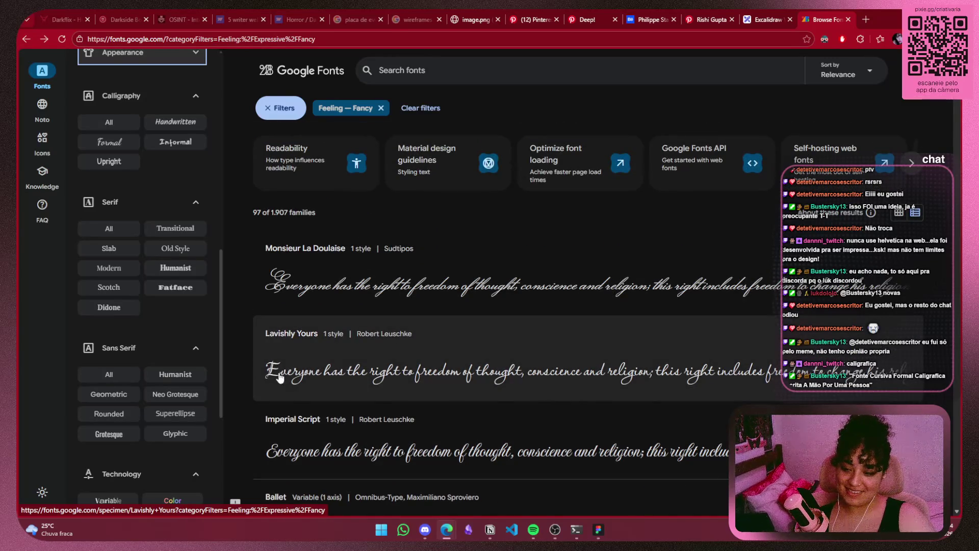
Open the Lavishly Yours specimen page and briefly highlight its preview sentence
{"action": "left_click", "coordinate": [368, 366]}
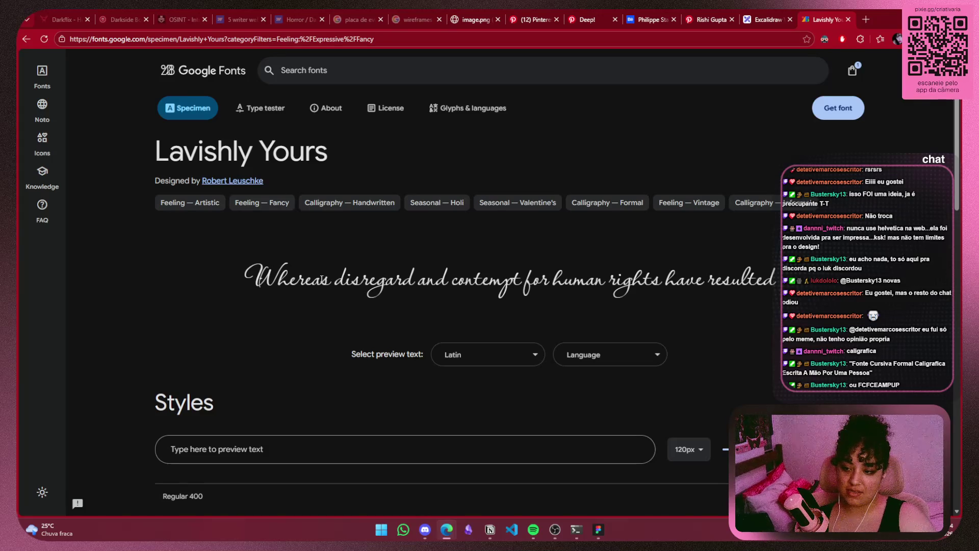
{"action": "left_click_drag", "start_coordinate": [312, 278], "coordinate": [801, 270]}
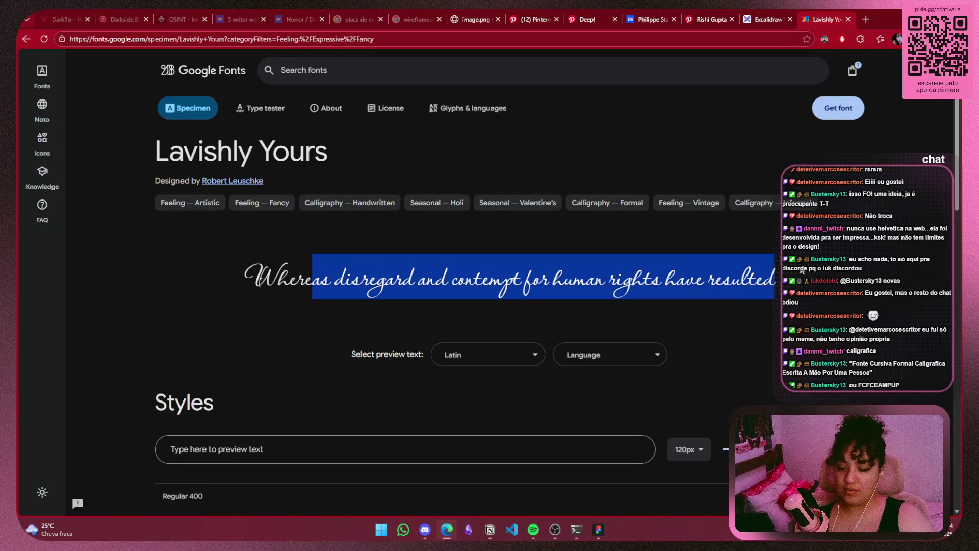
{"action": "left_click", "coordinate": [801, 270]}
Select the Lavishly Yours title at the top of the specimen page and return to Figma
{"action": "scroll", "coordinate": [270, 347], "scroll_direction": "down", "scroll_amount": 4}
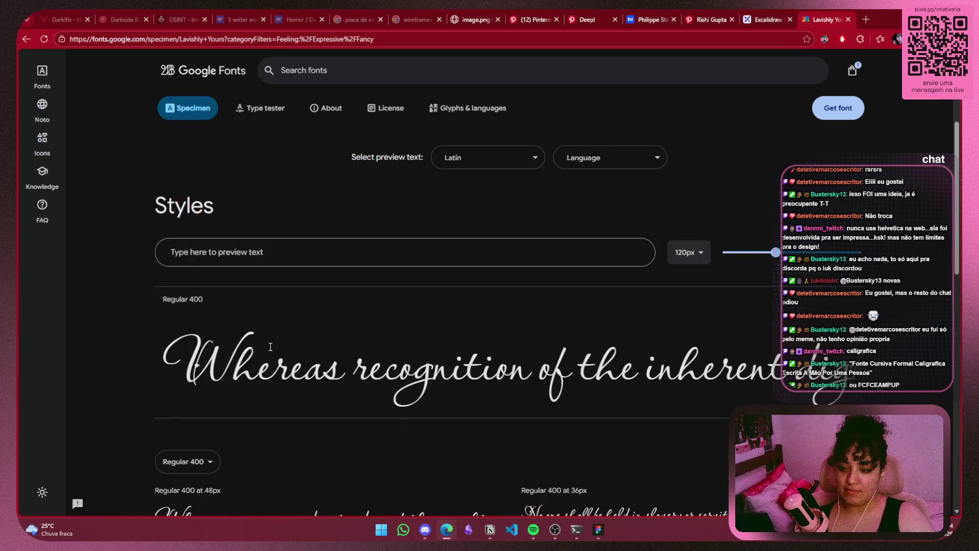
{"action": "scroll", "coordinate": [270, 346], "scroll_direction": "down", "scroll_amount": 5}
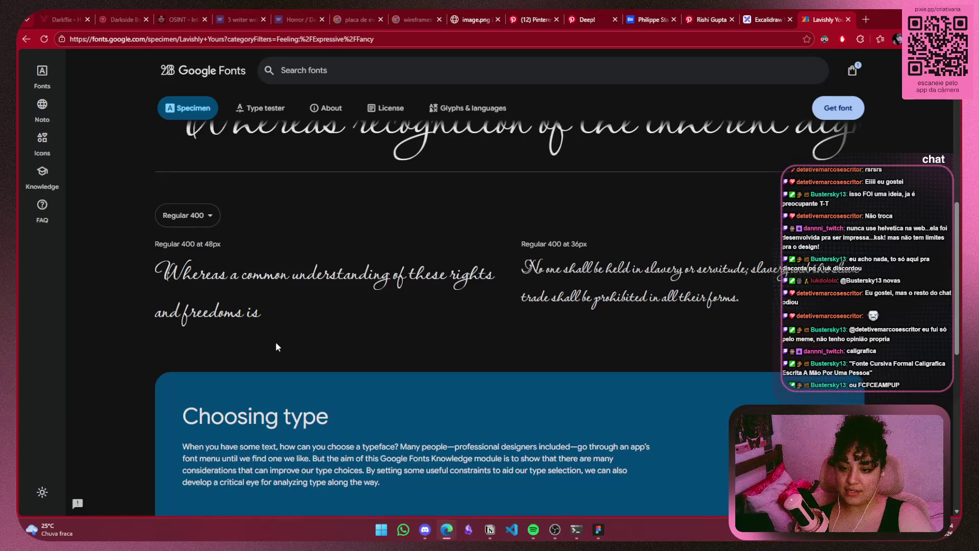
{"action": "scroll", "coordinate": [278, 346], "scroll_direction": "up", "scroll_amount": 5}
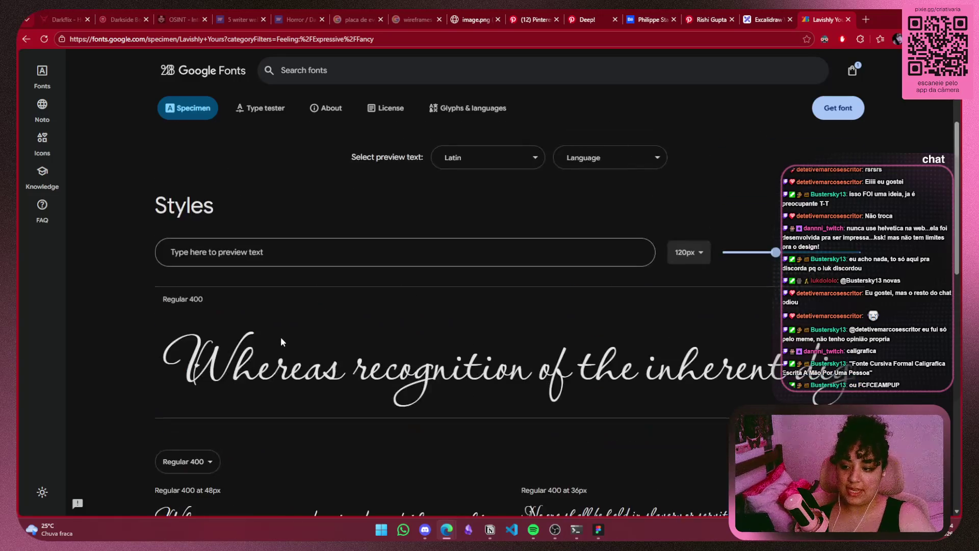
{"action": "scroll", "coordinate": [290, 337], "scroll_direction": "up", "scroll_amount": 3}
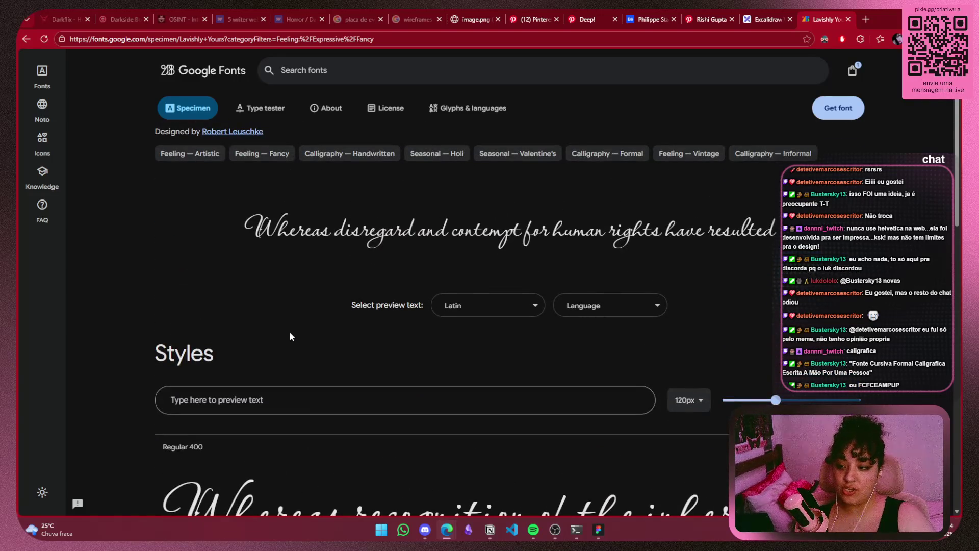
{"action": "scroll", "coordinate": [289, 336], "scroll_direction": "up", "scroll_amount": 1}
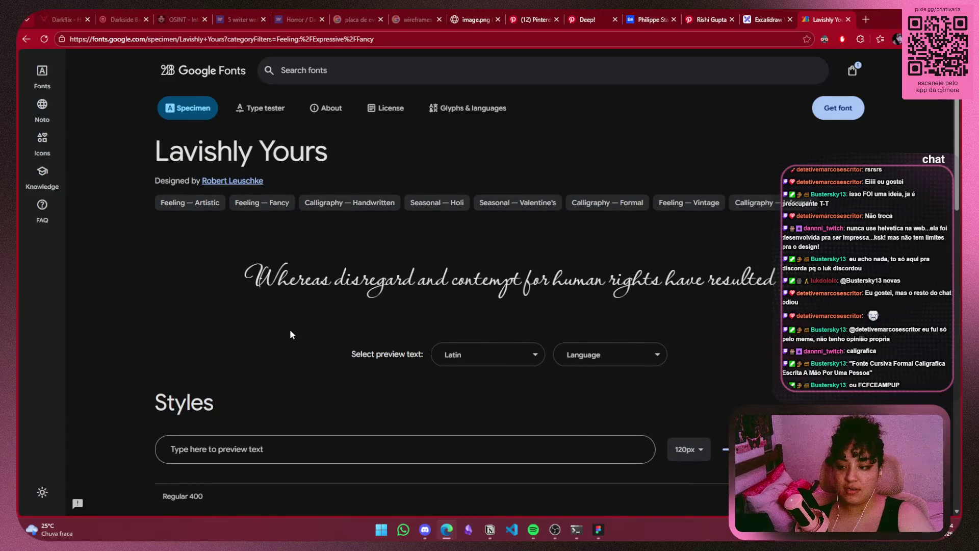
{"action": "left_click_drag", "start_coordinate": [343, 157], "coordinate": [162, 157]}
{"action": "key", "text": "alt+Tab"}
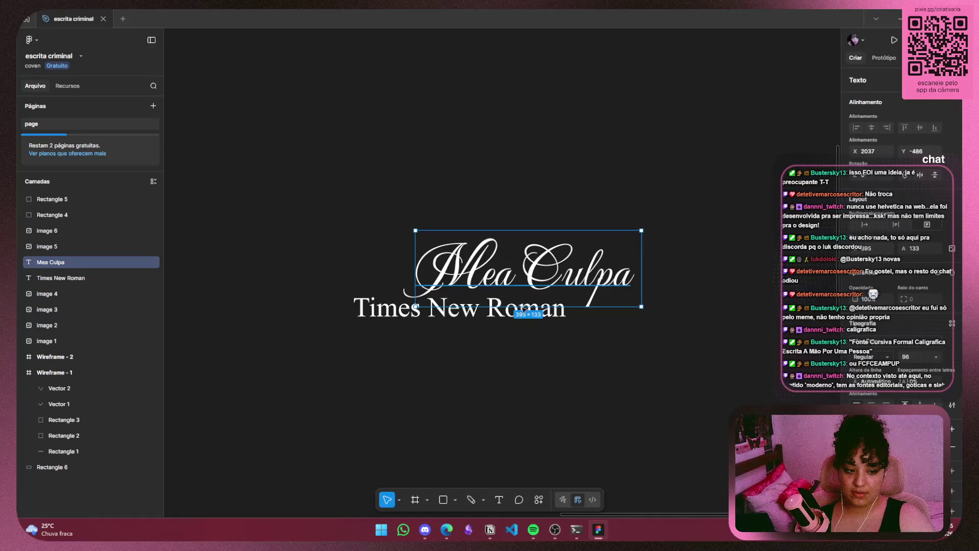
Snap the Mea Culpa heading to X 1928, Y -513, directly above Times New Roman, then minimise Figma
{"action": "left_click", "coordinate": [535, 411]}
{"action": "left_click", "coordinate": [554, 274]}
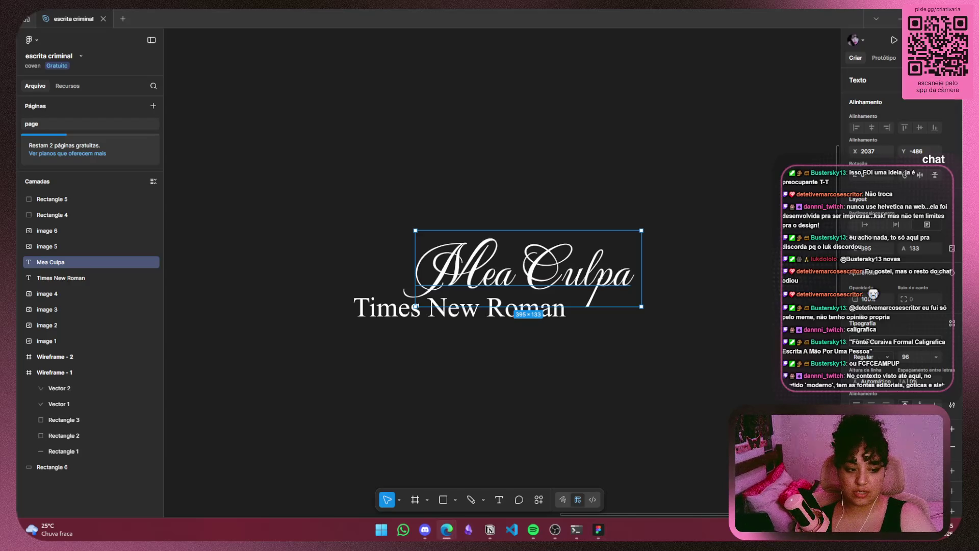
{"action": "left_click_drag", "start_coordinate": [546, 280], "coordinate": [492, 264]}
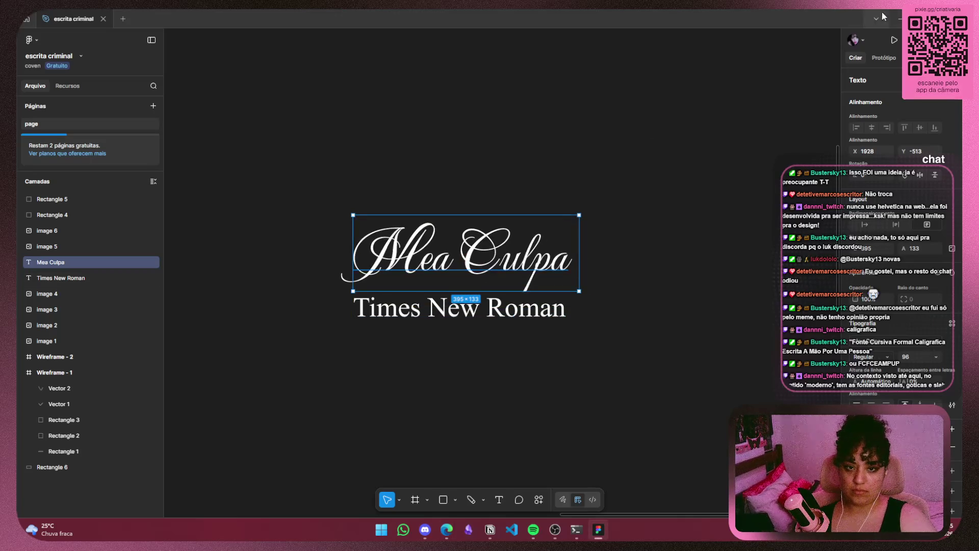
{"action": "left_click", "coordinate": [900, 19]}
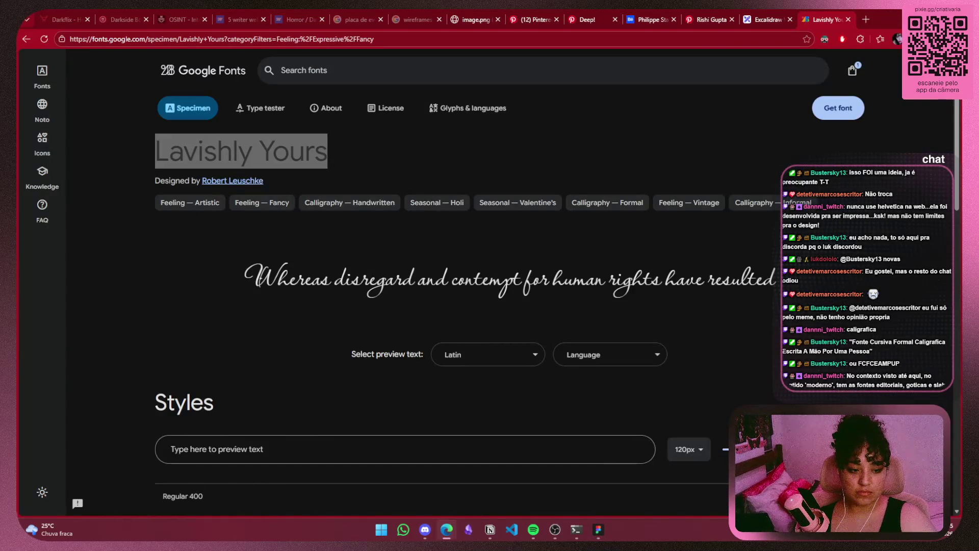
Search Google Images for 'fontes editoriais' in a new tab
{"action": "left_click", "coordinate": [866, 20]}
{"action": "type", "text": "fontes editoriais"}
{"action": "key", "text": "Return"}
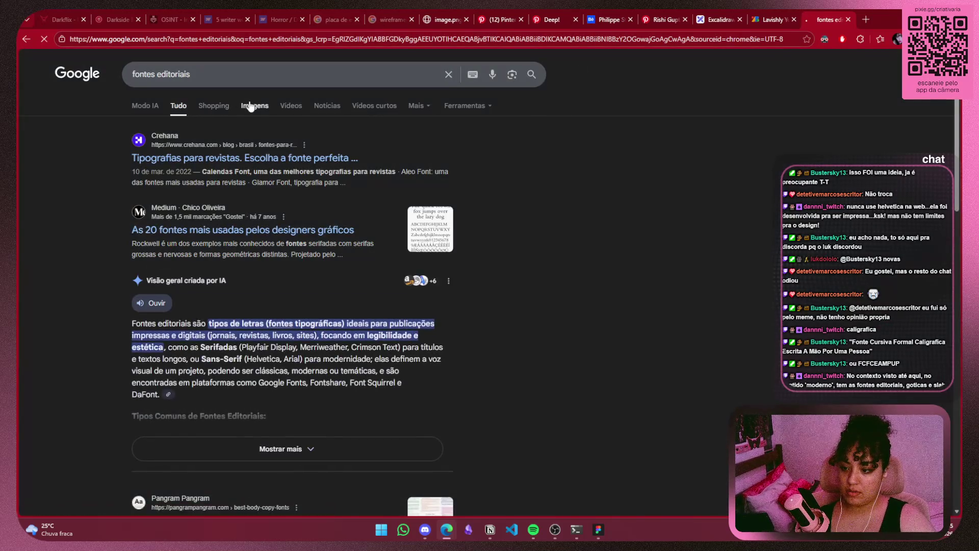
{"action": "left_click", "coordinate": [250, 106]}
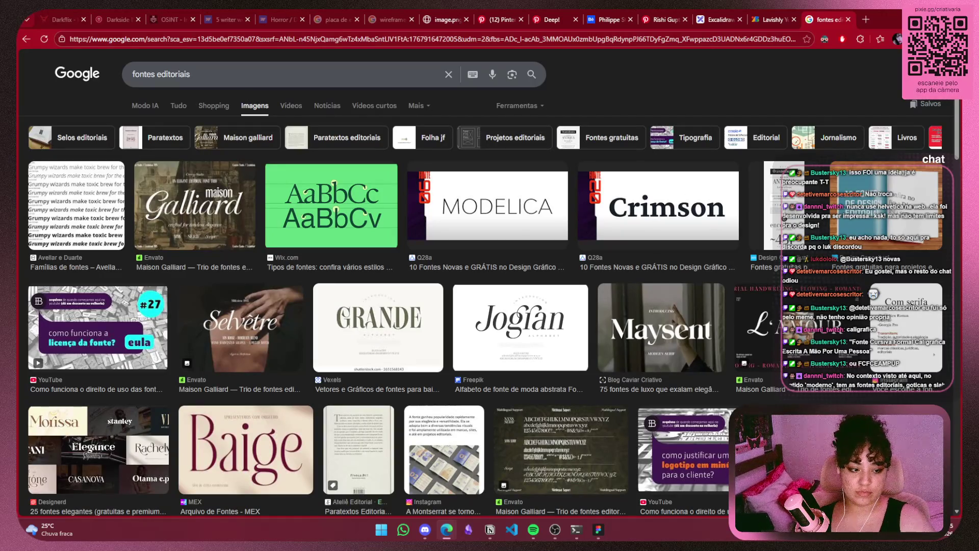
Search Google Images for 'fontes goticas' in another new tab
{"action": "left_click", "coordinate": [861, 19]}
{"action": "type", "text": "fonte"}
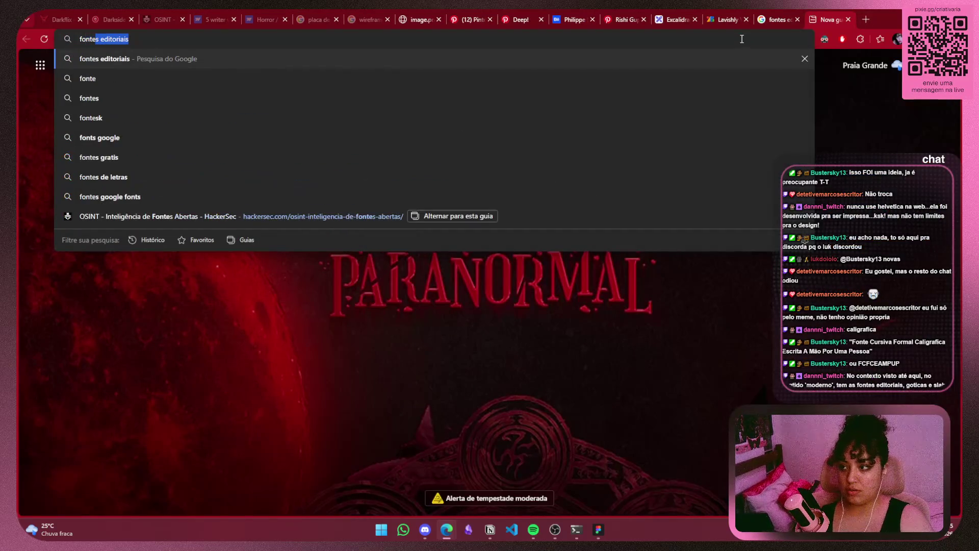
{"action": "type", "text": "s goticas"}
{"action": "key", "text": "Return"}
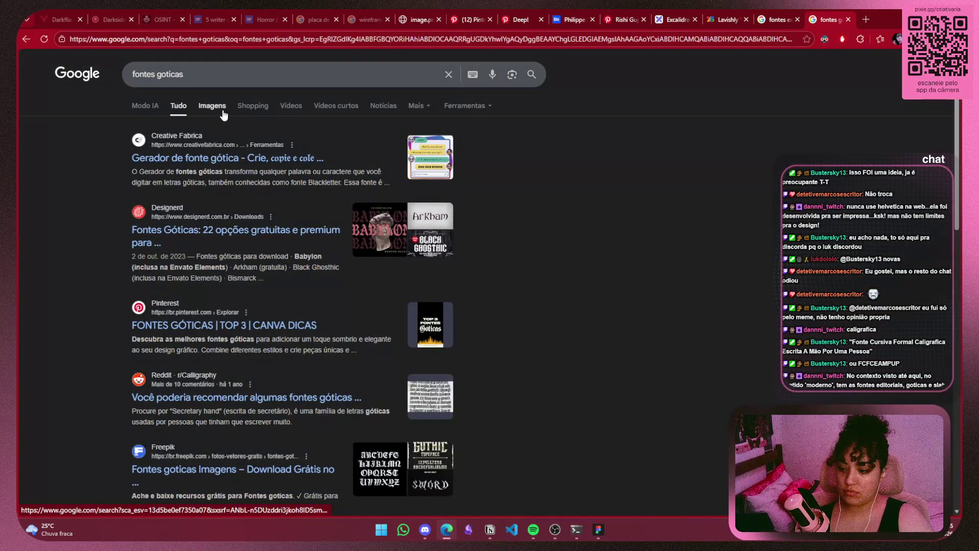
{"action": "left_click", "coordinate": [223, 111]}
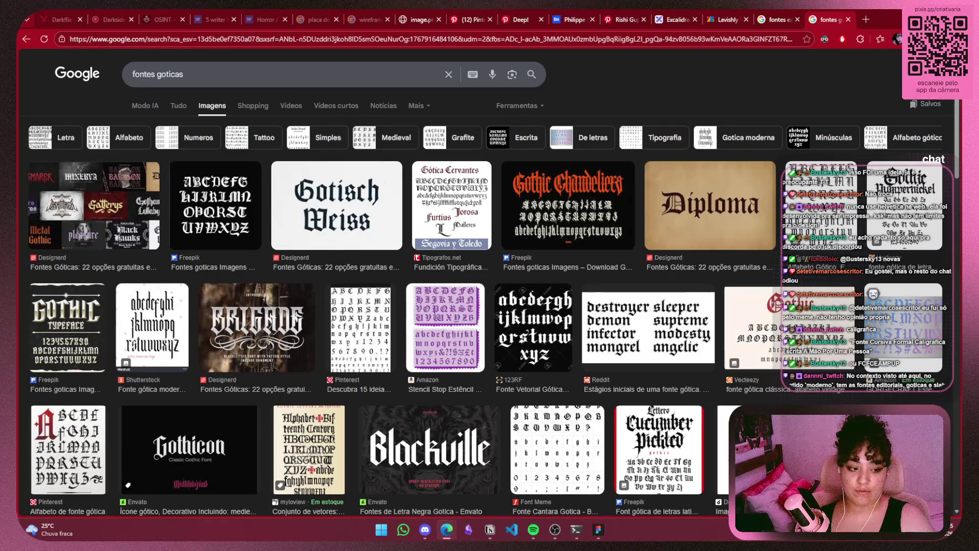
Search Google Images for 'fontes slab' in a third tab
{"action": "key", "text": "ctrl+t"}
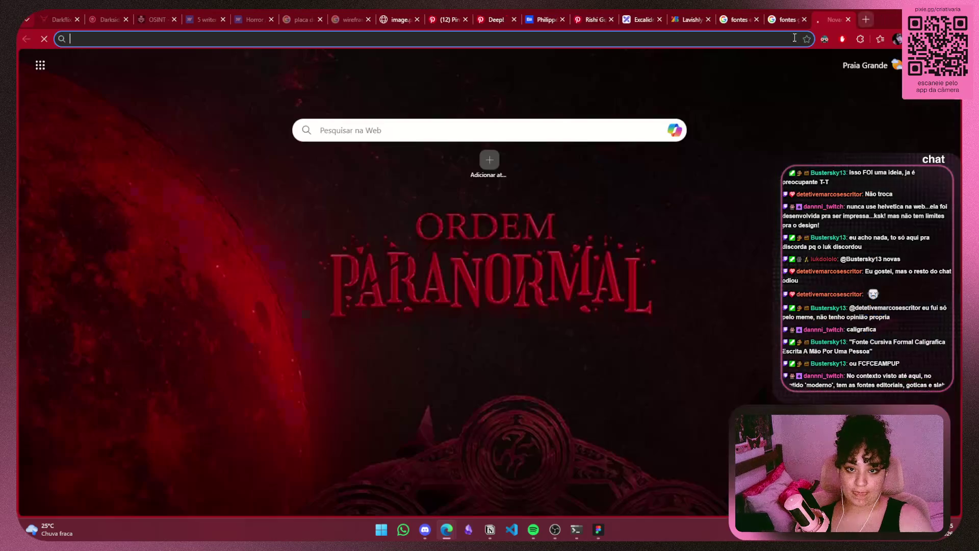
{"action": "type", "text": "font4"}
{"action": "key", "text": "BackSpace"}
{"action": "type", "text": "e"}
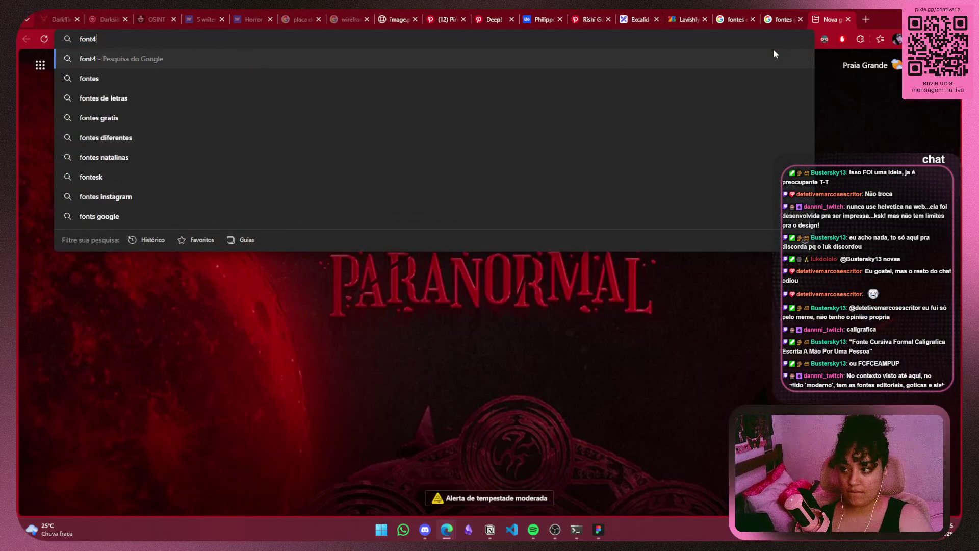
{"action": "type", "text": "s sla"}
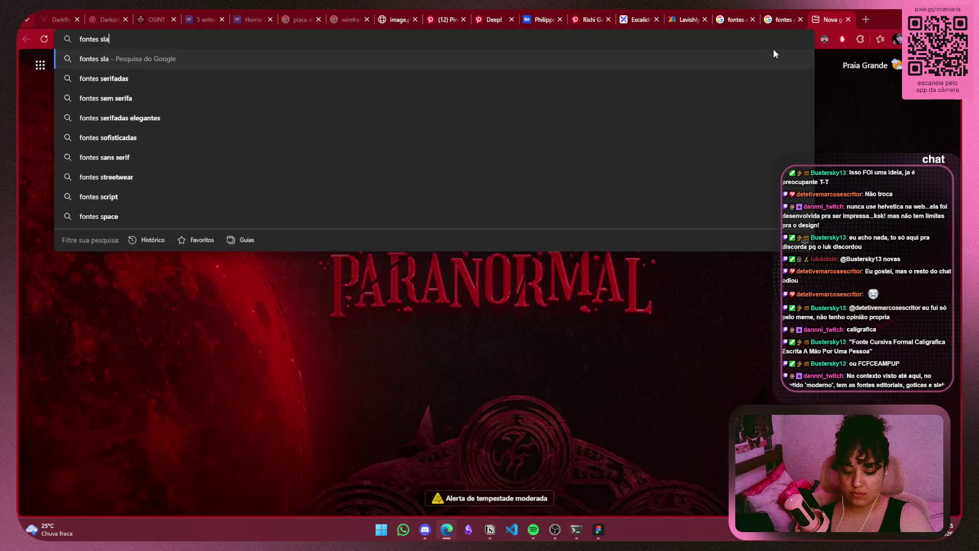
{"action": "type", "text": "b"}
{"action": "key", "text": "Return"}
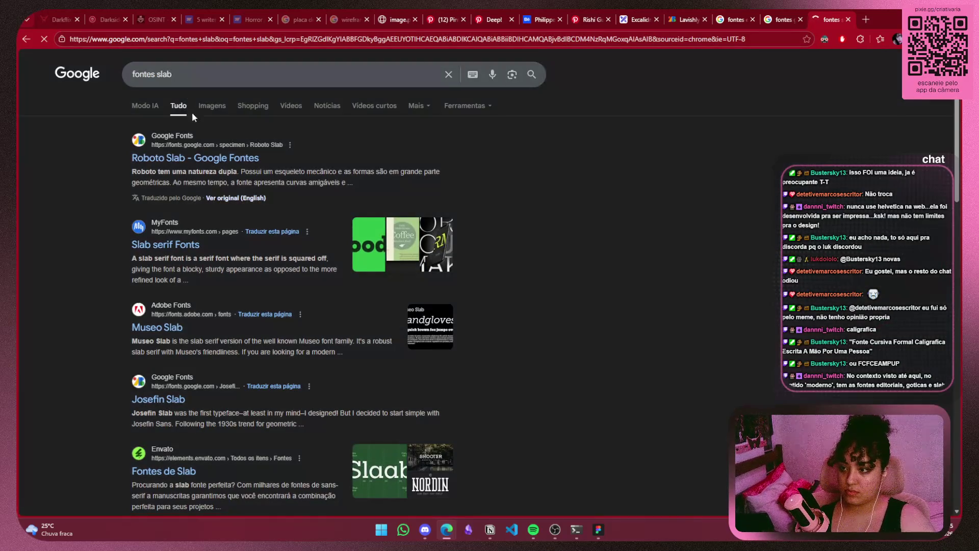
{"action": "left_click", "coordinate": [211, 106]}
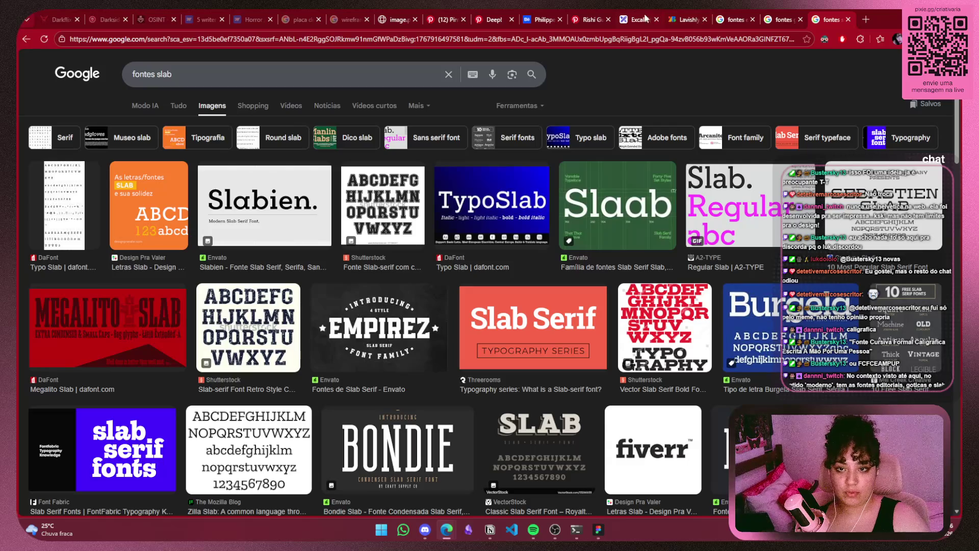
Select the Lavishly Yours name on its font page and return to Figma
{"action": "left_click", "coordinate": [694, 21]}
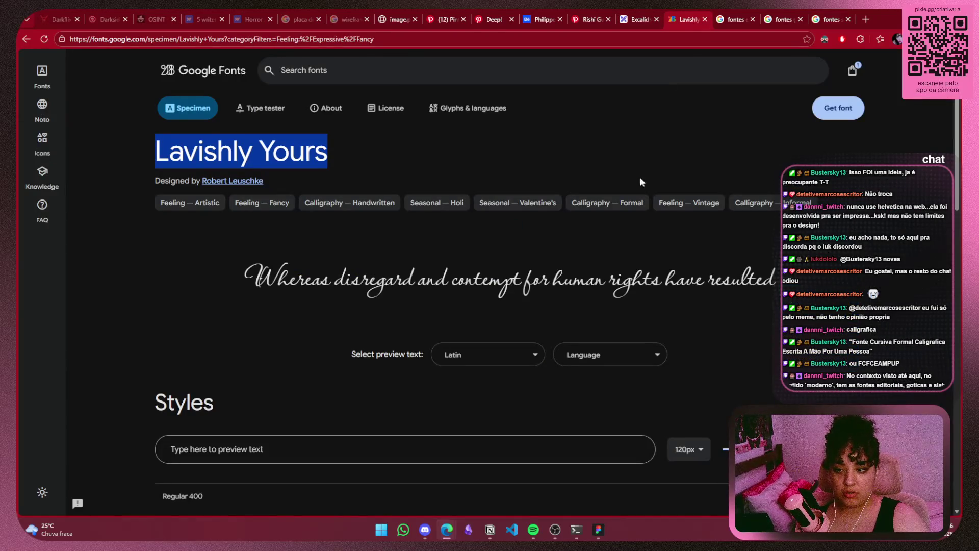
{"action": "left_click_drag", "start_coordinate": [334, 152], "coordinate": [150, 148]}
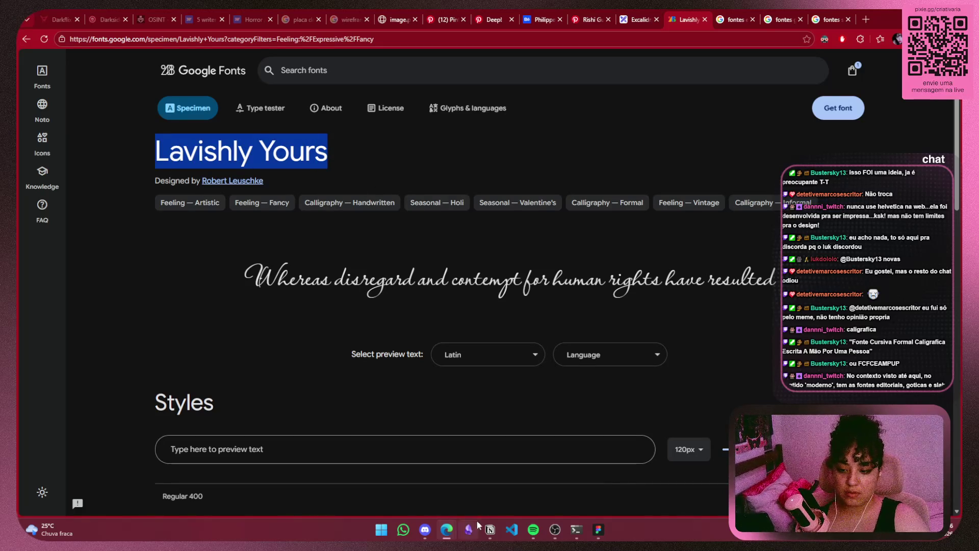
{"action": "left_click", "coordinate": [599, 529]}
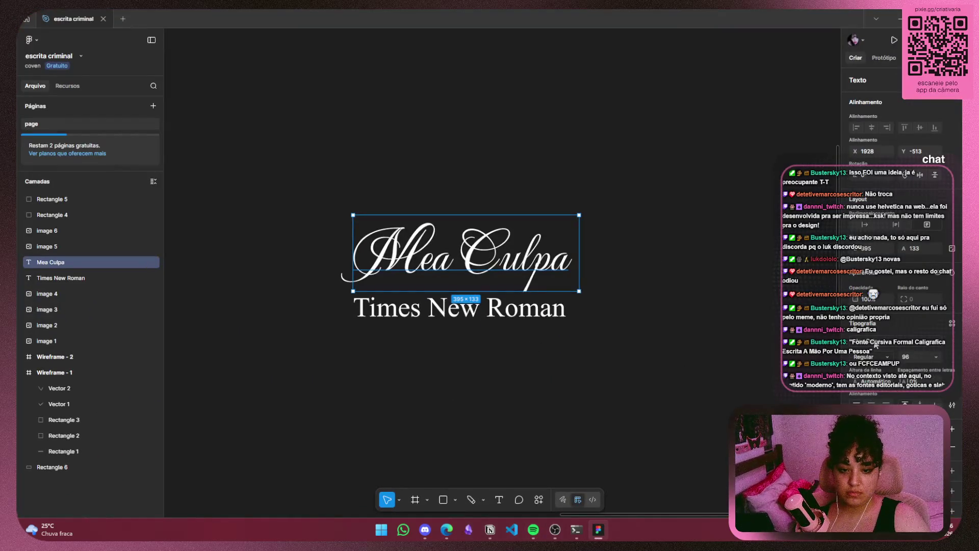
Apply Lavishly Yours from all fonts to the Mea Culpa heading and nudge it right to X 2012
{"action": "left_click", "coordinate": [885, 345]}
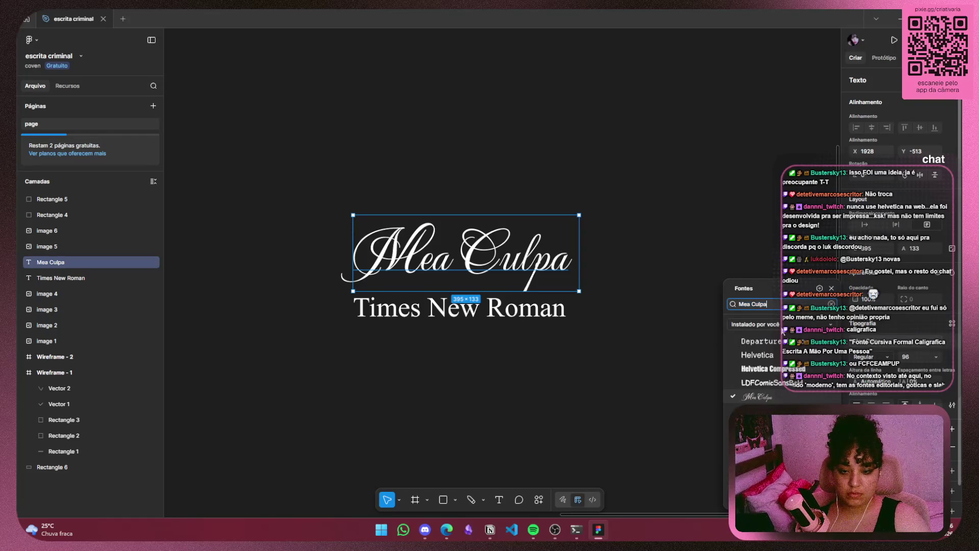
{"action": "left_click", "coordinate": [767, 324]}
{"action": "left_click", "coordinate": [757, 243]}
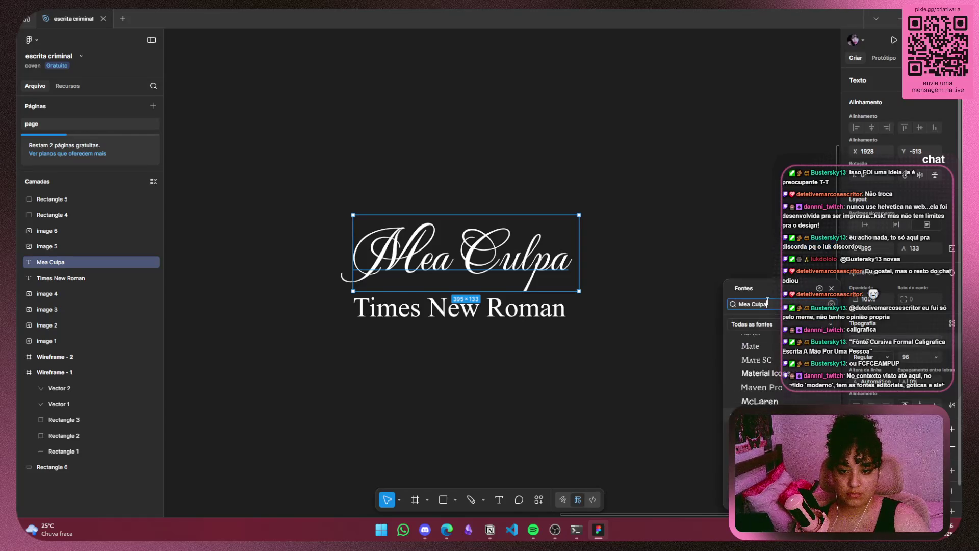
{"action": "left_click", "coordinate": [765, 324]}
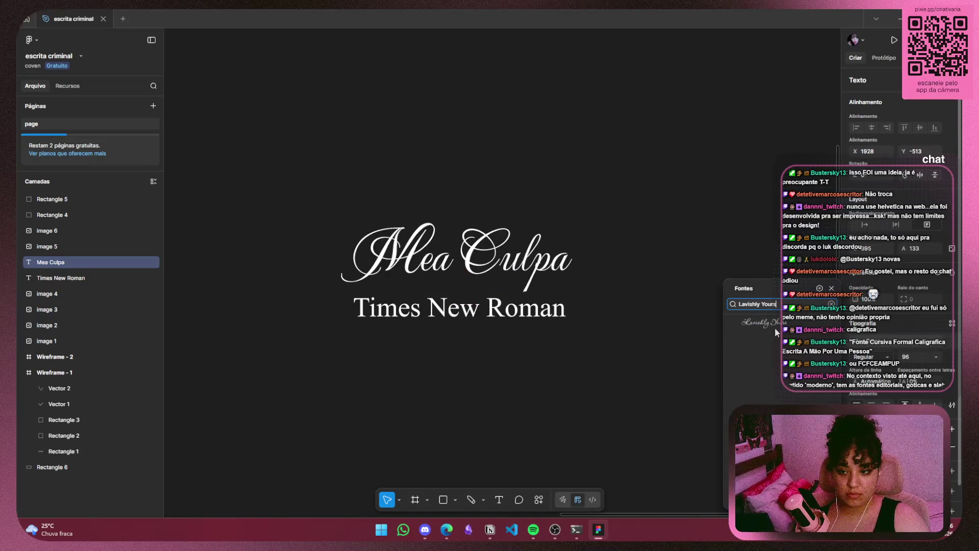
{"action": "left_click", "coordinate": [626, 343]}
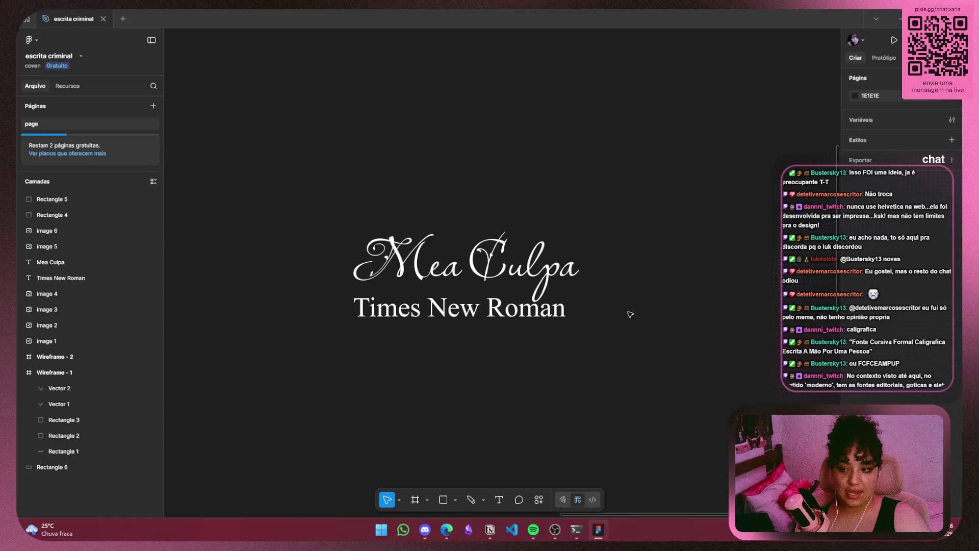
{"action": "left_click_drag", "start_coordinate": [545, 267], "coordinate": [595, 281]}
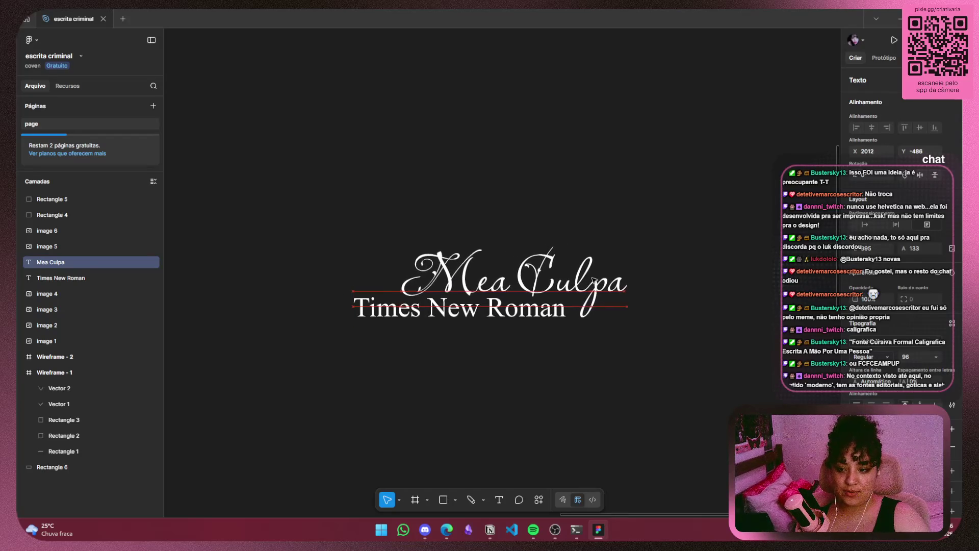
Replace the heading text 'Mea Culpa' with 'Lavishly Yours'
{"action": "double_click", "coordinate": [614, 280]}
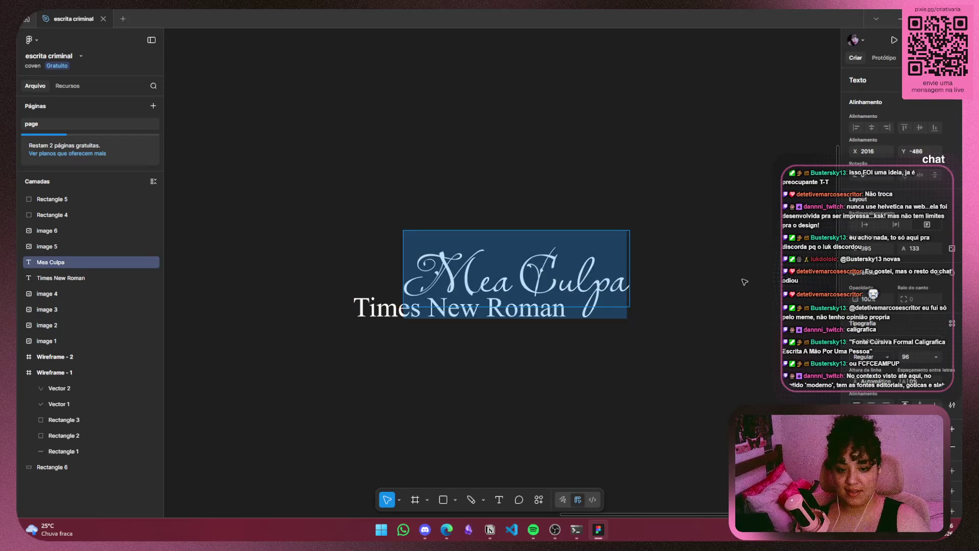
{"action": "key", "text": "BackSpace"}
{"action": "type", "text": "Lav"}
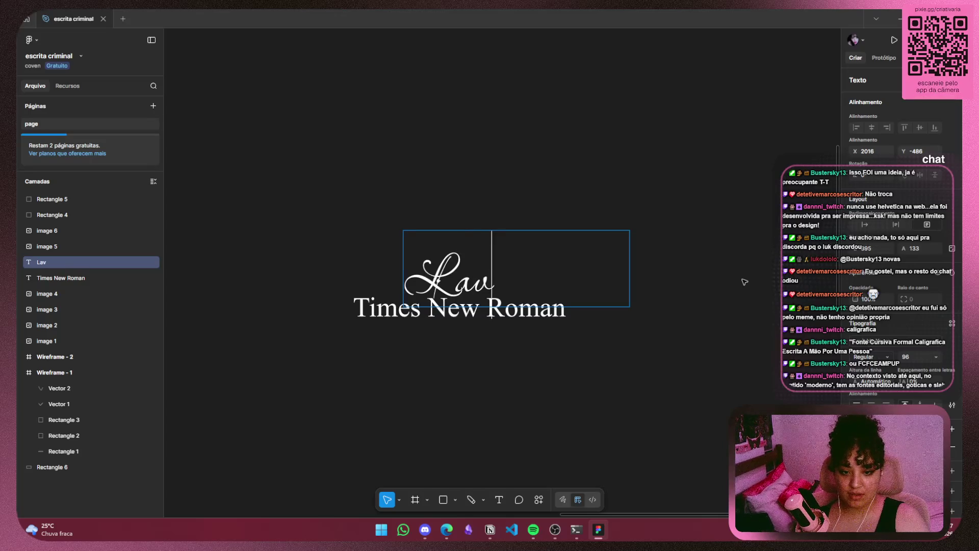
{"action": "type", "text": "ishly"}
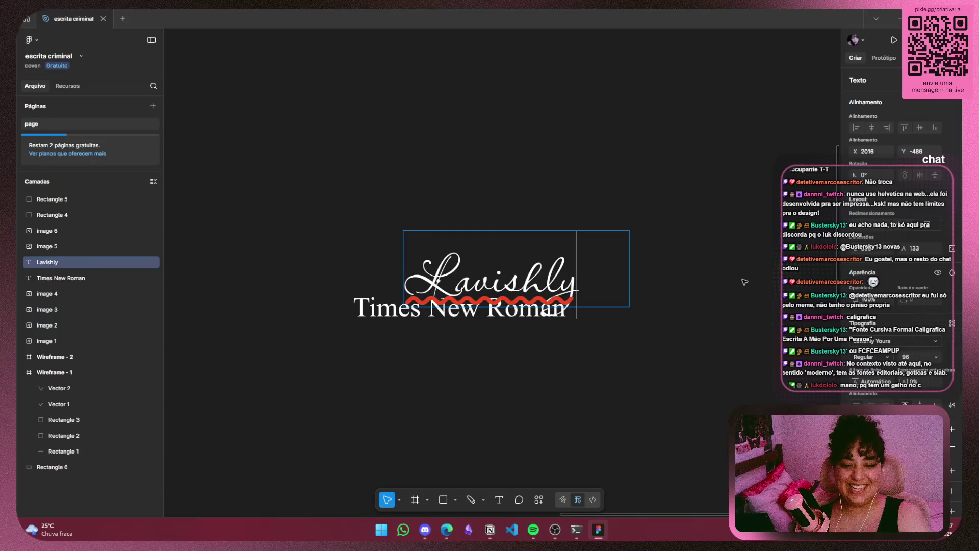
{"action": "type", "text": " You"}
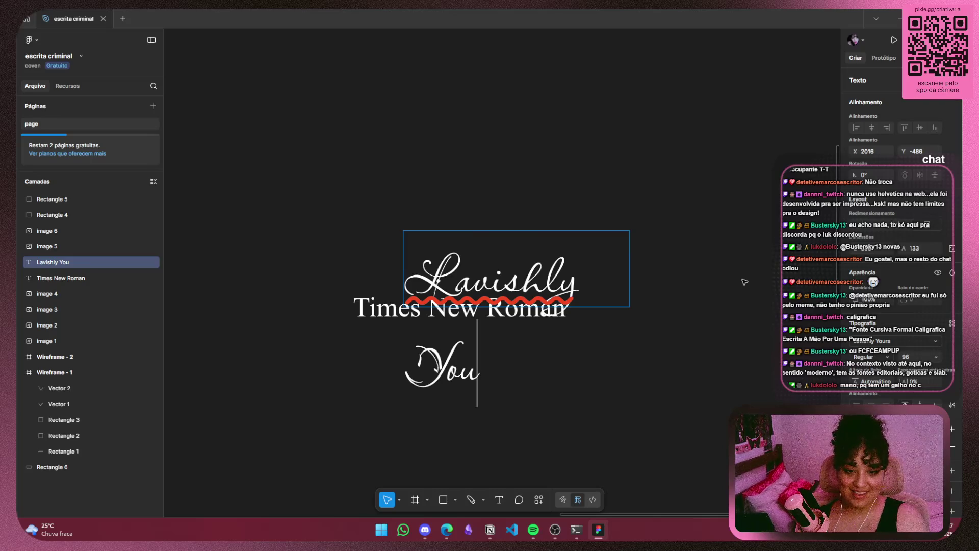
{"action": "type", "text": "rs"}
{"action": "key", "text": "Escape"}
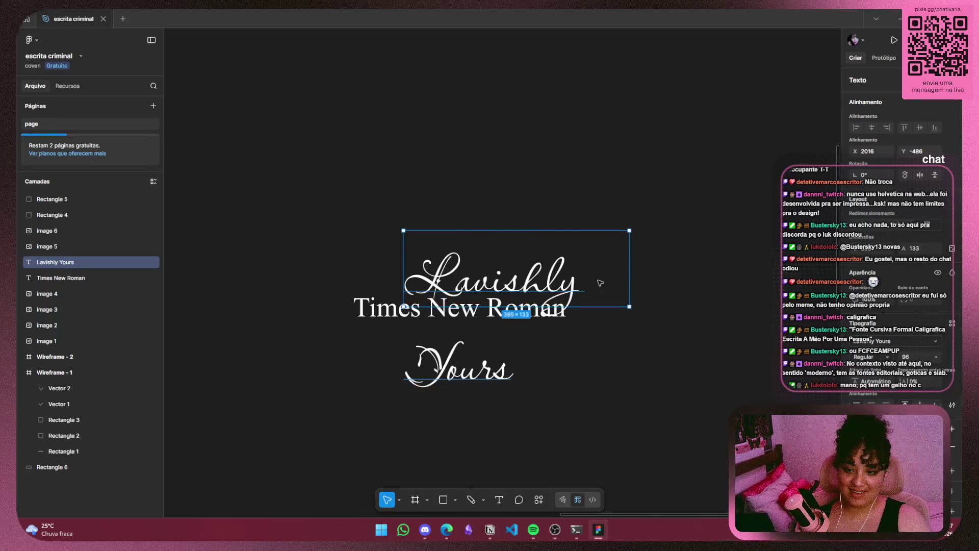
Widen the Lavishly Yours heading to one line and move it up and right above Times New Roman
{"action": "left_click_drag", "start_coordinate": [629, 280], "coordinate": [706, 267]}
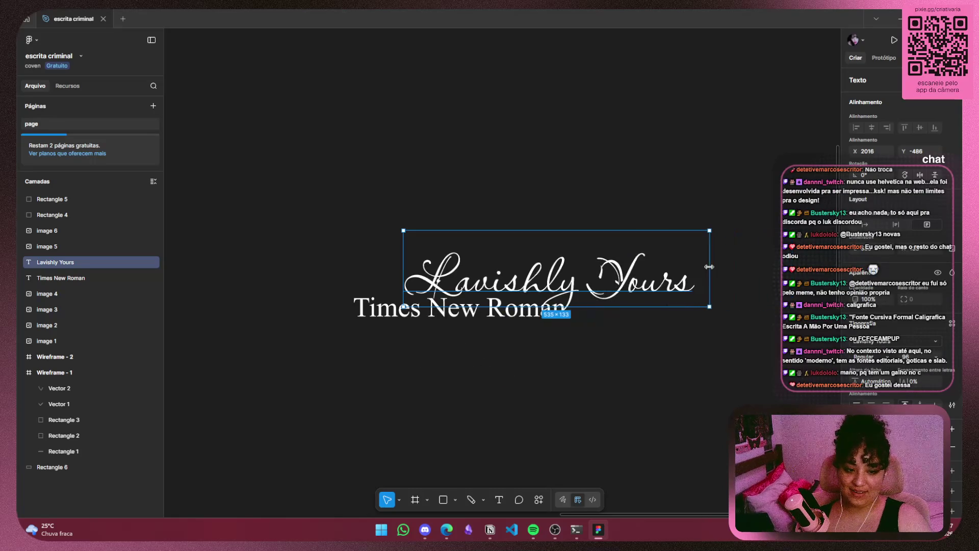
{"action": "left_click", "coordinate": [762, 293]}
{"action": "mouse_move", "coordinate": [651, 285]}
{"action": "left_mouse_down"}
{"action": "mouse_move", "coordinate": [649, 276]}
{"action": "mouse_move", "coordinate": [673, 281]}
{"action": "left_mouse_up"}
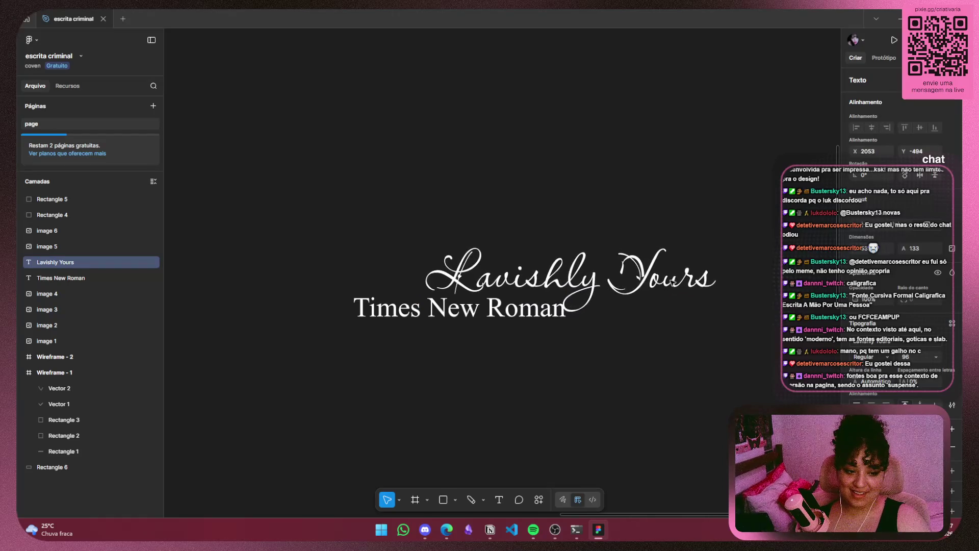
{"action": "left_click", "coordinate": [663, 375]}
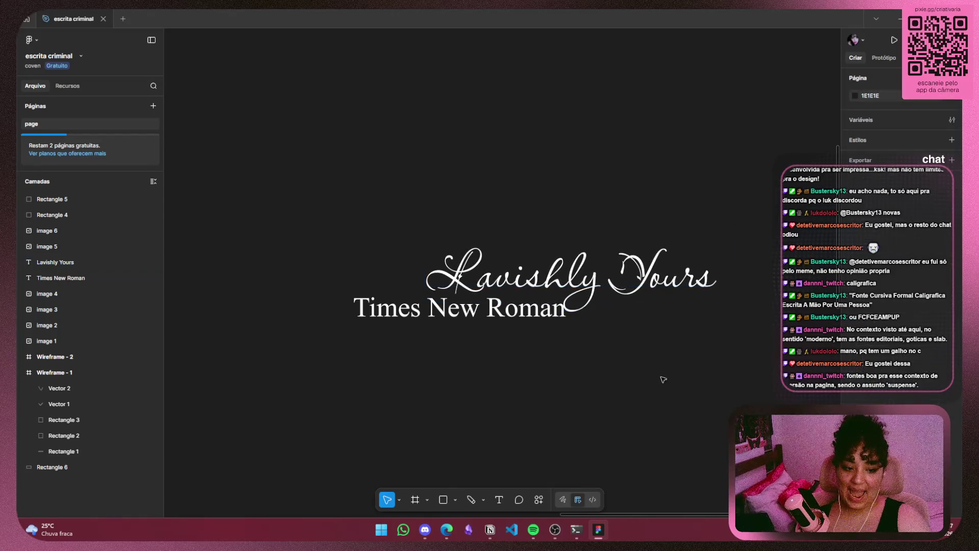
{"action": "left_click_drag", "start_coordinate": [639, 277], "coordinate": [677, 270]}
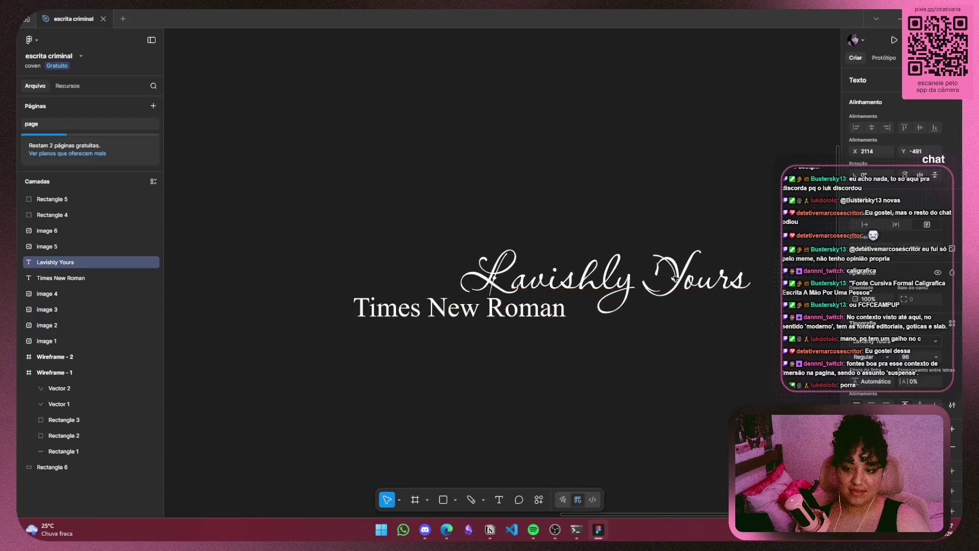
{"action": "left_click", "coordinate": [696, 366]}
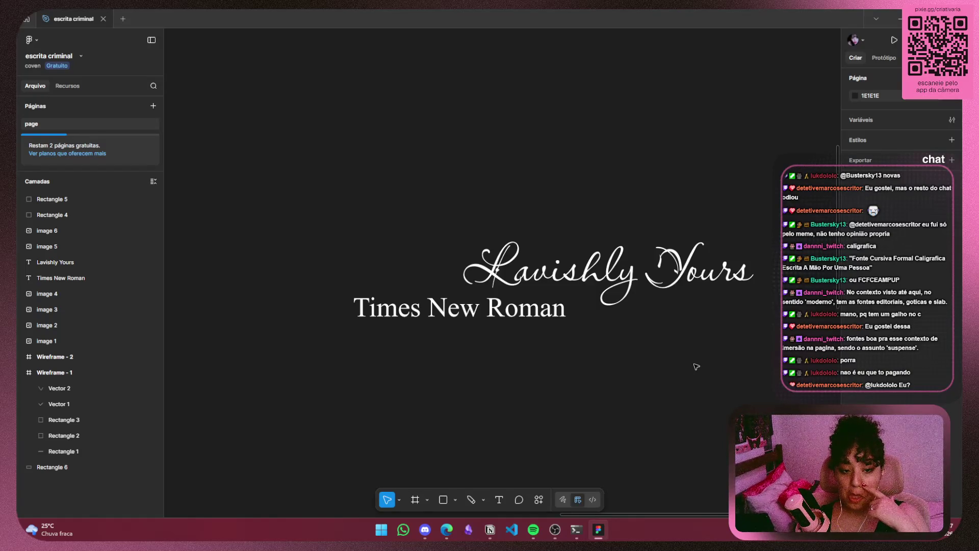
Compare edits with undo and redo, delete the Lavishly Yours heading, and return to the 'fontes editoriais' results
{"action": "key", "text": "ctrl+z"}
{"action": "key", "text": "ctrl+z"}
{"action": "key", "text": "ctrl+shift+z"}
{"action": "key", "text": "ctrl+shift+z"}
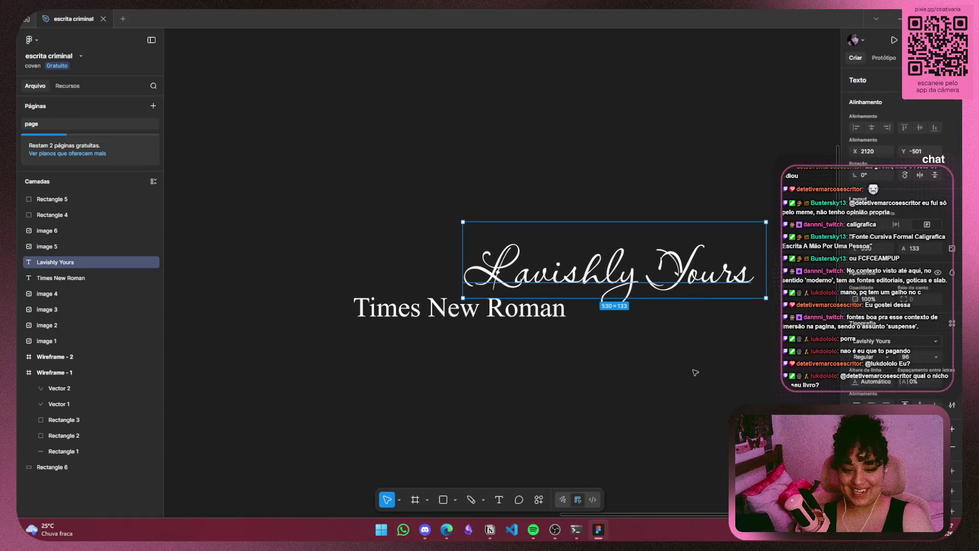
{"action": "key", "text": "Delete"}
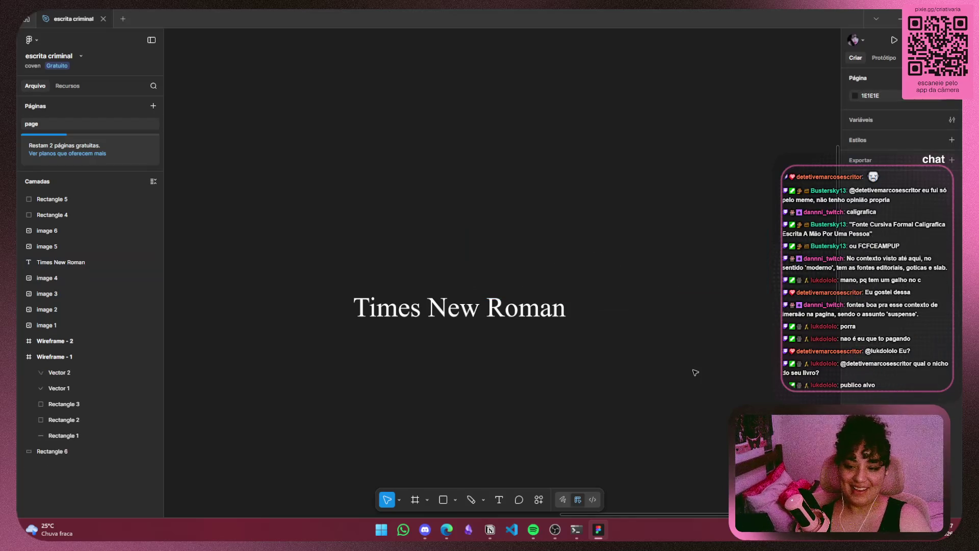
{"action": "left_click", "coordinate": [898, 19]}
{"action": "left_click", "coordinate": [730, 20]}
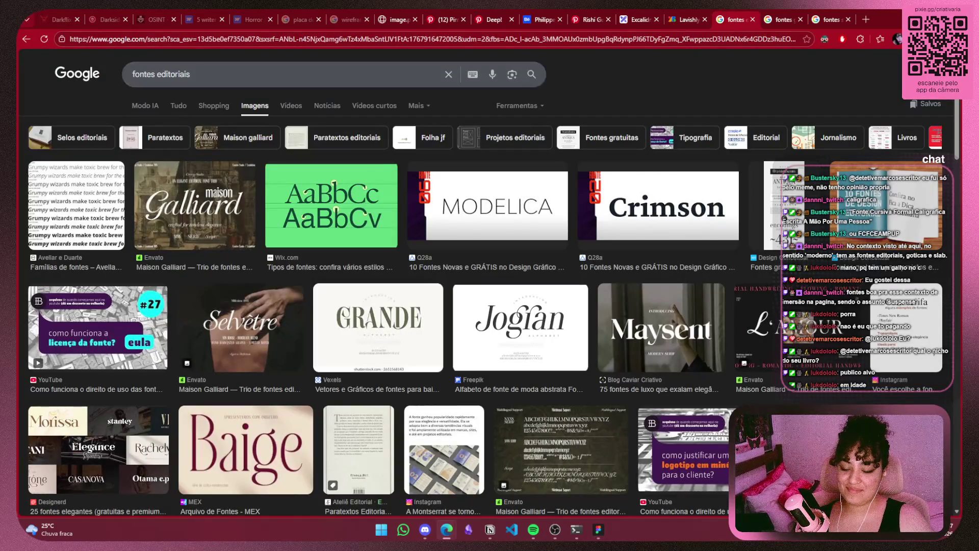
Paste 'fontes editoriais' into the Google Fonts search and remove the Fancy feeling filter
{"action": "left_click_drag", "start_coordinate": [117, 76], "coordinate": [677, 14]}
{"action": "key", "text": "ctrl+c"}
{"action": "left_click", "coordinate": [683, 19]}
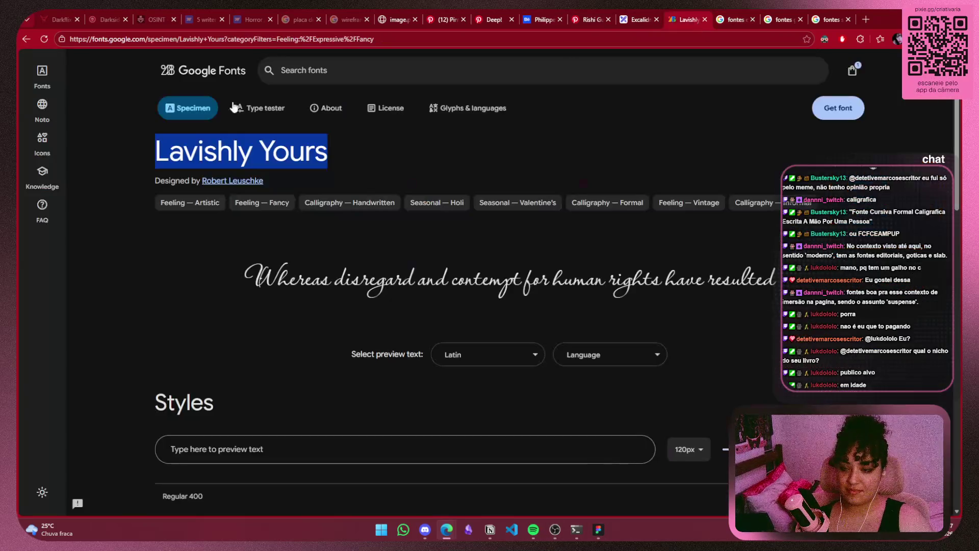
{"action": "left_click", "coordinate": [402, 71]}
{"action": "key", "text": "ctrl+v"}
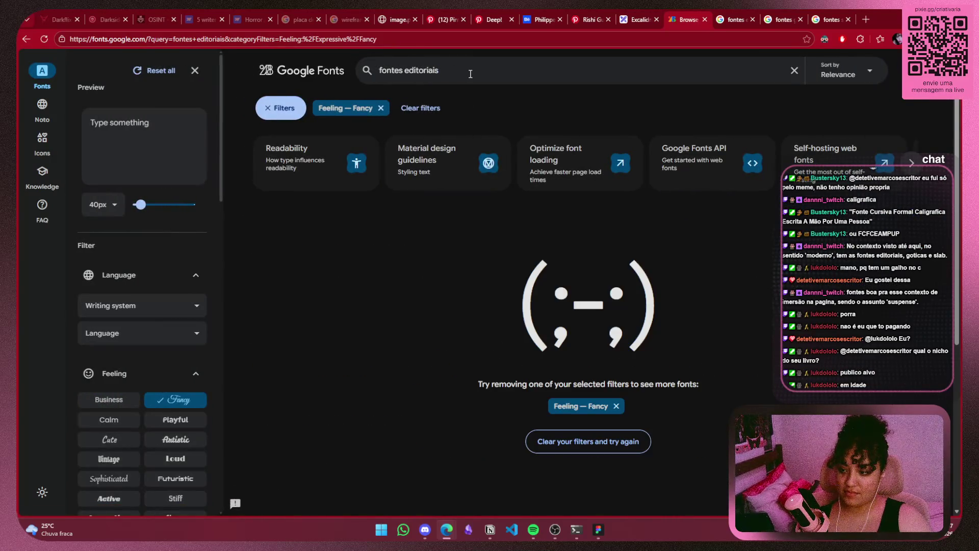
{"action": "scroll", "coordinate": [158, 306], "scroll_direction": "down", "scroll_amount": 2}
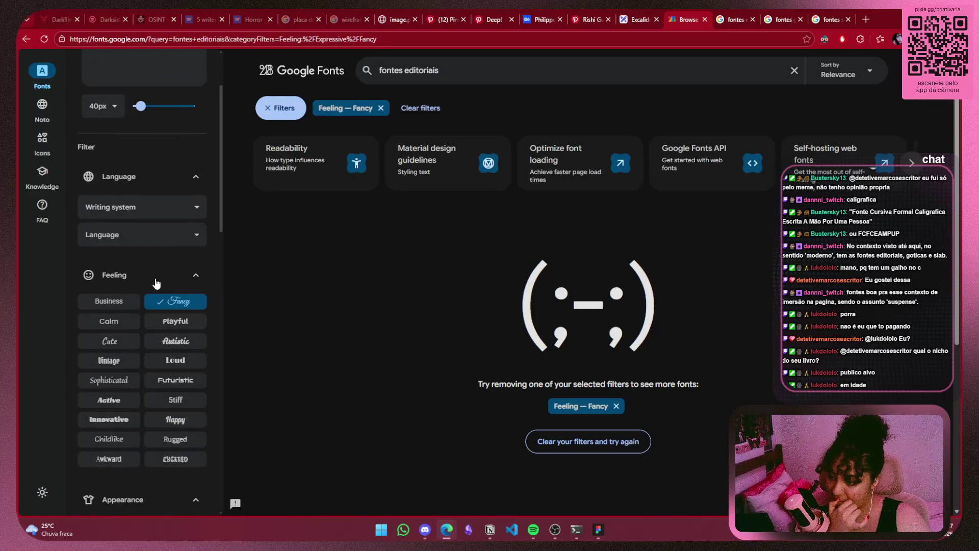
{"action": "scroll", "coordinate": [157, 286], "scroll_direction": "down", "scroll_amount": 4}
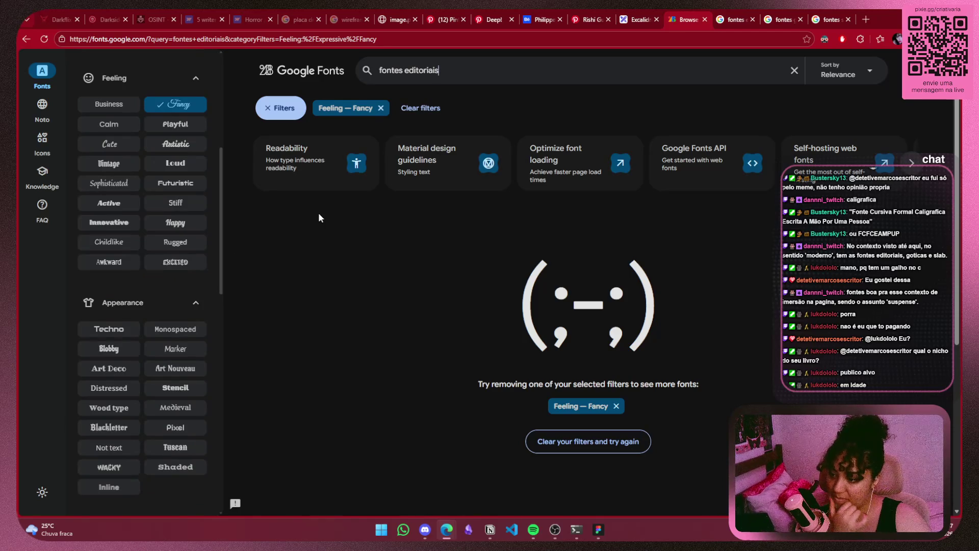
{"action": "left_click", "coordinate": [381, 108]}
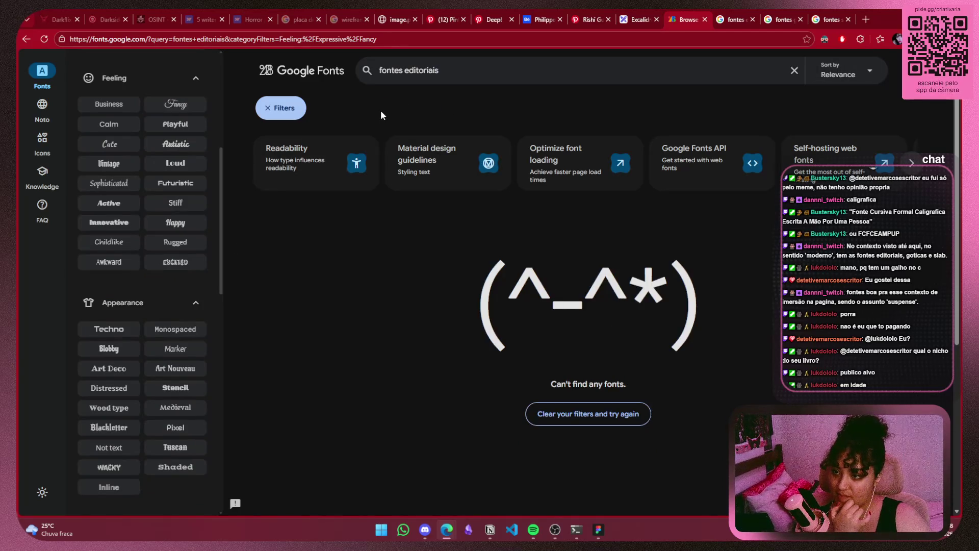
Clear the Google Fonts search to list all 1,907 families and browse the Seasonal filter group
{"action": "left_click", "coordinate": [793, 70]}
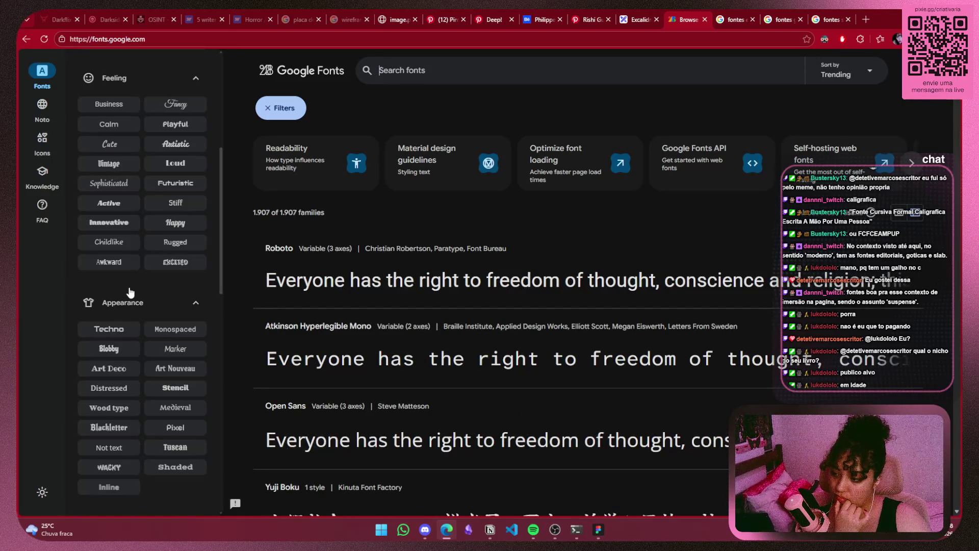
{"action": "scroll", "coordinate": [132, 292], "scroll_direction": "down", "scroll_amount": 1}
{"action": "scroll", "coordinate": [131, 292], "scroll_direction": "down", "scroll_amount": 3}
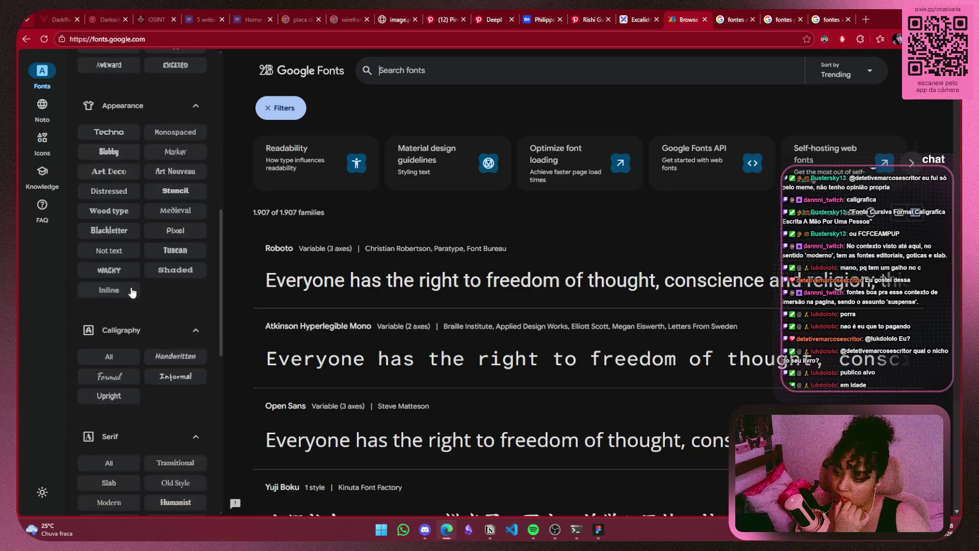
{"action": "scroll", "coordinate": [153, 308], "scroll_direction": "down", "scroll_amount": 3}
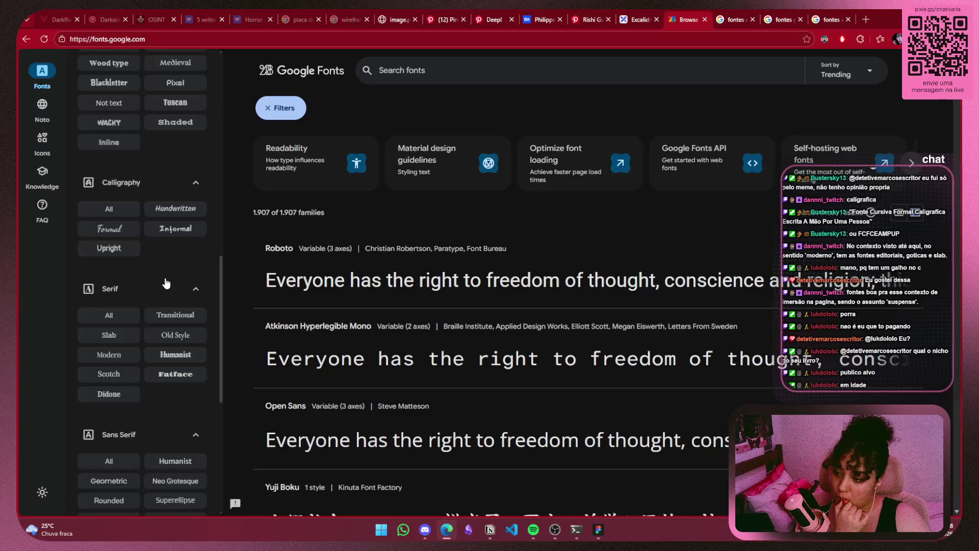
{"action": "scroll", "coordinate": [166, 283], "scroll_direction": "down", "scroll_amount": 3}
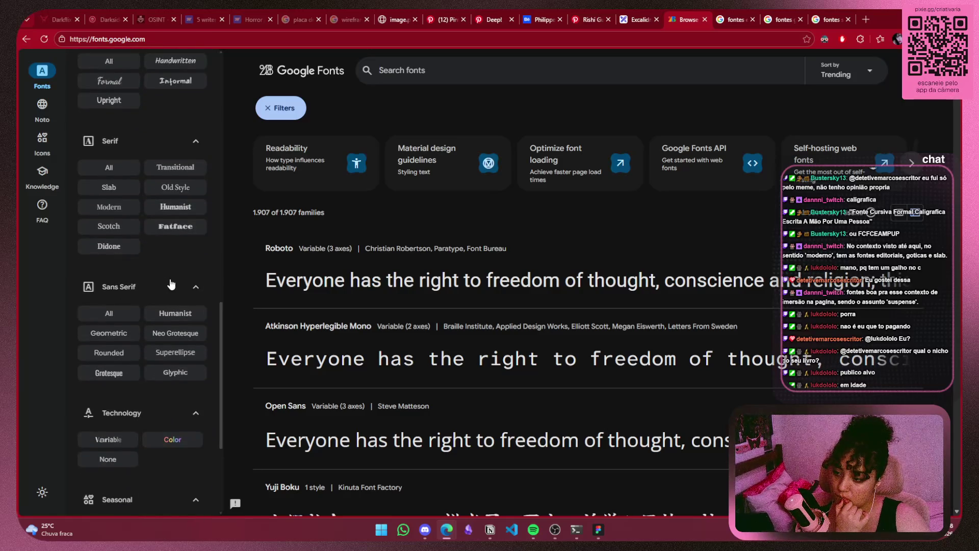
{"action": "scroll", "coordinate": [172, 290], "scroll_direction": "down", "scroll_amount": 2}
{"action": "scroll", "coordinate": [171, 290], "scroll_direction": "down", "scroll_amount": 2}
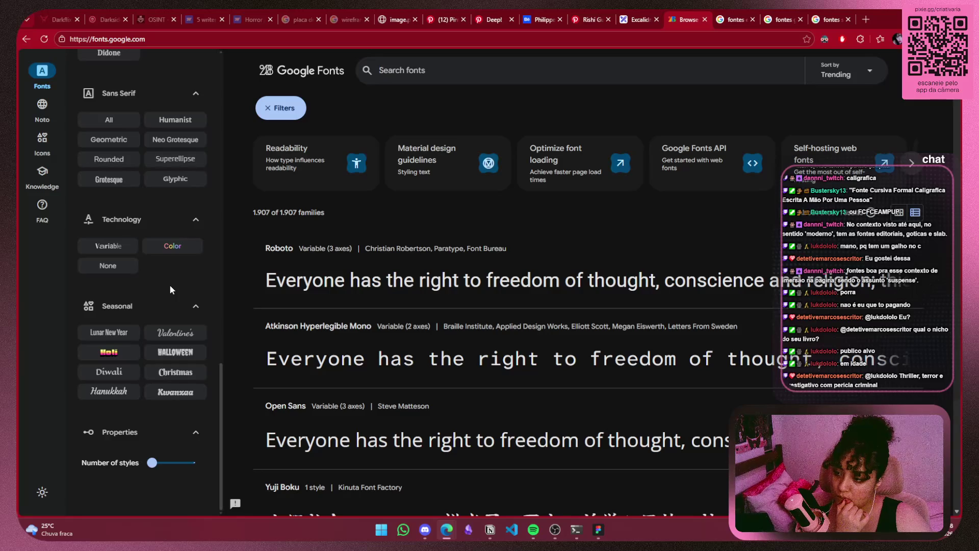
{"action": "left_click", "coordinate": [196, 316]}
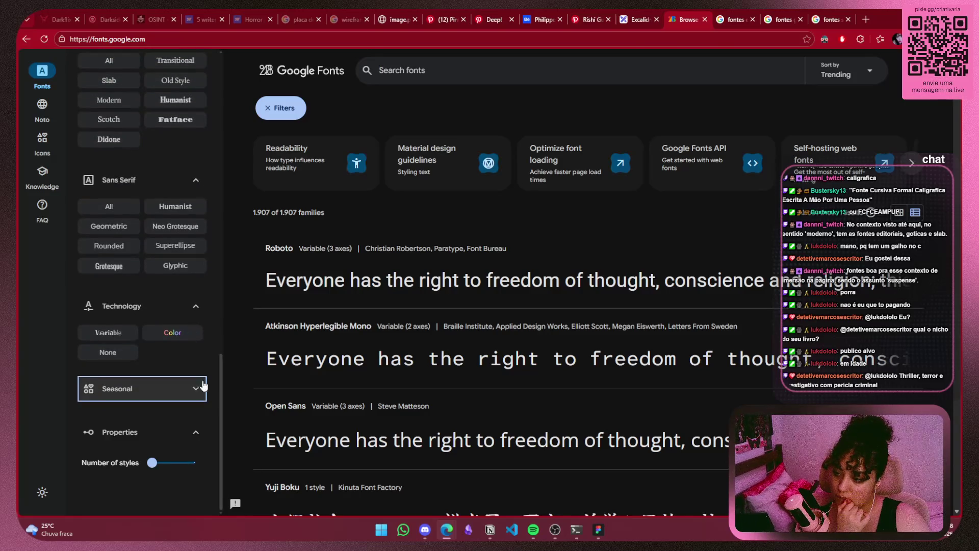
{"action": "left_click", "coordinate": [203, 385]}
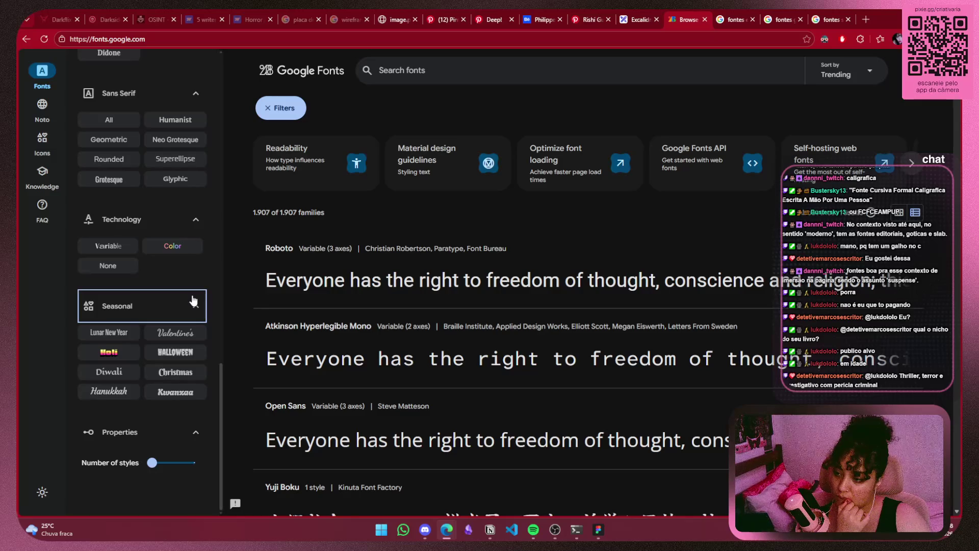
{"action": "left_click", "coordinate": [194, 304]}
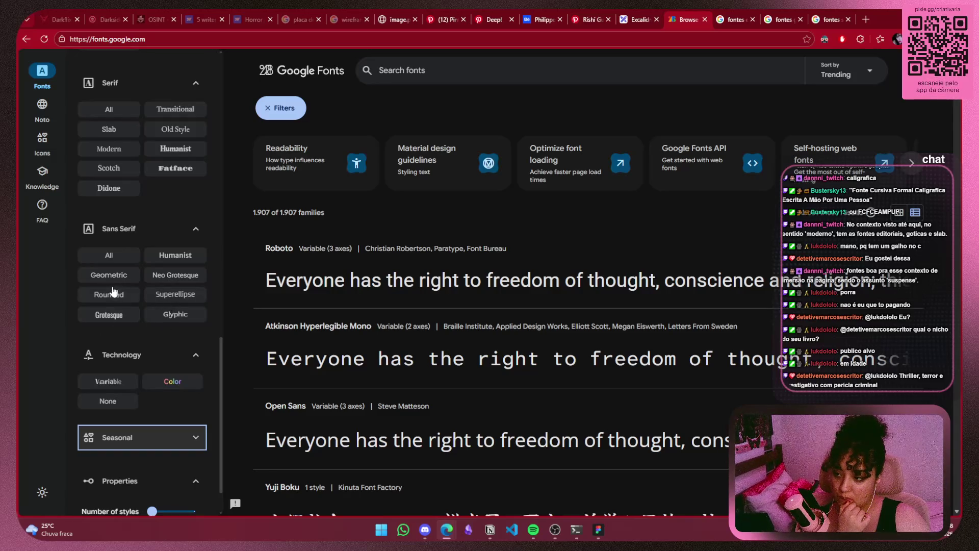
Try the Stiff feeling filter, then remove it and collapse the Feeling group
{"action": "scroll", "coordinate": [109, 257], "scroll_direction": "up", "scroll_amount": 4}
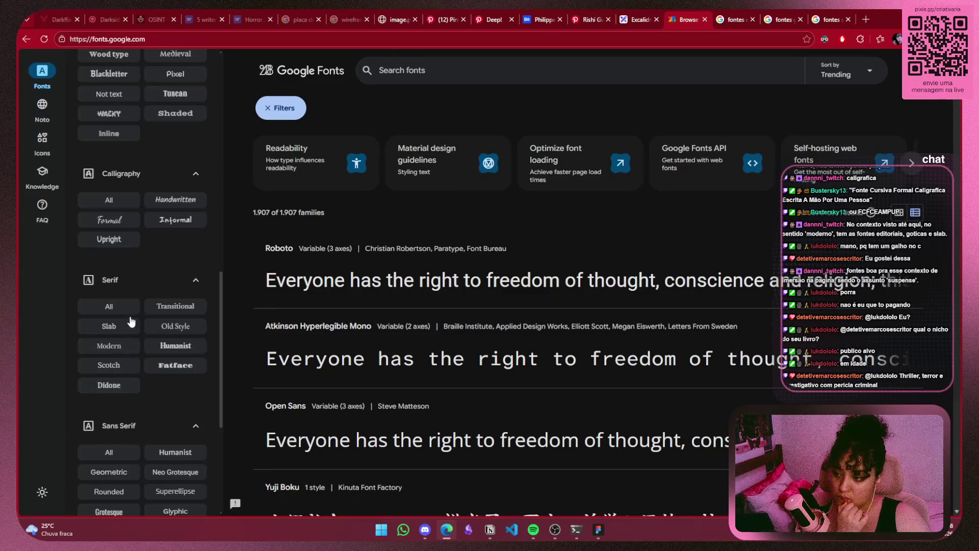
{"action": "scroll", "coordinate": [123, 326], "scroll_direction": "up", "scroll_amount": 2}
{"action": "scroll", "coordinate": [130, 373], "scroll_direction": "up", "scroll_amount": 3}
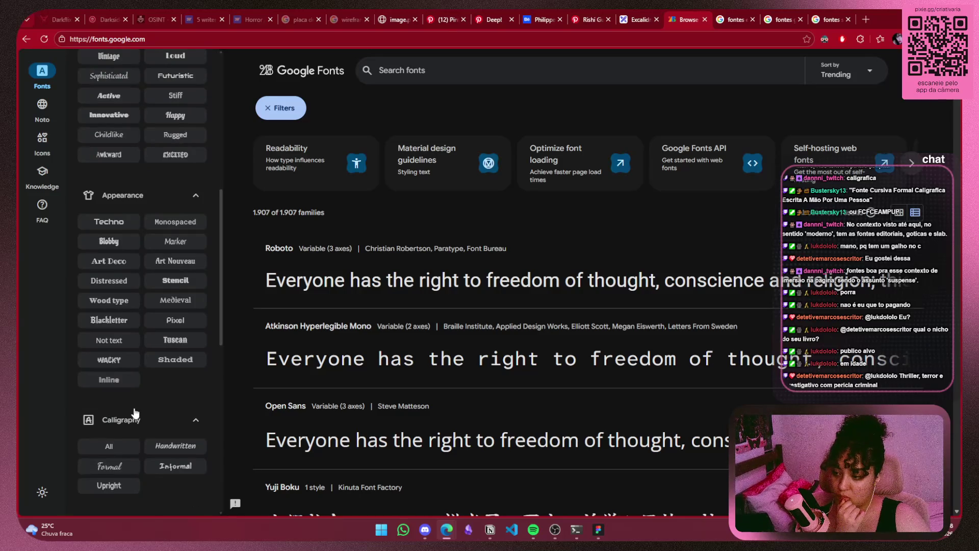
{"action": "scroll", "coordinate": [136, 405], "scroll_direction": "up", "scroll_amount": 3}
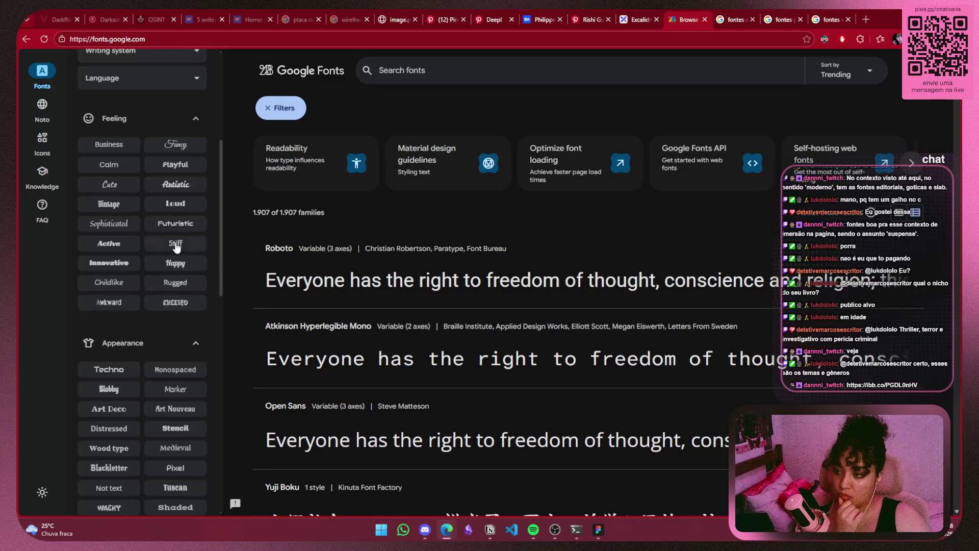
{"action": "left_click", "coordinate": [173, 245]}
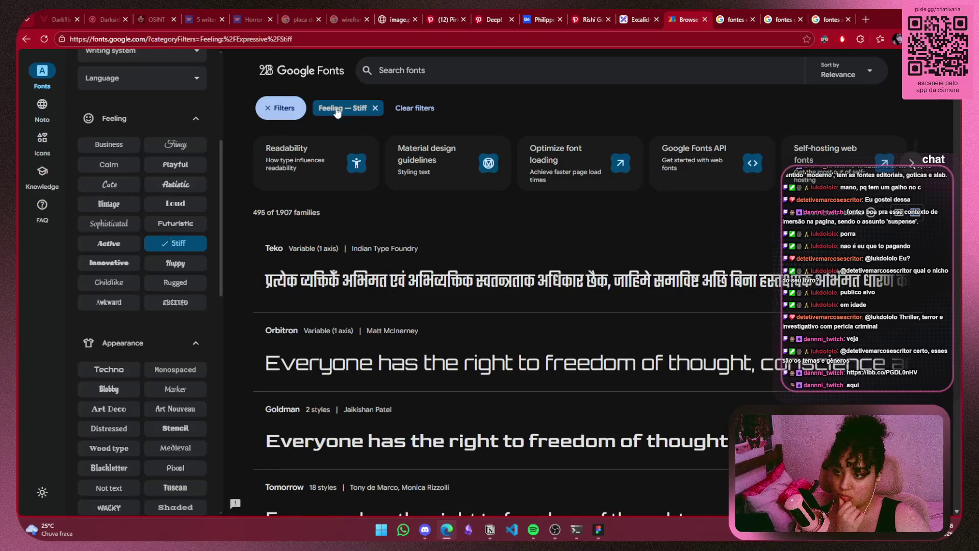
{"action": "left_click", "coordinate": [375, 107]}
{"action": "scroll", "coordinate": [194, 214], "scroll_direction": "up", "scroll_amount": 2}
{"action": "left_click", "coordinate": [194, 214]}
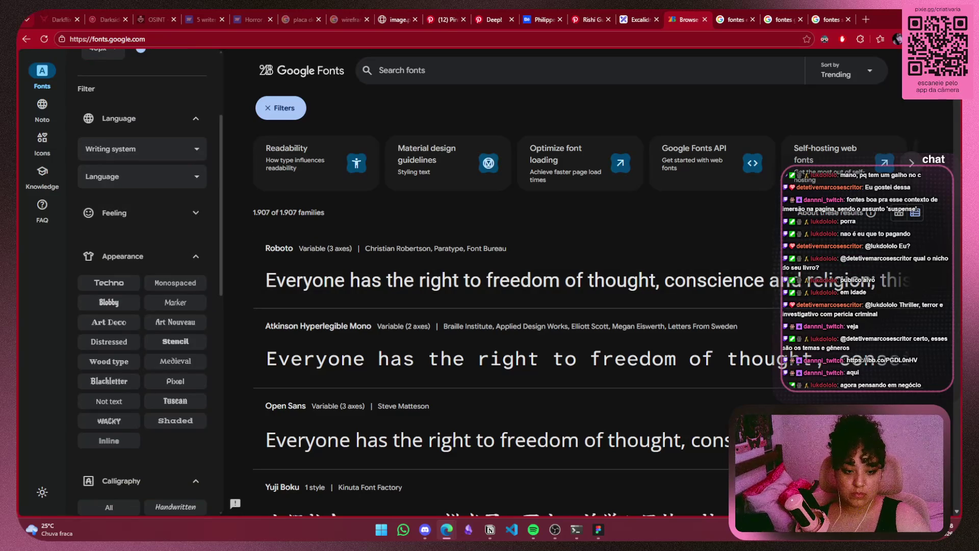
Paste the shared ibb.co image link into a new tab and load it
{"action": "left_click", "coordinate": [866, 18]}
{"action": "type", "text": "https://ibb.co/PGDL0nHV"}
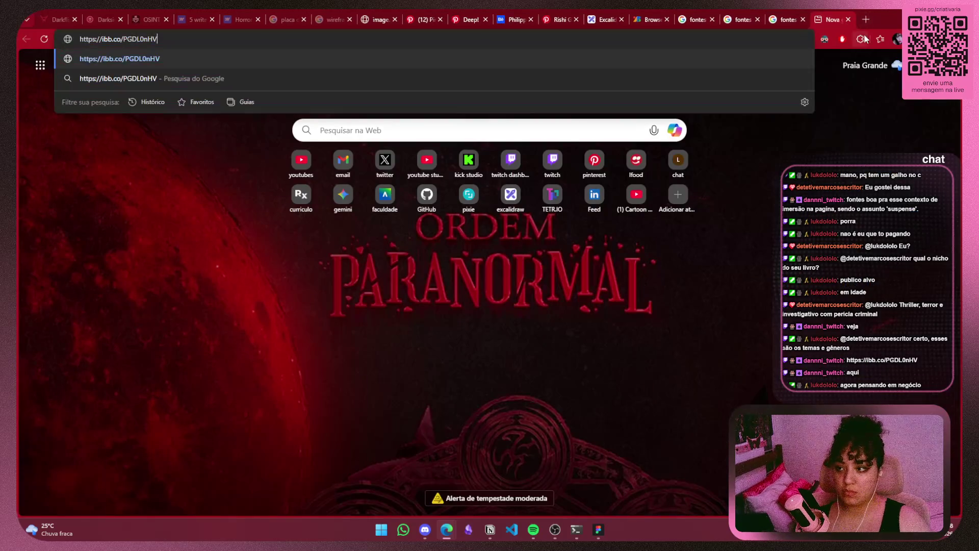
{"action": "key", "text": "shift+Return"}
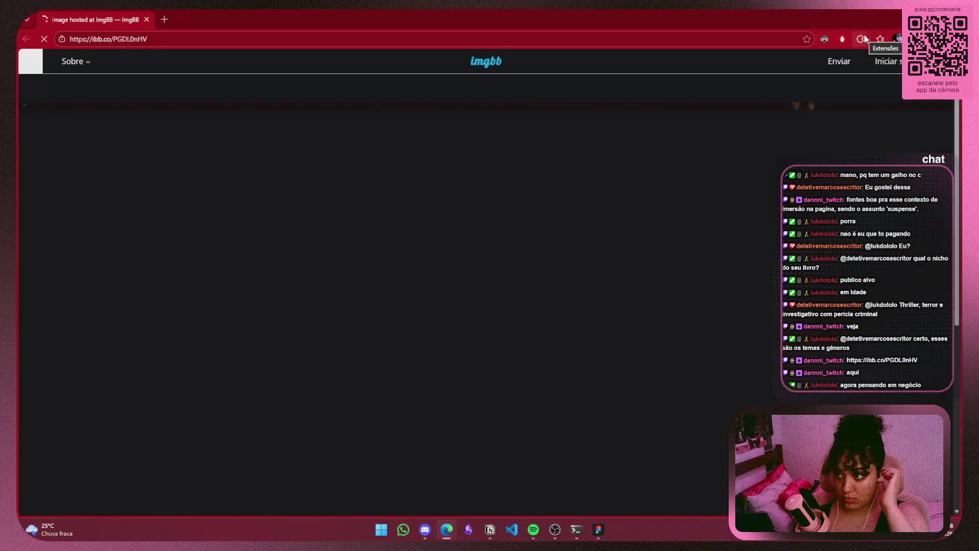
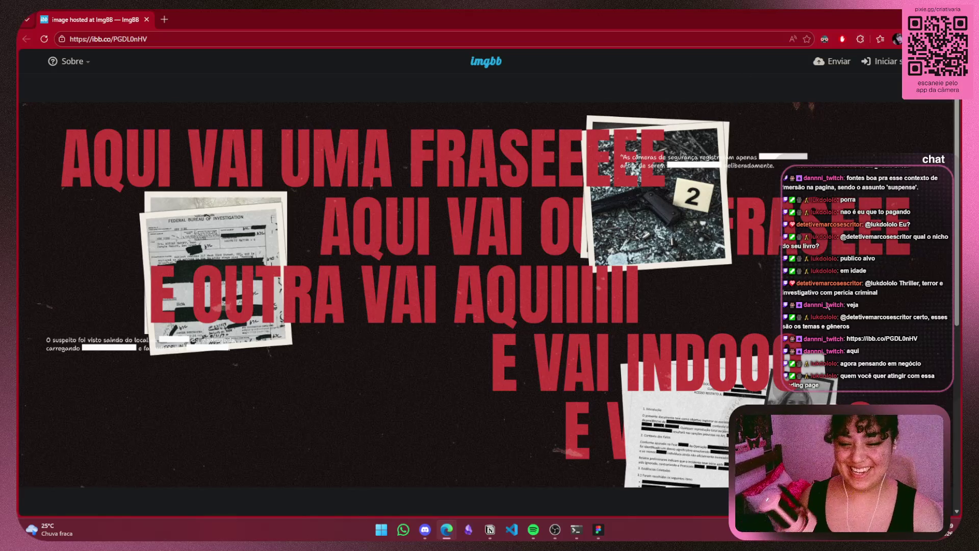
Merge the ImgBB page with the red mock-up into the main Edge window as a tab
{"action": "right_click", "coordinate": [743, 459]}
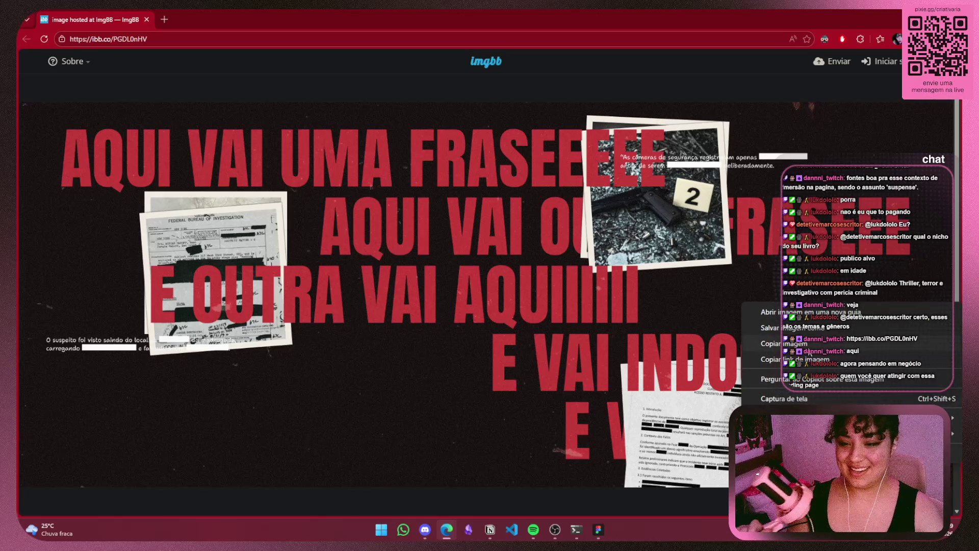
{"action": "left_click", "coordinate": [695, 106]}
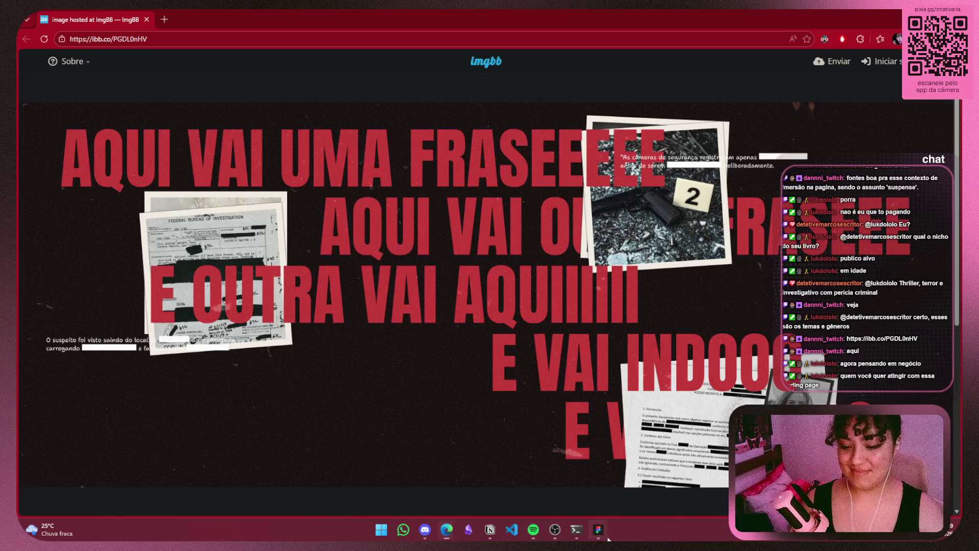
{"action": "left_click", "coordinate": [598, 529]}
{"action": "key", "text": "alt+Tab"}
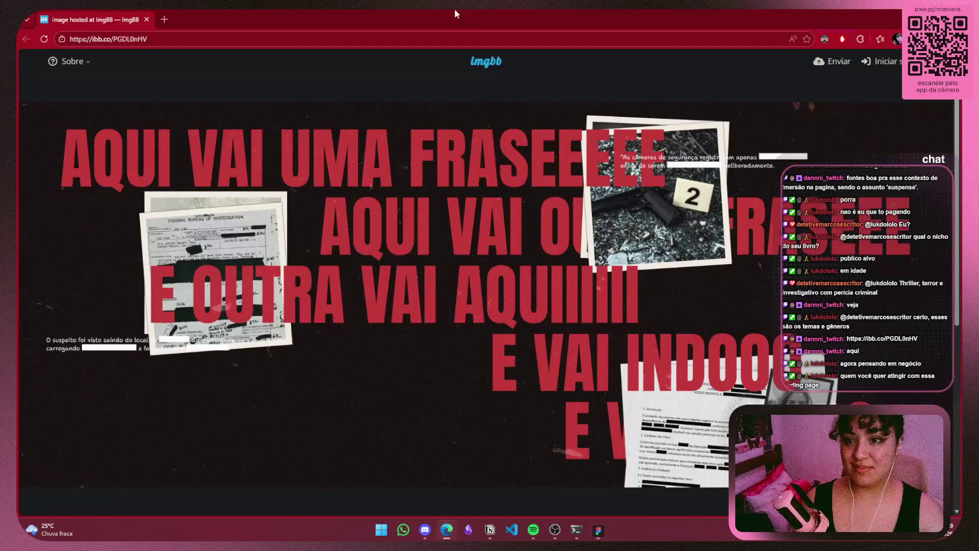
{"action": "left_click_drag", "start_coordinate": [561, 19], "coordinate": [752, 18]}
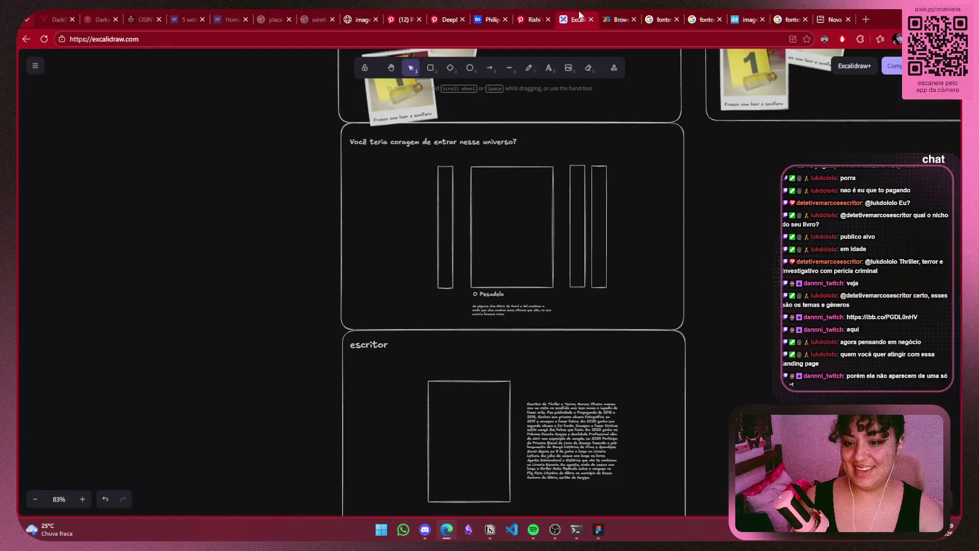
{"action": "left_click", "coordinate": [576, 19]}
Try shifting the red mock-up image left beside the wireframes, then undo the stray moves
{"action": "scroll", "coordinate": [686, 345], "scroll_direction": "down", "scroll_amount": 3}
{"action": "scroll", "coordinate": [723, 373], "scroll_direction": "down", "scroll_amount": 2}
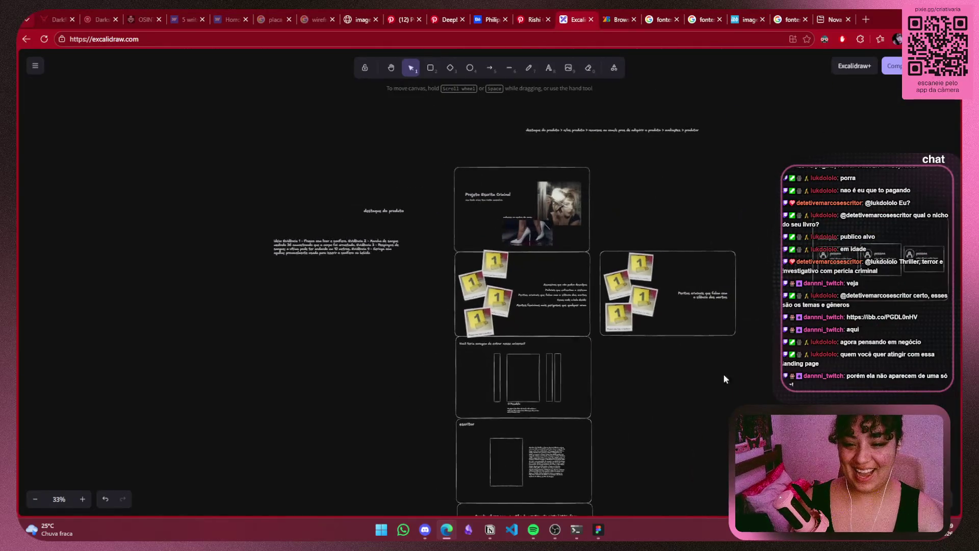
{"action": "left_click_drag", "start_coordinate": [817, 381], "coordinate": [726, 398]}
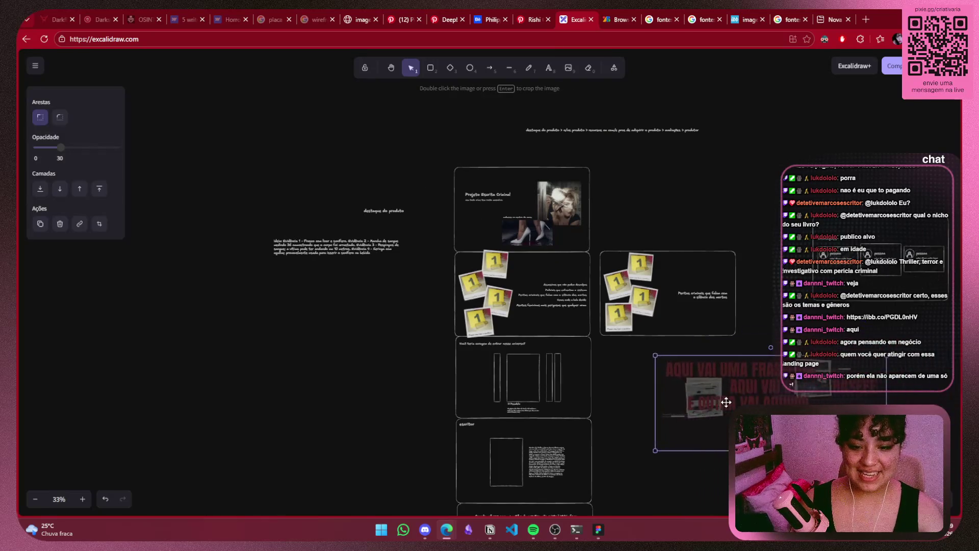
{"action": "left_click", "coordinate": [772, 307]}
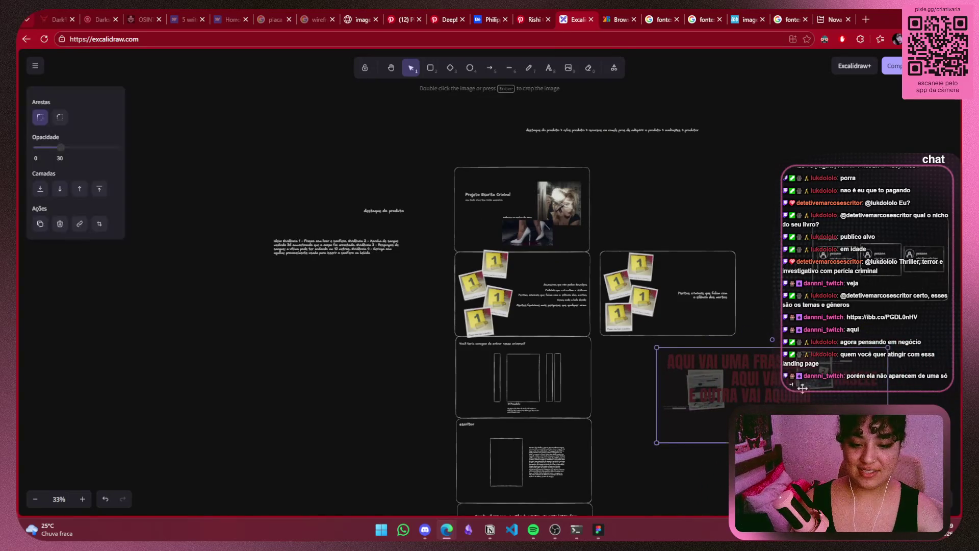
{"action": "left_click_drag", "start_coordinate": [830, 405], "coordinate": [800, 395]}
{"action": "scroll", "coordinate": [801, 395], "scroll_direction": "up", "scroll_amount": 6}
{"action": "key", "text": "ctrl+z"}
{"action": "key", "text": "ctrl+z"}
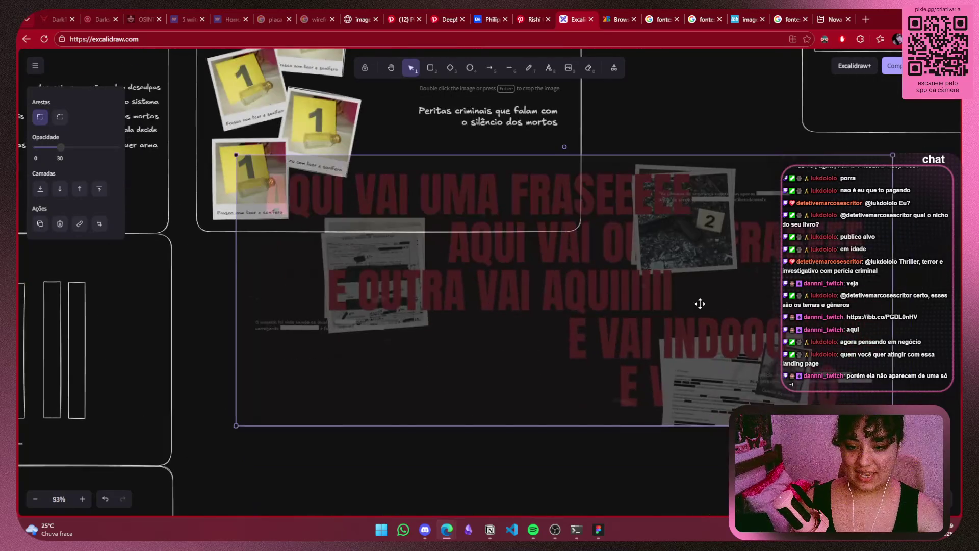
{"action": "key", "text": "ctrl+z"}
{"action": "key", "text": "ctrl+z"}
{"action": "key", "text": "ctrl+z"}
{"action": "key", "text": "ctrl+z"}
{"action": "left_click", "coordinate": [324, 243]}
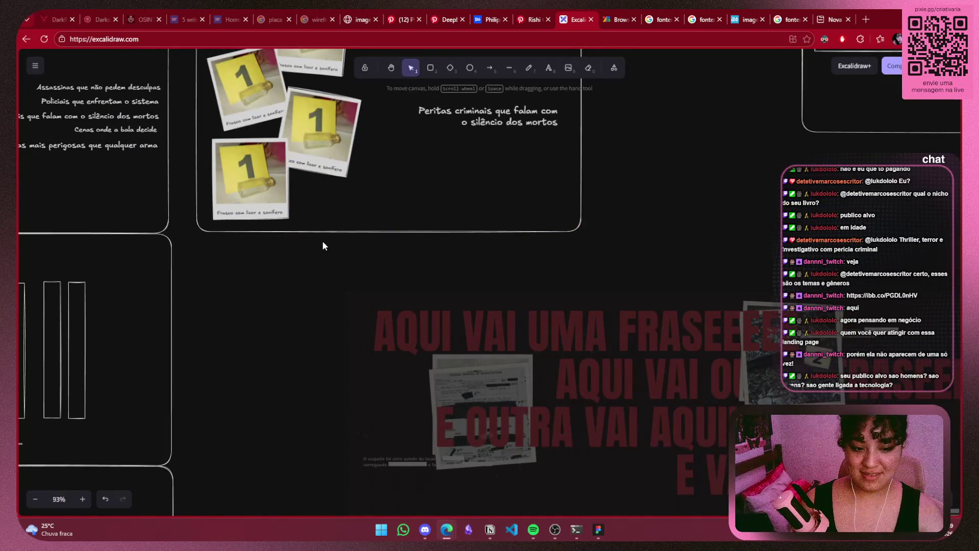
Pan to the evidence polaroid section and select its three polaroid photos
{"action": "left_click_drag", "start_coordinate": [541, 210], "coordinate": [424, 159]}
{"action": "mouse_move", "coordinate": [478, 203]}
{"action": "left_mouse_down"}
{"action": "mouse_move", "coordinate": [757, 390]}
{"action": "mouse_move", "coordinate": [619, 390]}
{"action": "mouse_move", "coordinate": [623, 420]}
{"action": "left_mouse_up"}
{"action": "left_click_drag", "start_coordinate": [455, 393], "coordinate": [570, 354]}
{"action": "scroll", "coordinate": [570, 354], "scroll_direction": "down", "scroll_amount": 3}
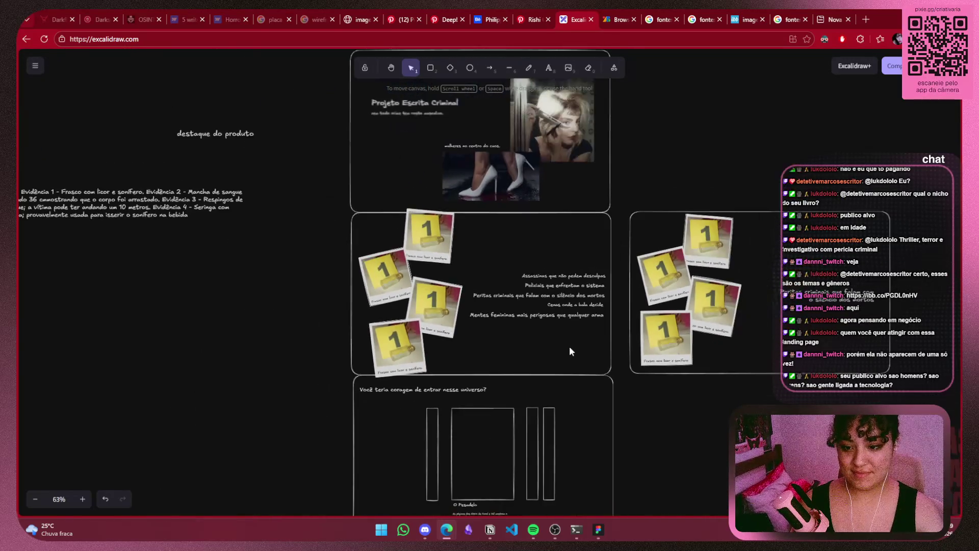
{"action": "scroll", "coordinate": [565, 346], "scroll_direction": "down", "scroll_amount": 3}
{"action": "mouse_move", "coordinate": [548, 294]}
{"action": "left_mouse_down"}
{"action": "mouse_move", "coordinate": [496, 267]}
{"action": "mouse_move", "coordinate": [549, 323]}
{"action": "left_mouse_up"}
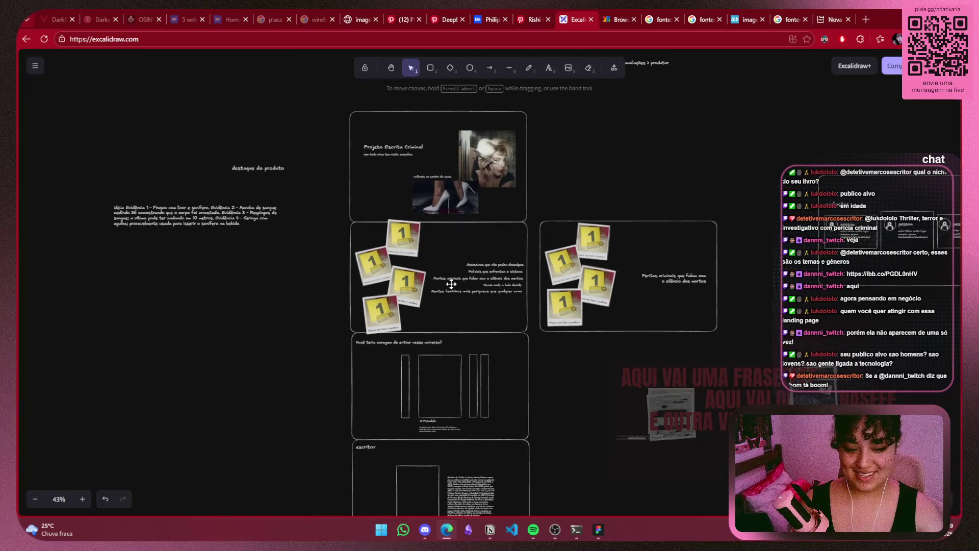
{"action": "scroll", "coordinate": [451, 284], "scroll_direction": "up", "scroll_amount": 5}
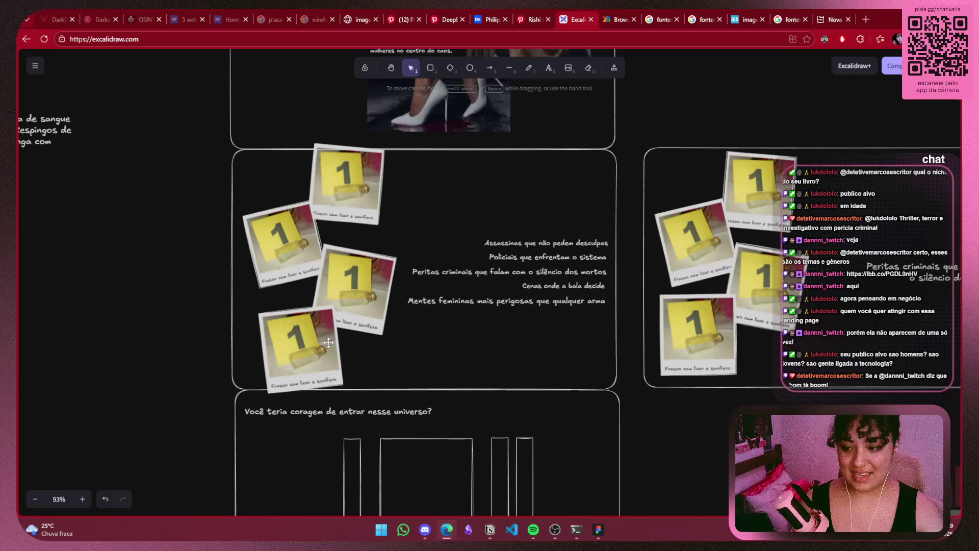
{"action": "left_click", "coordinate": [301, 352]}
{"action": "left_click", "coordinate": [294, 210], "text": "shift"}
{"action": "left_click", "coordinate": [344, 177], "text": "shift"}
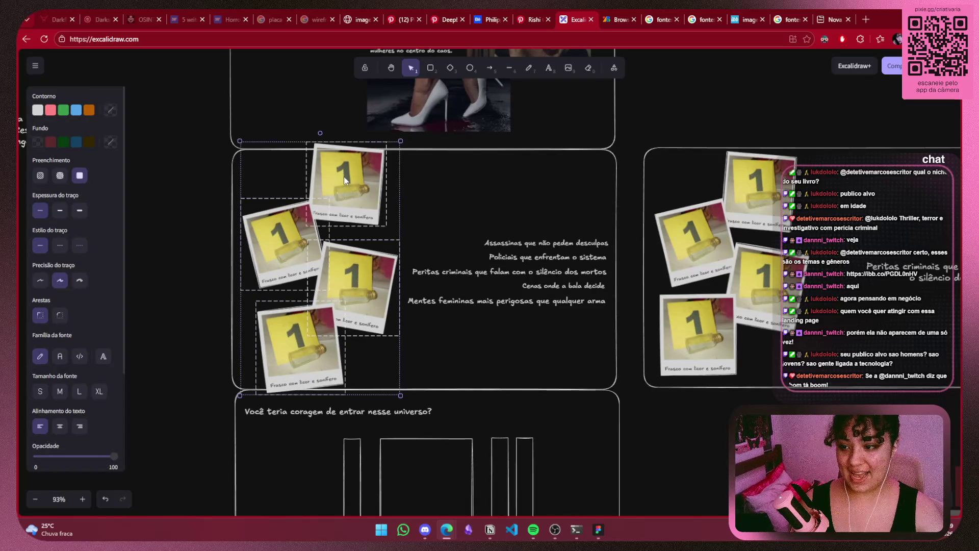
{"action": "scroll", "coordinate": [531, 332], "scroll_direction": "down", "scroll_amount": 5}
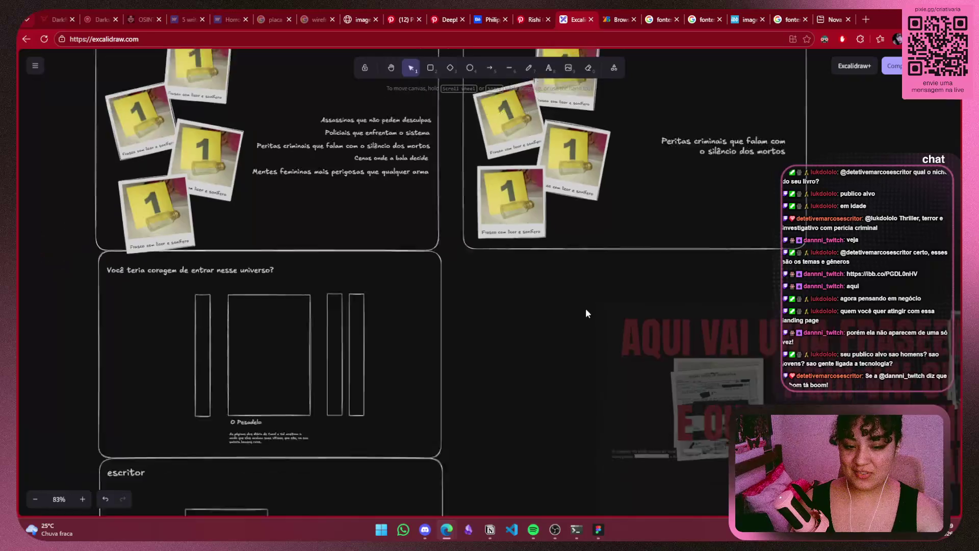
Select the AQUI VAI UMA FRASE mock-up and centre the view on it beside the wireframes
{"action": "left_click", "coordinate": [785, 358]}
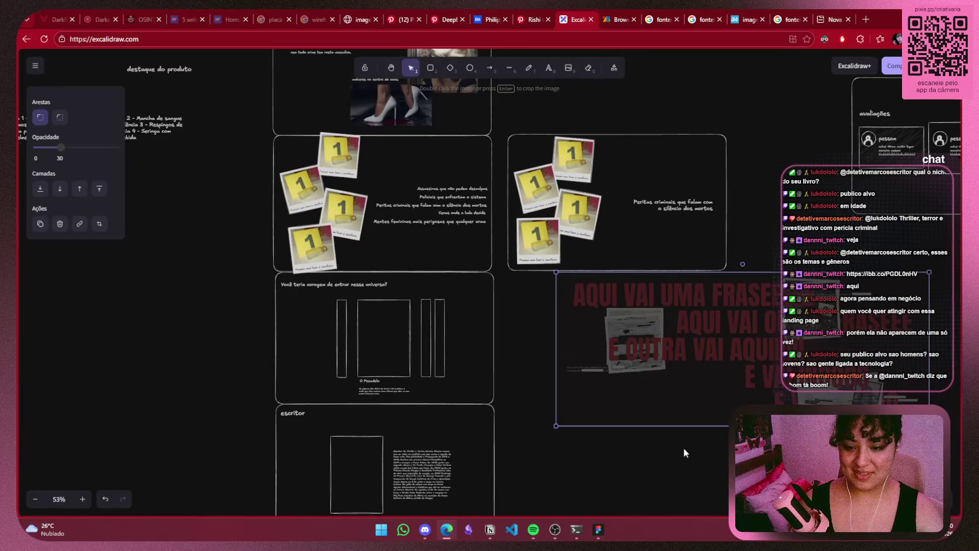
{"action": "left_click_drag", "start_coordinate": [683, 447], "coordinate": [480, 428]}
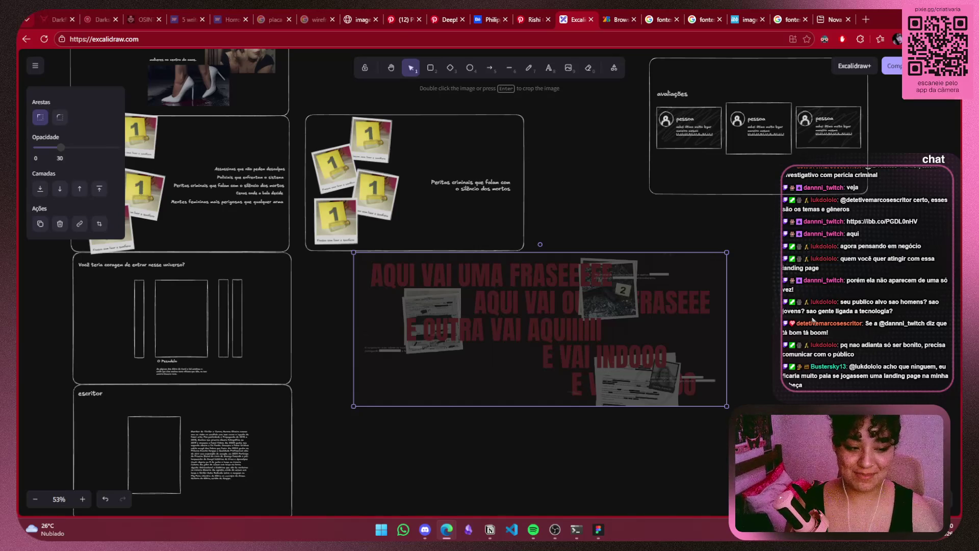
{"action": "left_click", "coordinate": [815, 254]}
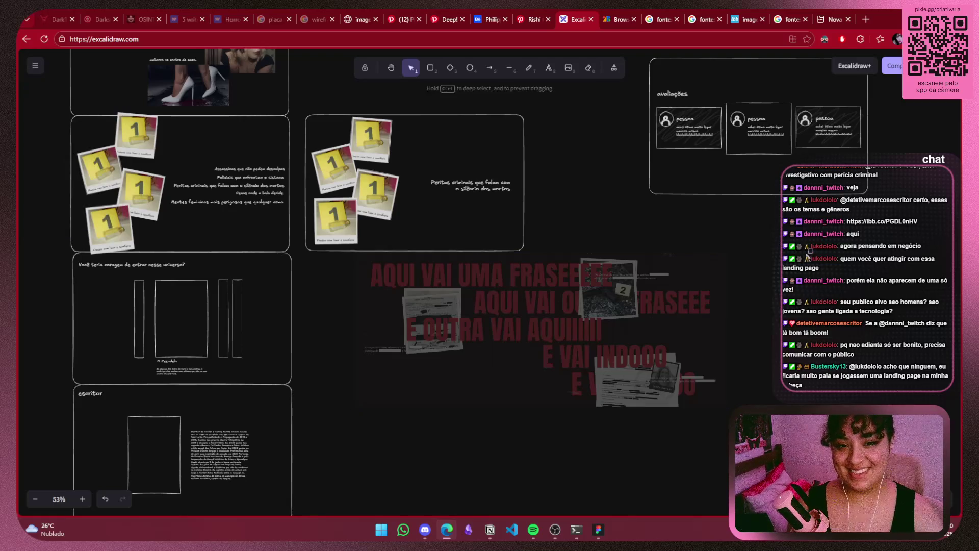
Select the wireframe stack and avaliações frame, undoing an accidental review-frame move
{"action": "scroll", "coordinate": [699, 176], "scroll_direction": "left", "scroll_amount": 5}
{"action": "scroll", "coordinate": [700, 176], "scroll_direction": "down", "scroll_amount": 5}
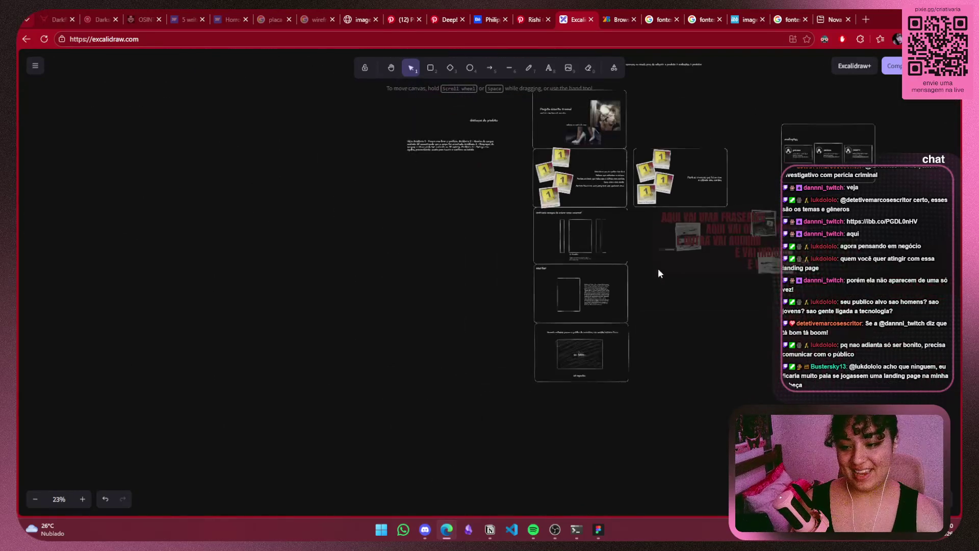
{"action": "mouse_move", "coordinate": [469, 408]}
{"action": "left_mouse_down"}
{"action": "mouse_move", "coordinate": [607, 138]}
{"action": "mouse_move", "coordinate": [586, 206]}
{"action": "left_mouse_up"}
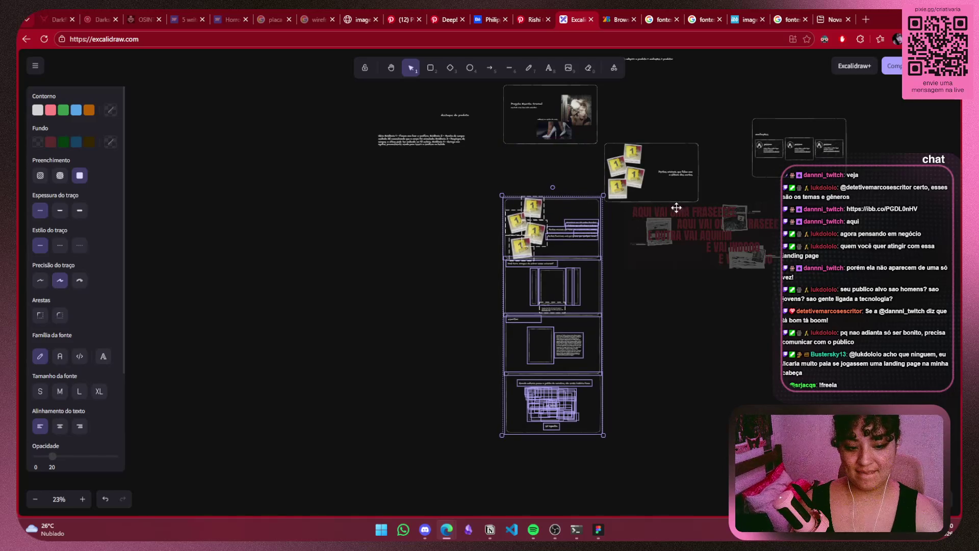
{"action": "scroll", "coordinate": [676, 208], "scroll_direction": "up", "scroll_amount": 3}
{"action": "mouse_move", "coordinate": [842, 172]}
{"action": "left_mouse_down"}
{"action": "mouse_move", "coordinate": [740, 263]}
{"action": "mouse_move", "coordinate": [494, 293]}
{"action": "left_mouse_up"}
{"action": "scroll", "coordinate": [597, 286], "scroll_direction": "up", "scroll_amount": 3}
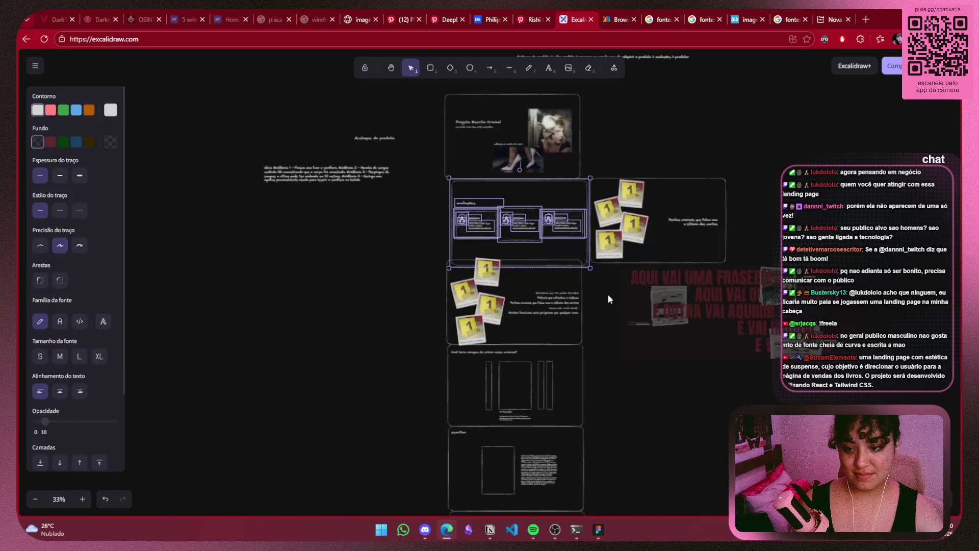
{"action": "key", "text": "ctrl+z"}
Move the four lower frames down to open a gap under the header board
{"action": "scroll", "coordinate": [567, 194], "scroll_direction": "down", "scroll_amount": 2}
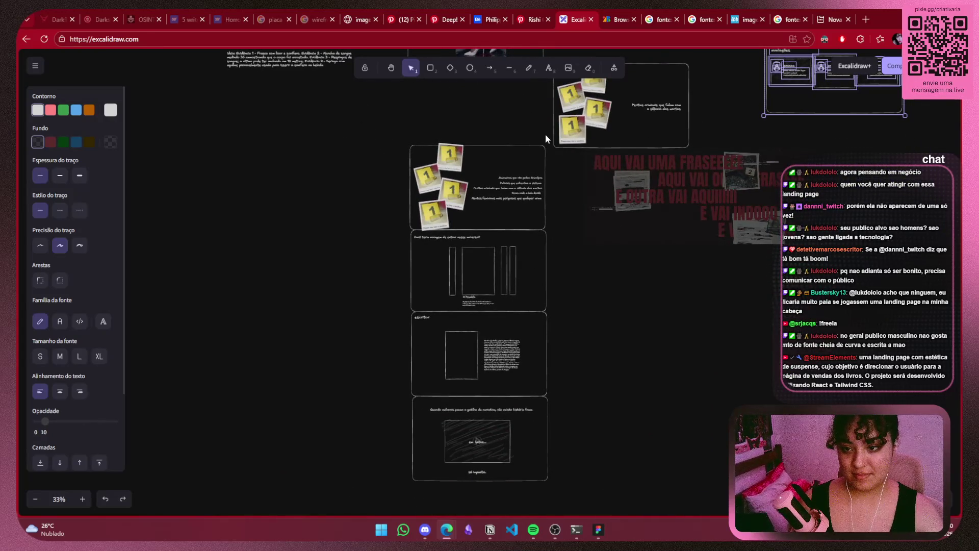
{"action": "left_click_drag", "start_coordinate": [545, 134], "coordinate": [395, 504]}
{"action": "left_click_drag", "start_coordinate": [521, 298], "coordinate": [519, 317]}
{"action": "key", "text": "ctrl+z"}
{"action": "key", "text": "ctrl+z"}
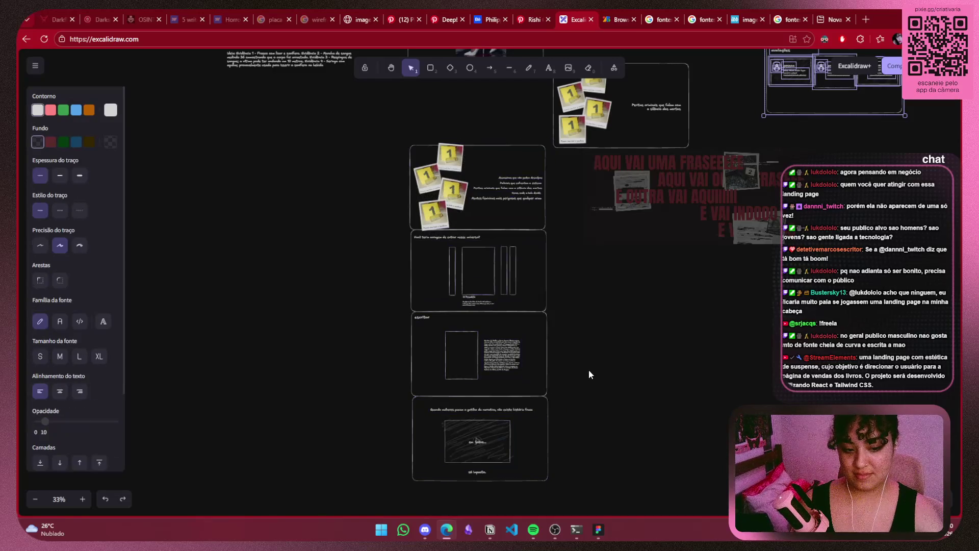
{"action": "left_click_drag", "start_coordinate": [403, 486], "coordinate": [556, 121]}
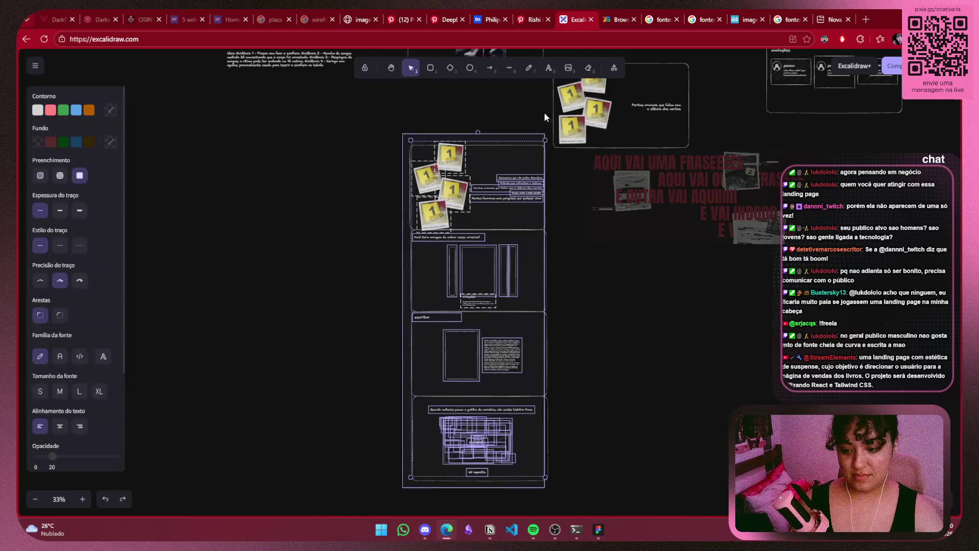
{"action": "mouse_move", "coordinate": [538, 179]}
{"action": "left_mouse_down"}
{"action": "mouse_move", "coordinate": [536, 262]}
{"action": "mouse_move", "coordinate": [539, 238]}
{"action": "left_mouse_up"}
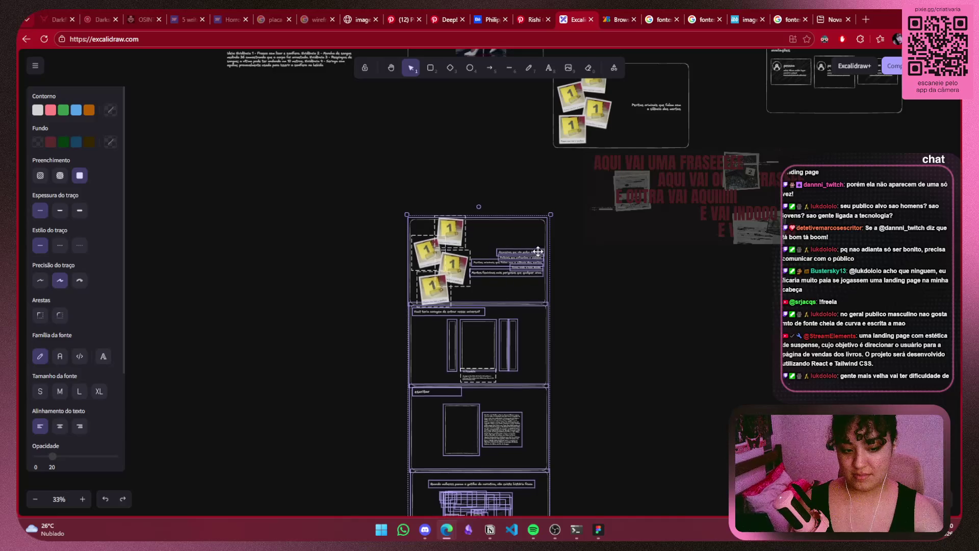
{"action": "left_click", "coordinate": [599, 241]}
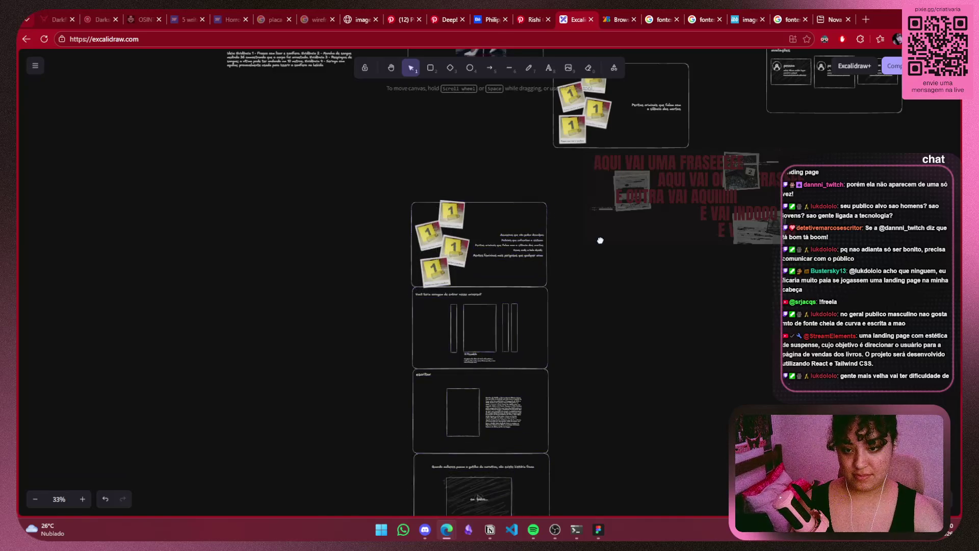
Drag the avaliações frame into the gap beneath the Projeto Escrita Criminal header and align it
{"action": "scroll", "coordinate": [599, 241], "scroll_direction": "up", "scroll_amount": 3}
{"action": "left_click", "coordinate": [836, 196]}
{"action": "left_click_drag", "start_coordinate": [752, 264], "coordinate": [426, 259]}
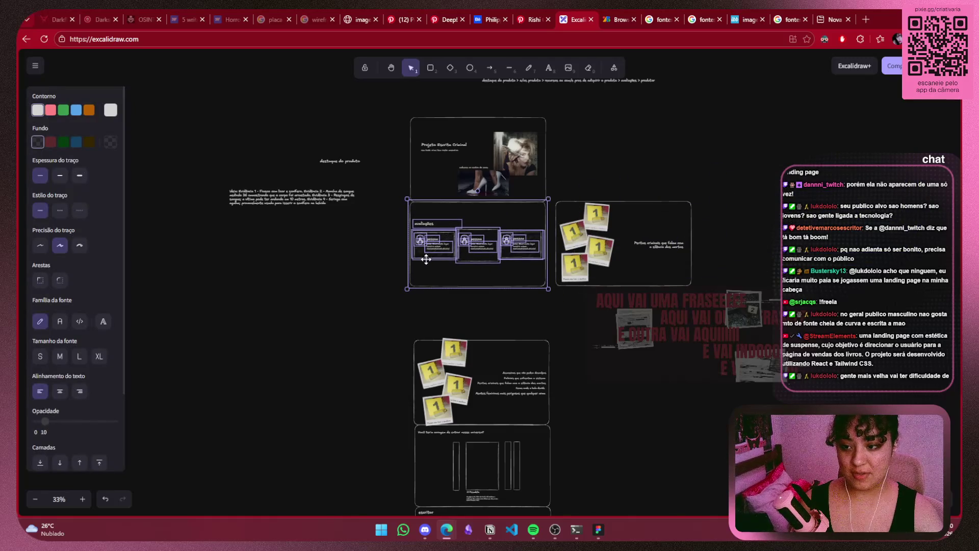
{"action": "scroll", "coordinate": [435, 216], "scroll_direction": "up", "scroll_amount": 5}
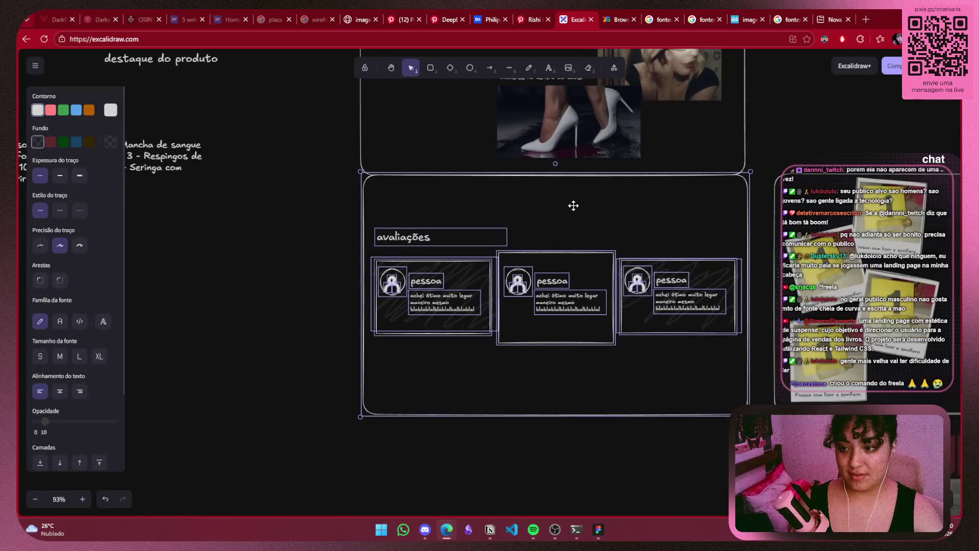
{"action": "left_click_drag", "start_coordinate": [572, 203], "coordinate": [572, 204]}
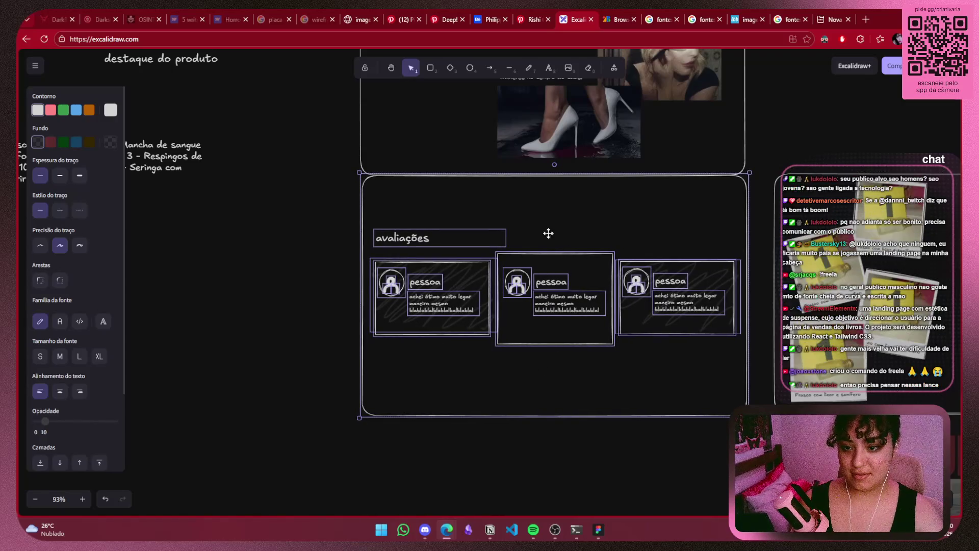
{"action": "left_click", "coordinate": [520, 409]}
{"action": "scroll", "coordinate": [520, 409], "scroll_direction": "down", "scroll_amount": 5}
{"action": "scroll", "coordinate": [520, 409], "scroll_direction": "up", "scroll_amount": 2}
{"action": "scroll", "coordinate": [463, 306], "scroll_direction": "right", "scroll_amount": 1}
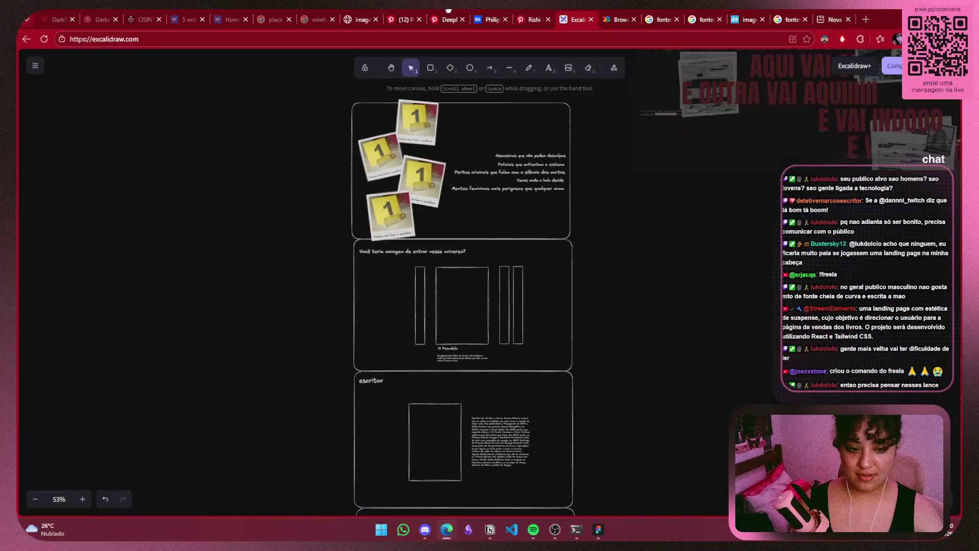
Marquee-select the whole wireframe, trial a move upward, then undo it
{"action": "scroll", "coordinate": [536, 222], "scroll_direction": "down", "scroll_amount": 2}
{"action": "scroll", "coordinate": [552, 302], "scroll_direction": "down", "scroll_amount": 3}
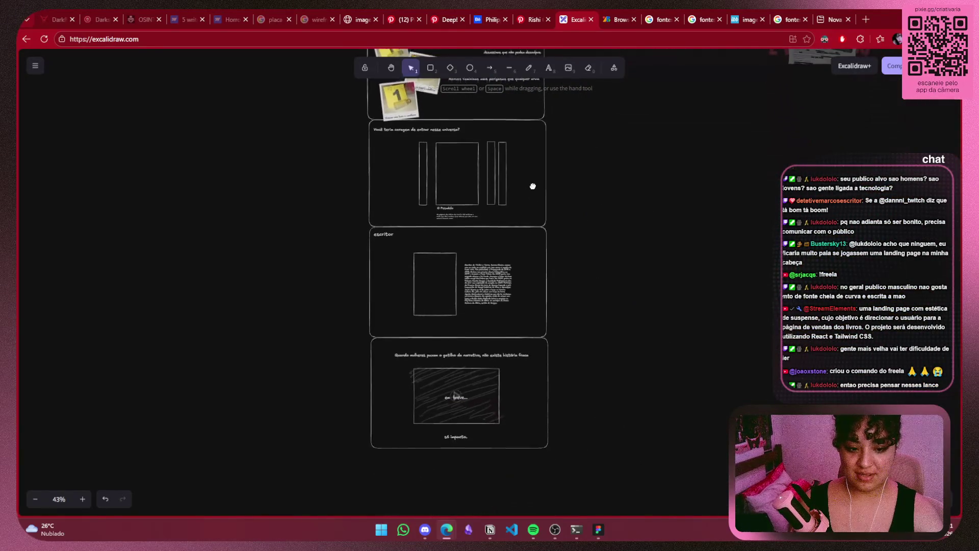
{"action": "left_click_drag", "start_coordinate": [362, 458], "coordinate": [565, 12]}
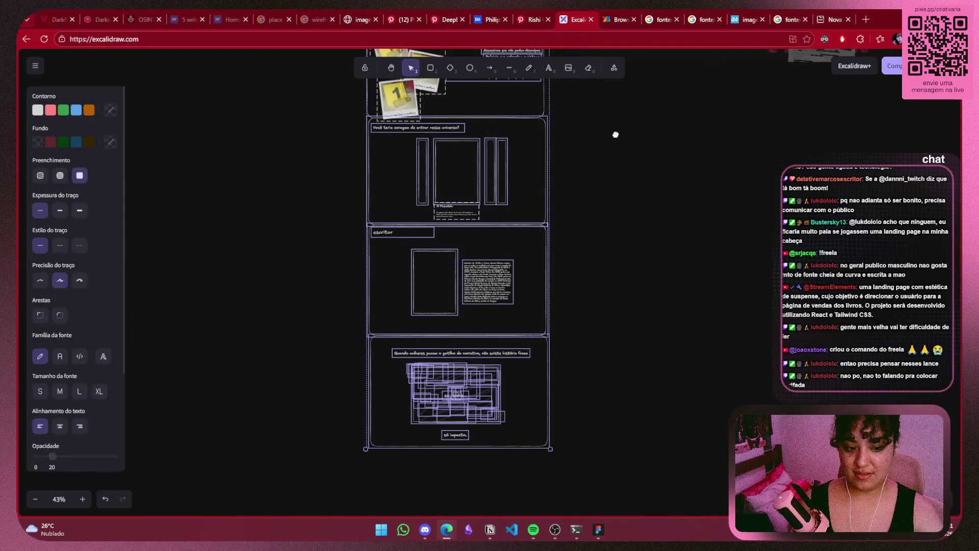
{"action": "left_click_drag", "start_coordinate": [615, 133], "coordinate": [658, 223]}
{"action": "scroll", "coordinate": [645, 196], "scroll_direction": "down", "scroll_amount": 2}
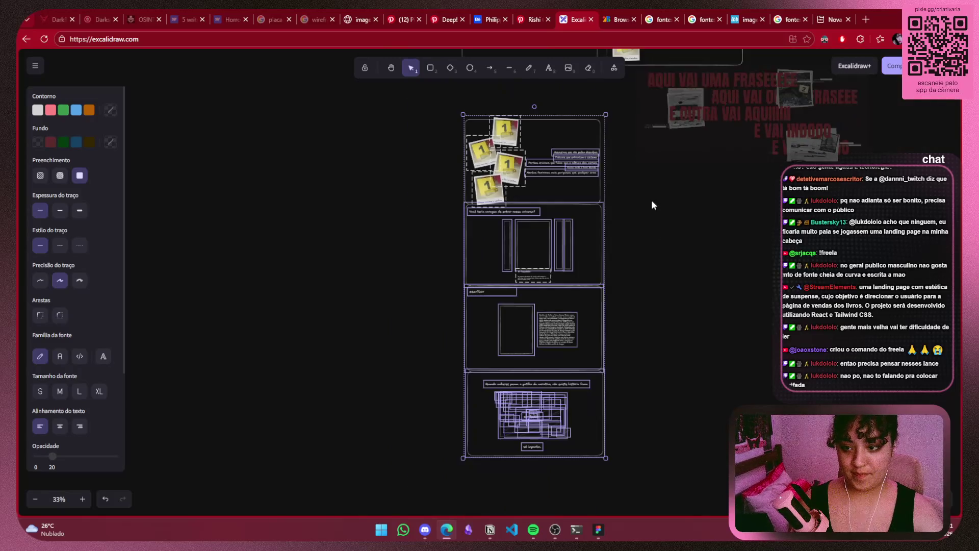
{"action": "left_click_drag", "start_coordinate": [607, 116], "coordinate": [448, 429]}
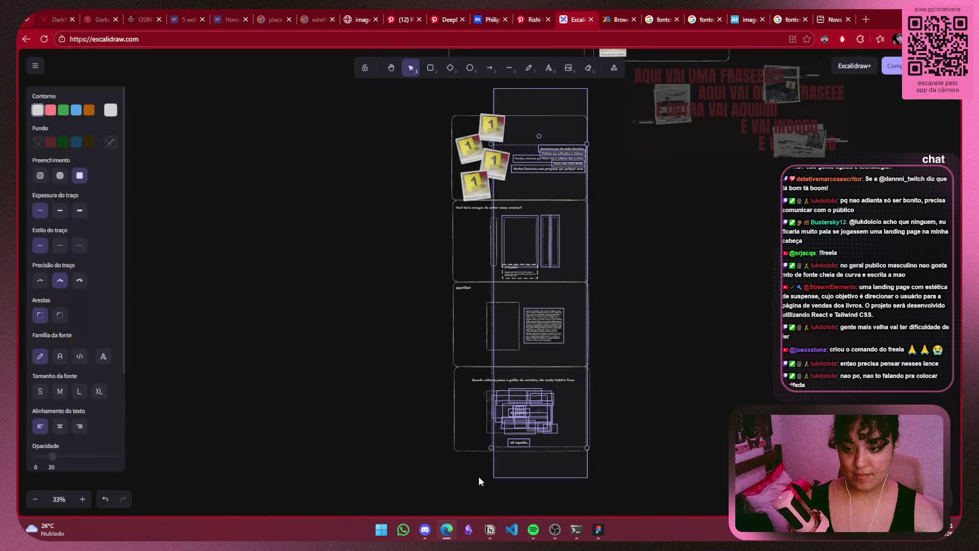
{"action": "left_click_drag", "start_coordinate": [512, 312], "coordinate": [512, 278]}
{"action": "key", "text": "ctrl+z"}
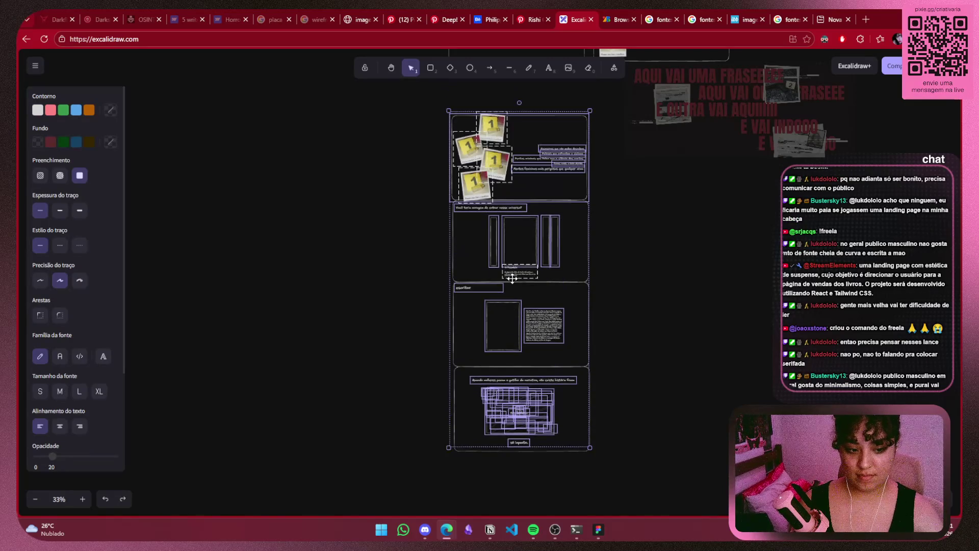
Move the full wireframe frame group higher on the board
{"action": "left_click", "coordinate": [677, 375]}
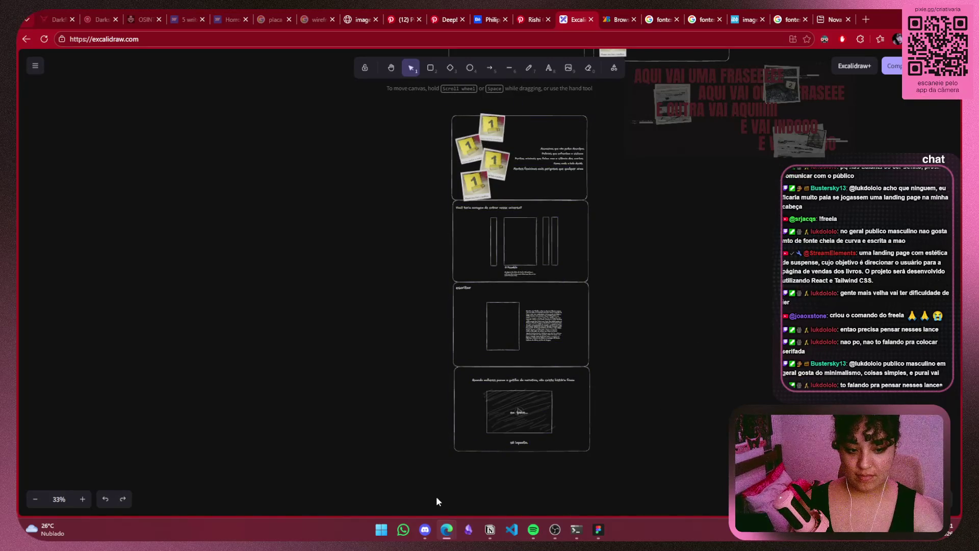
{"action": "left_click_drag", "start_coordinate": [409, 495], "coordinate": [616, 105]}
{"action": "left_click_drag", "start_coordinate": [561, 147], "coordinate": [559, 111]}
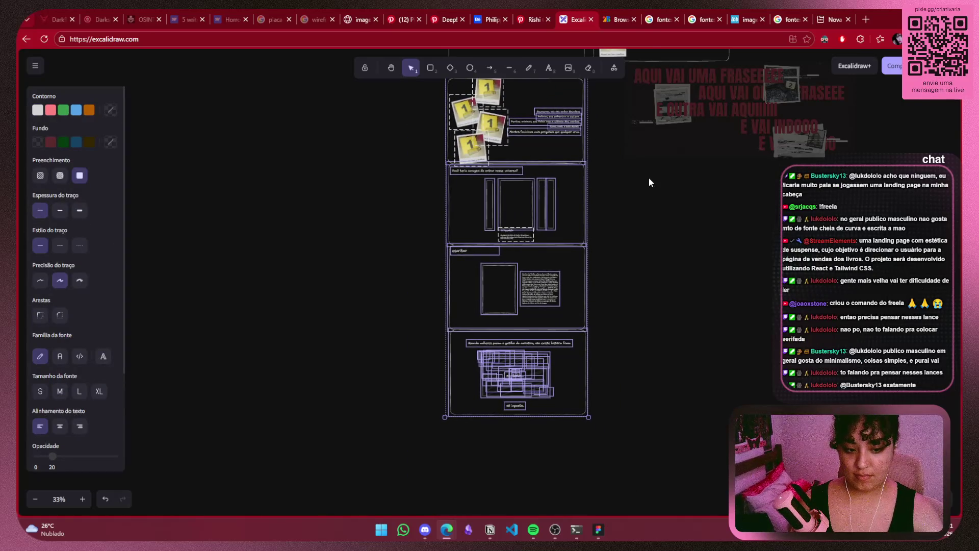
{"action": "scroll", "coordinate": [649, 178], "scroll_direction": "up", "scroll_amount": 2}
{"action": "left_click_drag", "start_coordinate": [562, 190], "coordinate": [563, 175]}
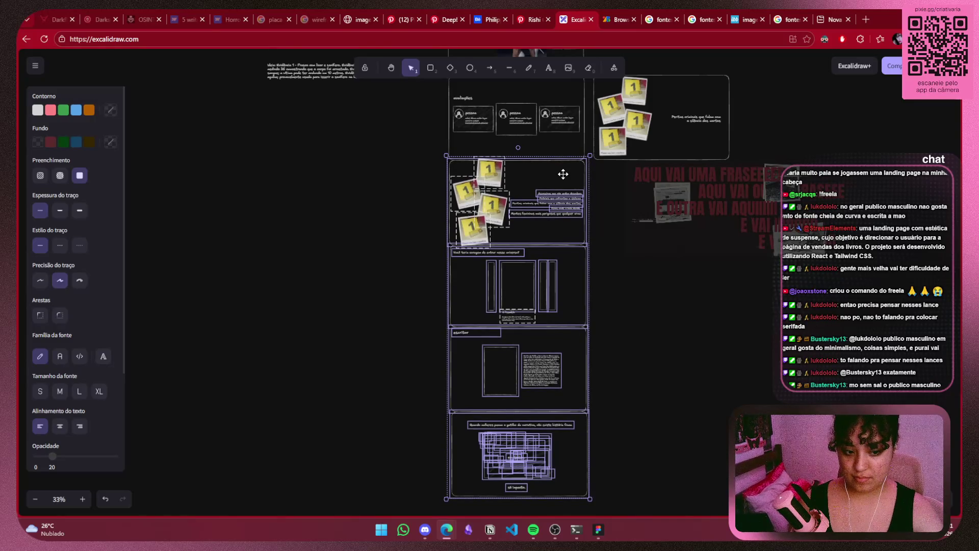
Delete the duplicate photo-card board on the right, then switch to the Discord server chat
{"action": "left_click", "coordinate": [610, 176]}
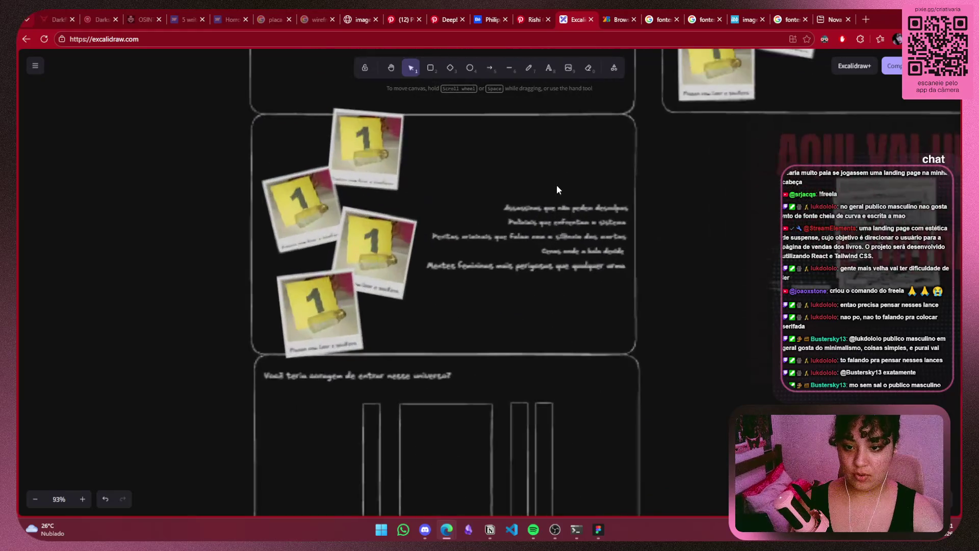
{"action": "left_click_drag", "start_coordinate": [610, 172], "coordinate": [658, 302]}
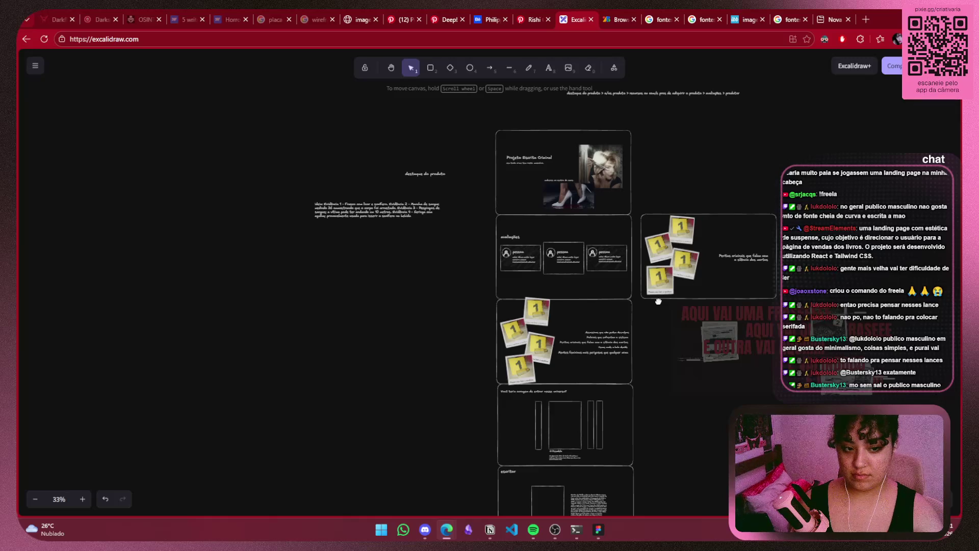
{"action": "left_click_drag", "start_coordinate": [828, 170], "coordinate": [633, 309]}
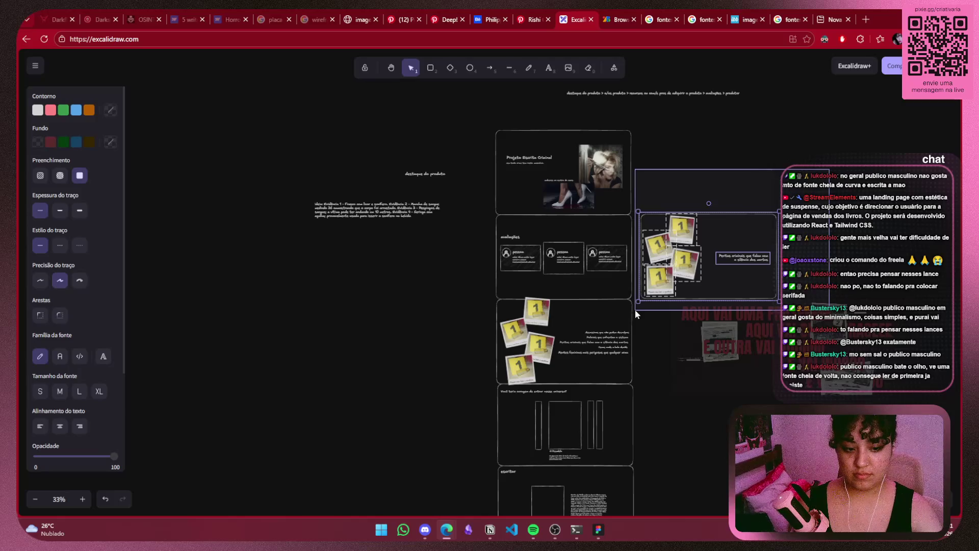
{"action": "key", "text": "Delete"}
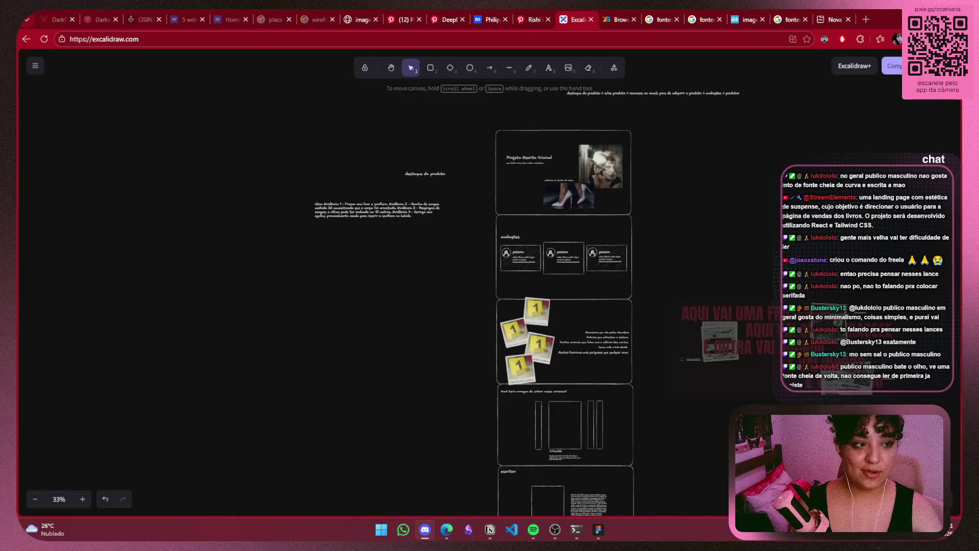
{"action": "left_click", "coordinate": [424, 529]}
{"action": "double_click", "coordinate": [363, 372]}
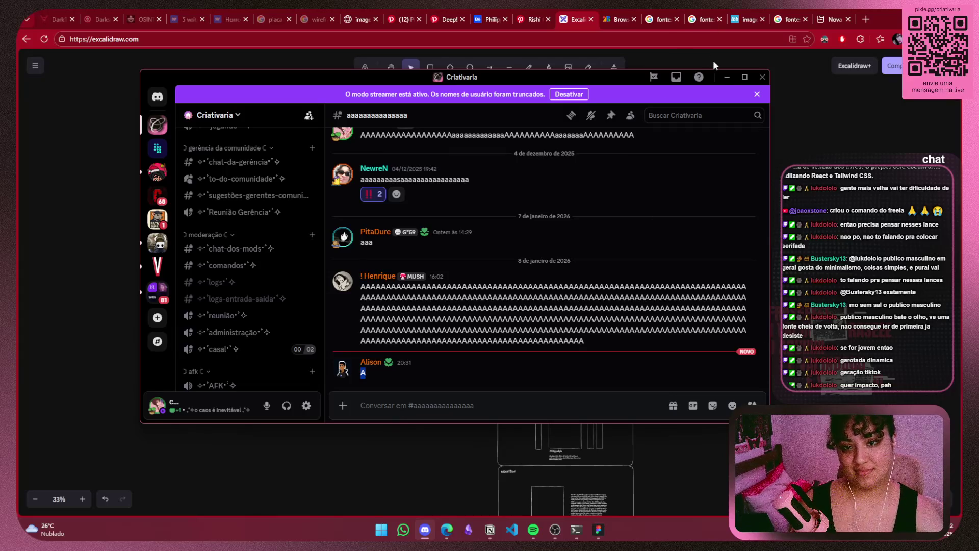
Minimize the Discord window to return to the Excalidraw wireframe board
{"action": "left_click", "coordinate": [724, 78]}
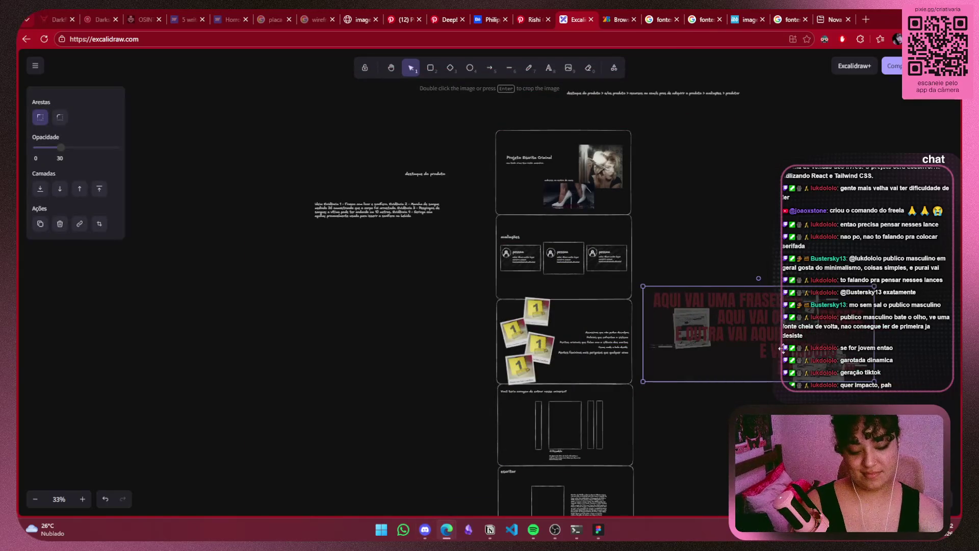
Delete the old poster image and copy the red-text poster from the imgbb tab
{"action": "key", "text": "Delete"}
{"action": "left_click", "coordinate": [767, 16]}
{"action": "right_click", "coordinate": [459, 261]}
{"action": "left_click", "coordinate": [514, 303]}
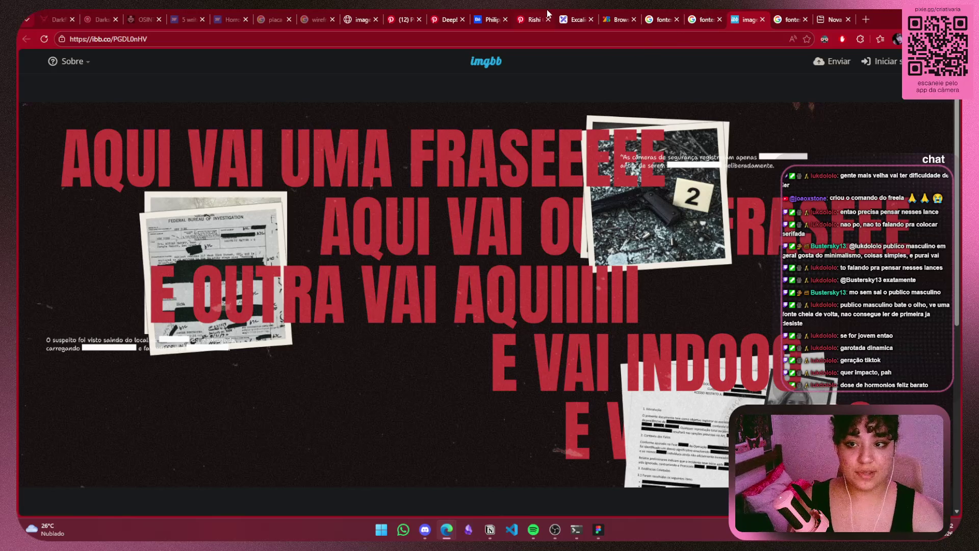
{"action": "left_click", "coordinate": [574, 19]}
Paste the red-text poster beside the photo-card section and scale it down by a corner
{"action": "mouse_move", "coordinate": [704, 332]}
{"action": "left_mouse_down"}
{"action": "mouse_move", "coordinate": [617, 290]}
{"action": "mouse_move", "coordinate": [688, 305]}
{"action": "left_mouse_up"}
{"action": "key", "text": "ctrl+v"}
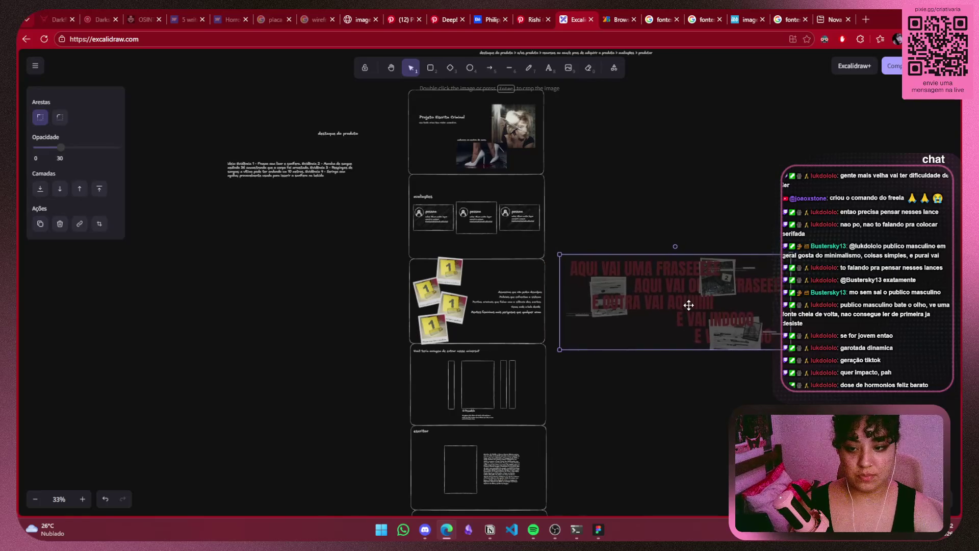
{"action": "left_click_drag", "start_coordinate": [779, 349], "coordinate": [755, 350]}
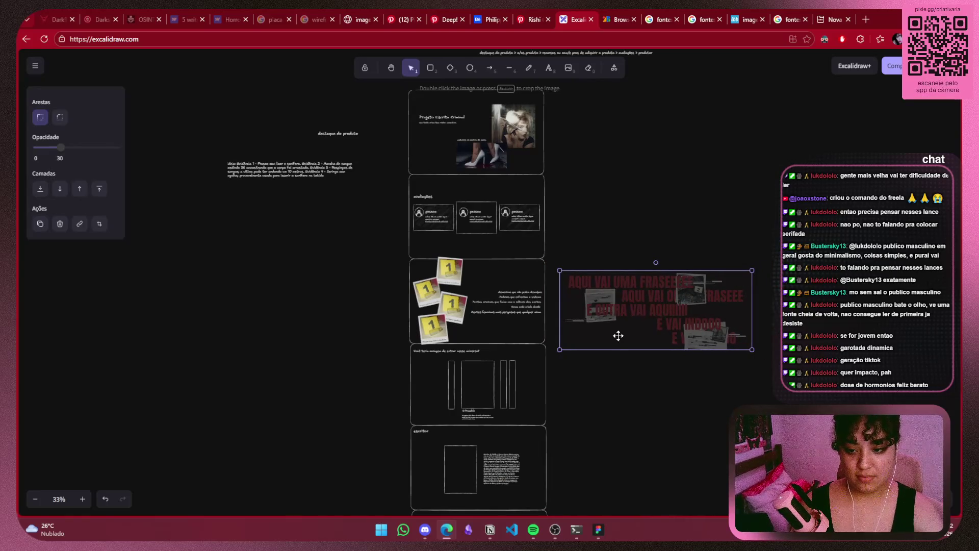
{"action": "left_click_drag", "start_coordinate": [619, 335], "coordinate": [611, 326]}
{"action": "left_click", "coordinate": [649, 372]}
{"action": "scroll", "coordinate": [644, 275], "scroll_direction": "down", "scroll_amount": 3}
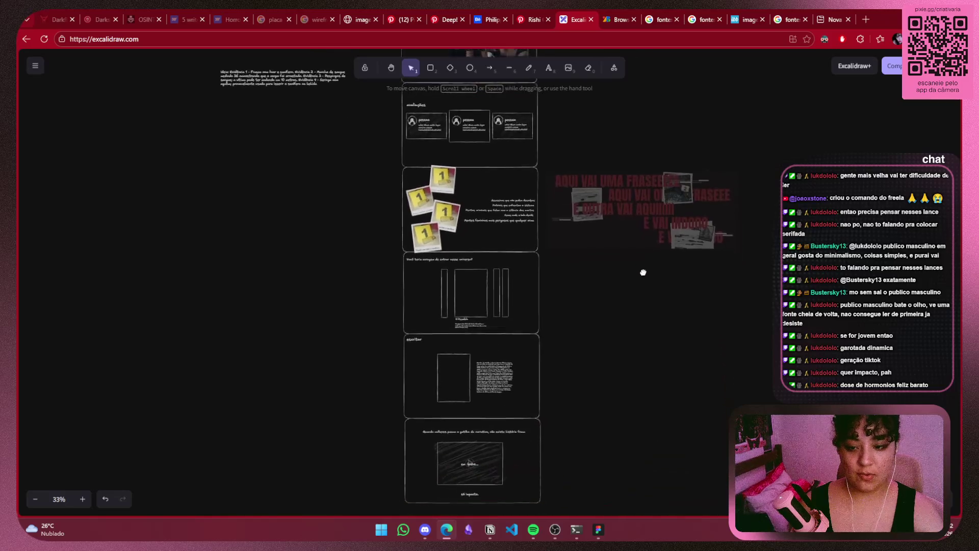
{"action": "scroll", "coordinate": [688, 334], "scroll_direction": "up", "scroll_amount": 3}
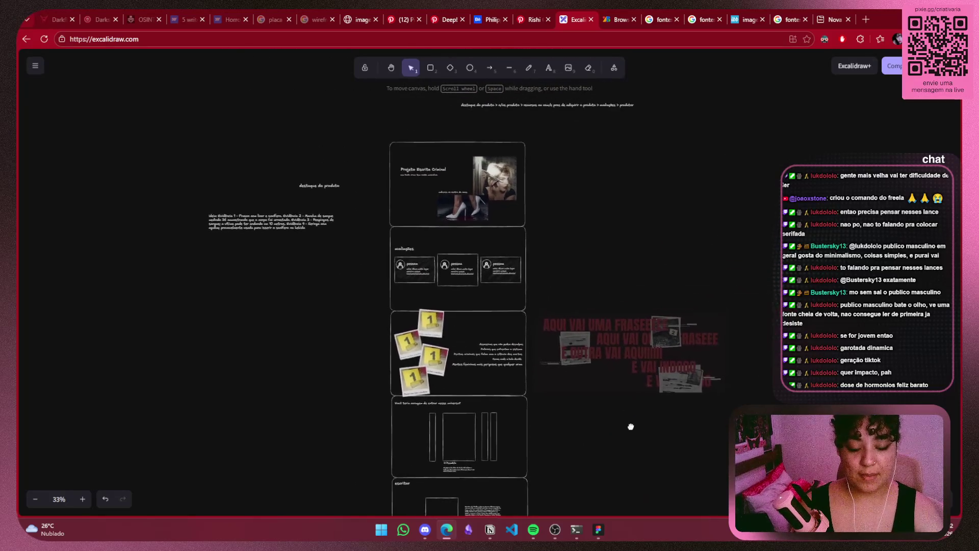
Check the pasted poster's placement next to the polaroid section, selecting and deselecting it
{"action": "left_click", "coordinate": [565, 347]}
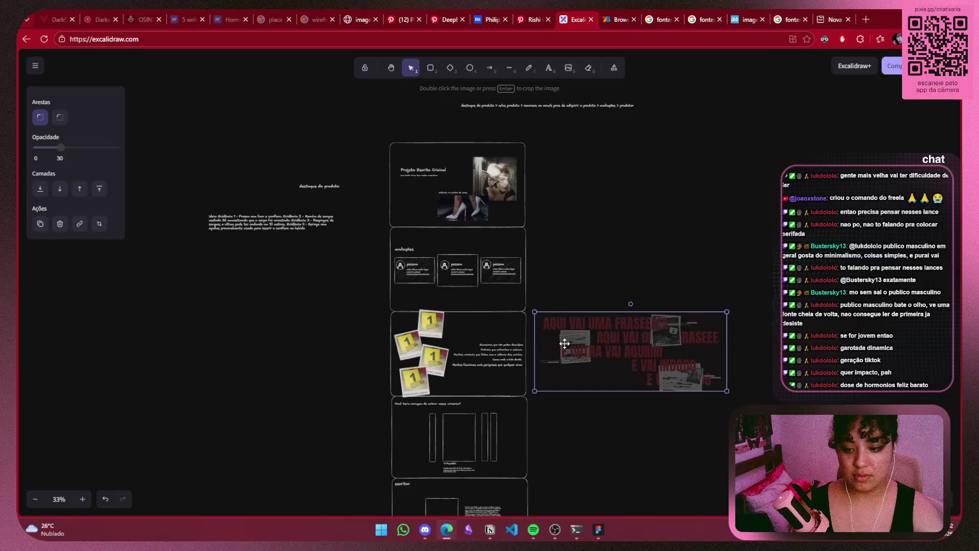
{"action": "left_click", "coordinate": [626, 435]}
{"action": "scroll", "coordinate": [626, 431], "scroll_direction": "down", "scroll_amount": 1}
{"action": "mouse_move", "coordinate": [626, 430]}
{"action": "left_mouse_down"}
{"action": "mouse_move", "coordinate": [592, 296]}
{"action": "mouse_move", "coordinate": [643, 364]}
{"action": "left_mouse_up"}
{"action": "left_click", "coordinate": [430, 285]}
{"action": "left_click", "coordinate": [763, 347]}
{"action": "left_click", "coordinate": [718, 263]}
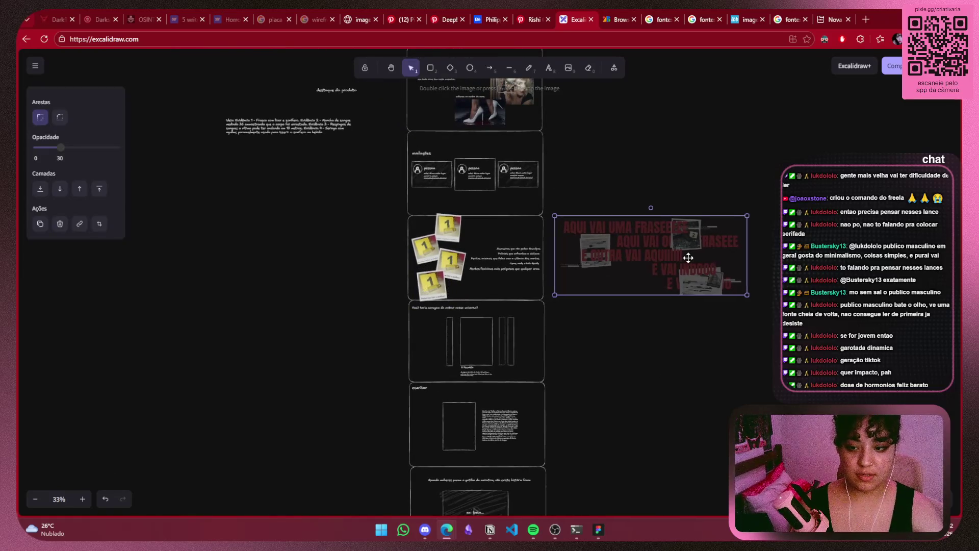
{"action": "left_click", "coordinate": [683, 333]}
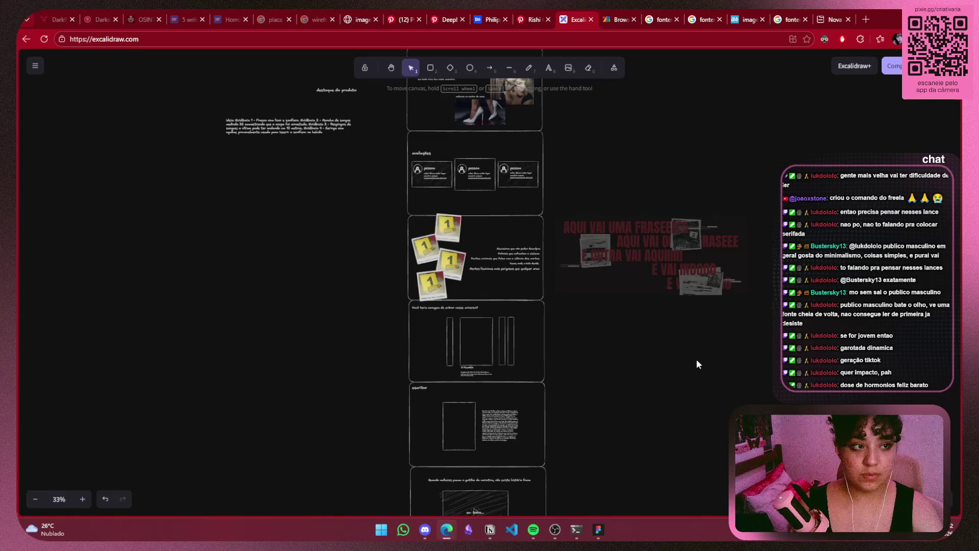
{"action": "left_click", "coordinate": [682, 273]}
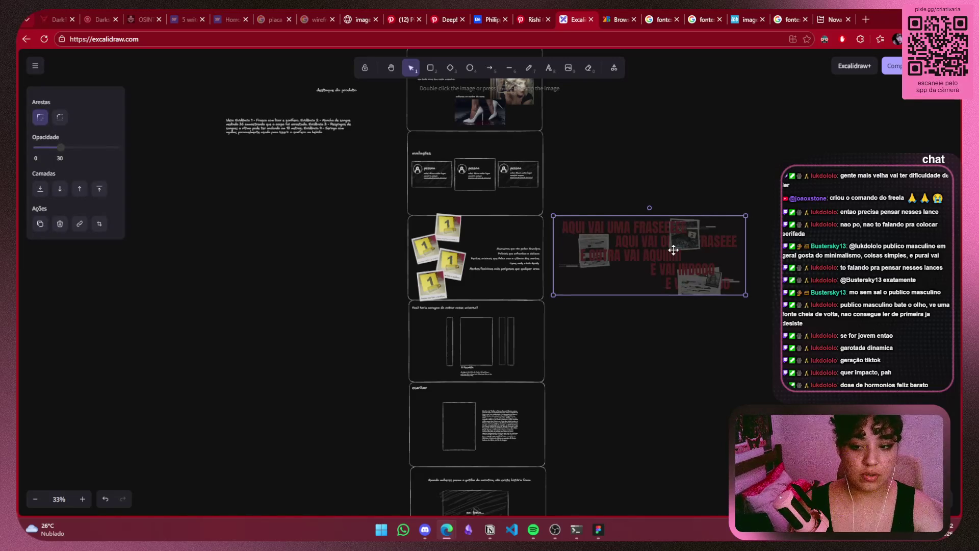
{"action": "left_click", "coordinate": [666, 345]}
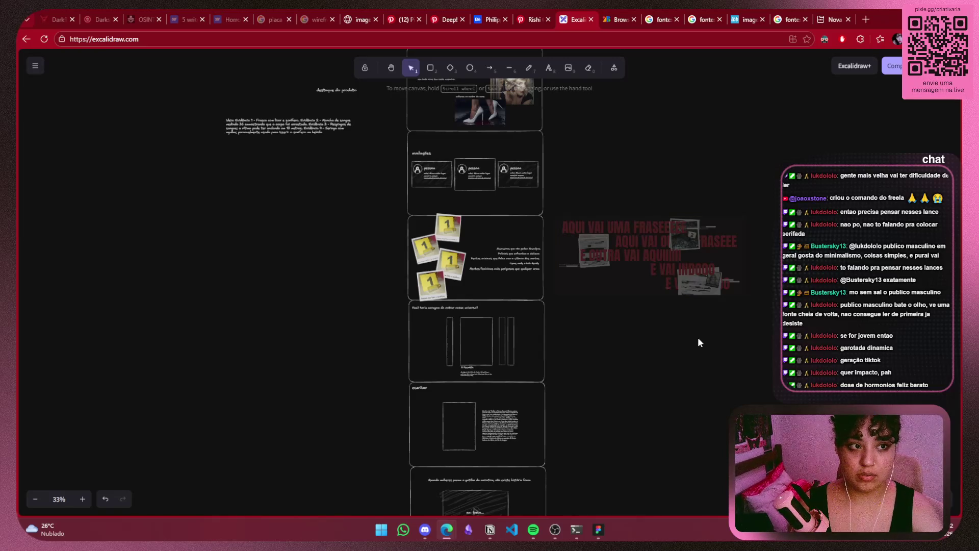
{"action": "mouse_move", "coordinate": [673, 321]}
{"action": "left_mouse_down"}
{"action": "mouse_move", "coordinate": [688, 418]}
{"action": "mouse_move", "coordinate": [693, 410]}
{"action": "left_mouse_up"}
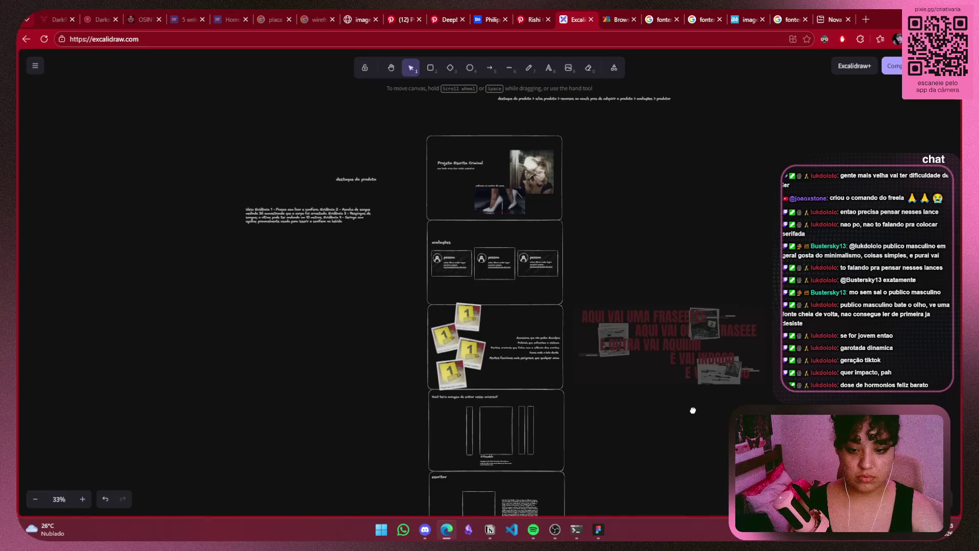
Select the page-sections breadcrumb line and drag it lower and to the right
{"action": "mouse_move", "coordinate": [692, 411]}
{"action": "left_mouse_down"}
{"action": "mouse_move", "coordinate": [690, 204]}
{"action": "mouse_move", "coordinate": [499, 452]}
{"action": "mouse_move", "coordinate": [727, 443]}
{"action": "left_mouse_up"}
{"action": "scroll", "coordinate": [742, 210], "scroll_direction": "down", "scroll_amount": 4}
{"action": "scroll", "coordinate": [742, 210], "scroll_direction": "up", "scroll_amount": 6}
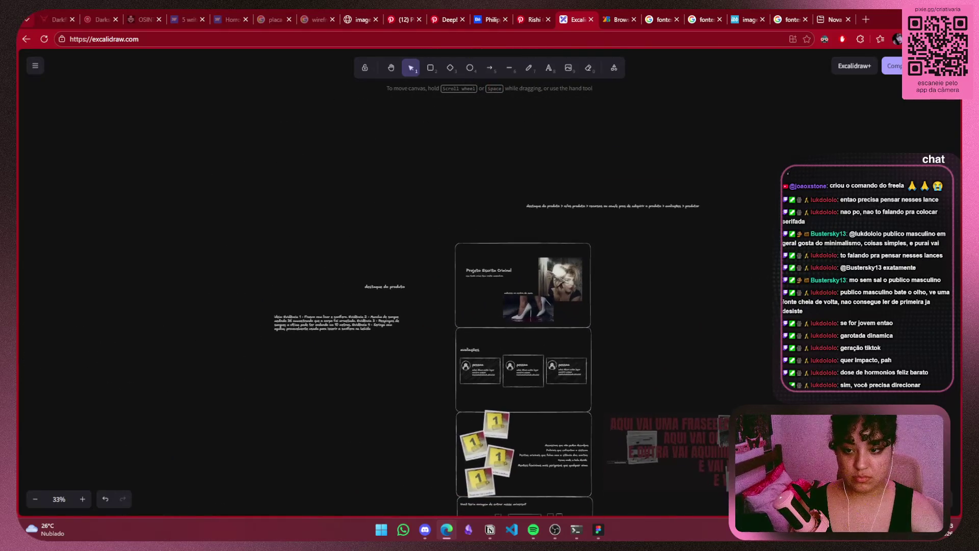
{"action": "scroll", "coordinate": [714, 121], "scroll_direction": "down", "scroll_amount": 1}
{"action": "left_click_drag", "start_coordinate": [714, 121], "coordinate": [464, 168]}
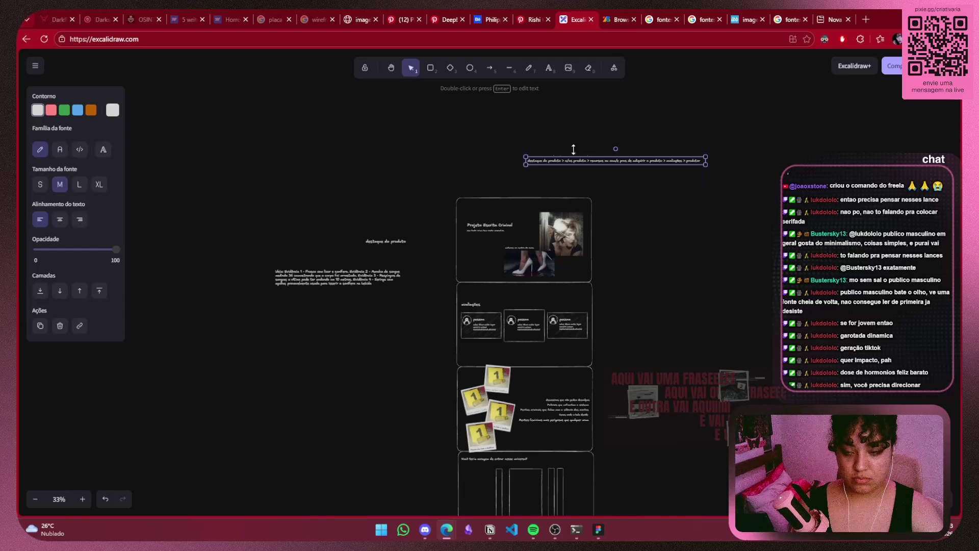
{"action": "left_click_drag", "start_coordinate": [584, 161], "coordinate": [698, 263]}
Zoom to 53% on the upper frames and undo the breadcrumb change
{"action": "scroll", "coordinate": [722, 318], "scroll_direction": "up", "scroll_amount": 3, "text": "ctrl"}
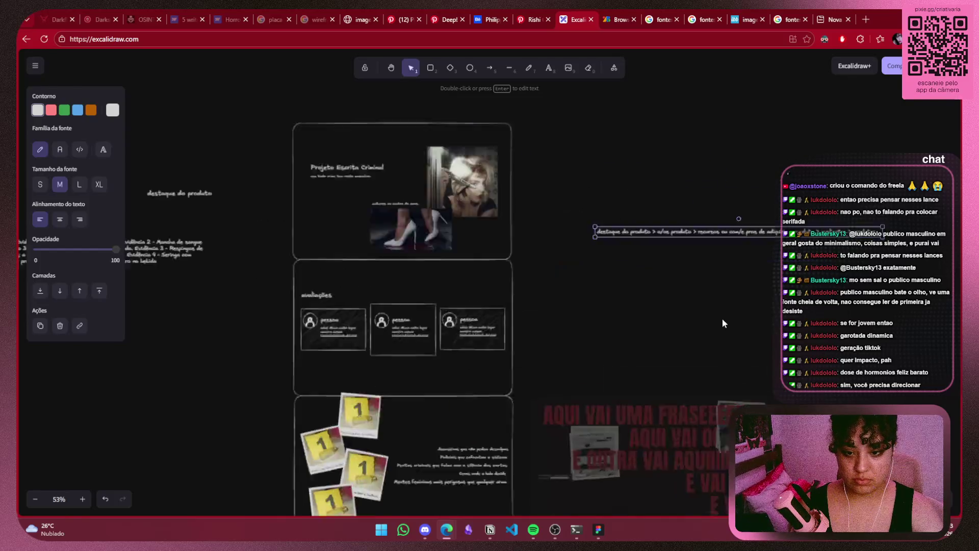
{"action": "scroll", "coordinate": [722, 318], "scroll_direction": "up", "scroll_amount": 3, "text": "ctrl"}
{"action": "scroll", "coordinate": [722, 318], "scroll_direction": "down", "scroll_amount": 2, "text": "ctrl"}
{"action": "scroll", "coordinate": [721, 318], "scroll_direction": "down", "scroll_amount": 2, "text": "ctrl"}
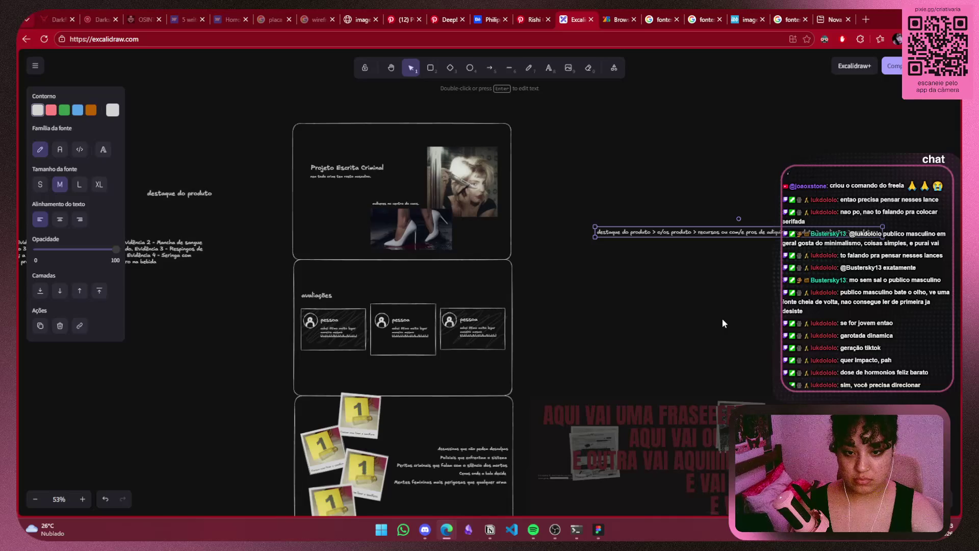
{"action": "left_click_drag", "start_coordinate": [714, 330], "coordinate": [709, 236]}
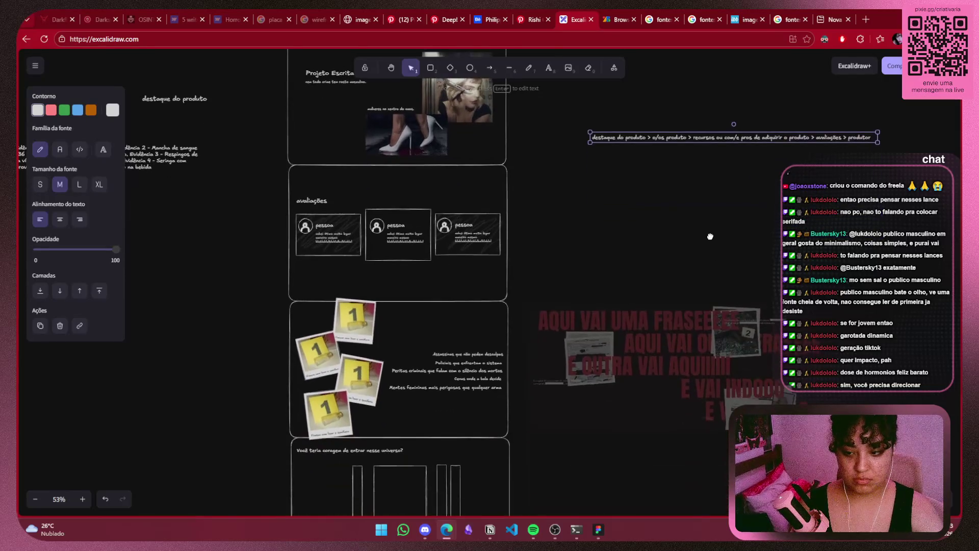
{"action": "key", "text": "ctrl+z"}
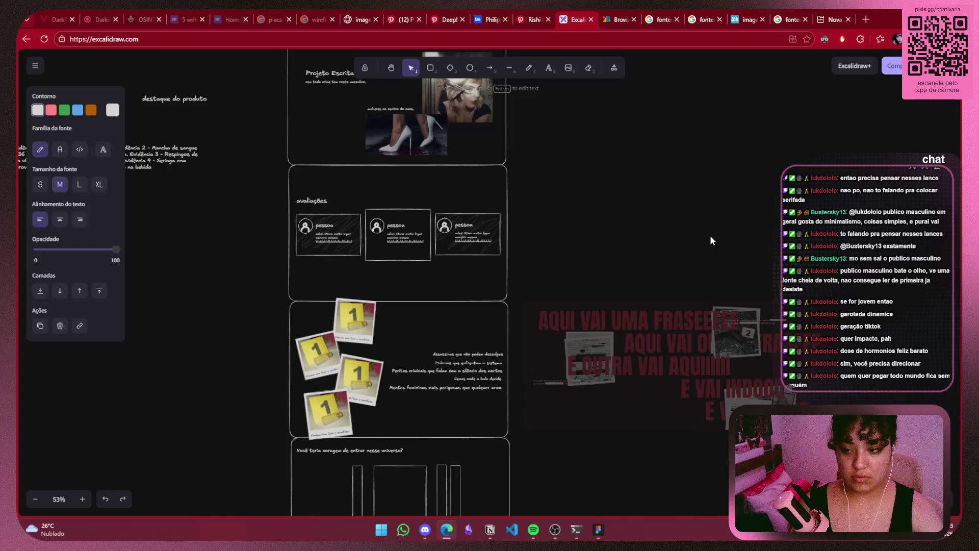
Step through the undo history until a second evidence-photo frame sits beside the first
{"action": "key", "text": "ctrl+shift+z"}
{"action": "key", "text": "ctrl+z"}
{"action": "key", "text": "ctrl+z"}
{"action": "key", "text": "ctrl+z"}
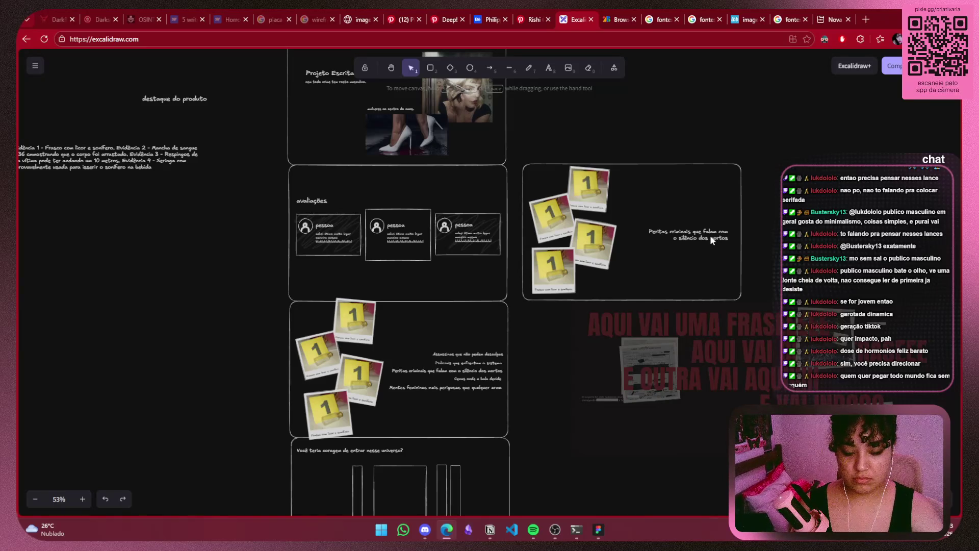
{"action": "key", "text": "ctrl+z"}
{"action": "key", "text": "ctrl+z"}
{"action": "key", "text": "ctrl+z"}
{"action": "key", "text": "ctrl+z"}
{"action": "key", "text": "ctrl+z"}
{"action": "key", "text": "ctrl+z"}
{"action": "key", "text": "ctrl+z"}
{"action": "key", "text": "ctrl+z"}
{"action": "key", "text": "ctrl+z"}
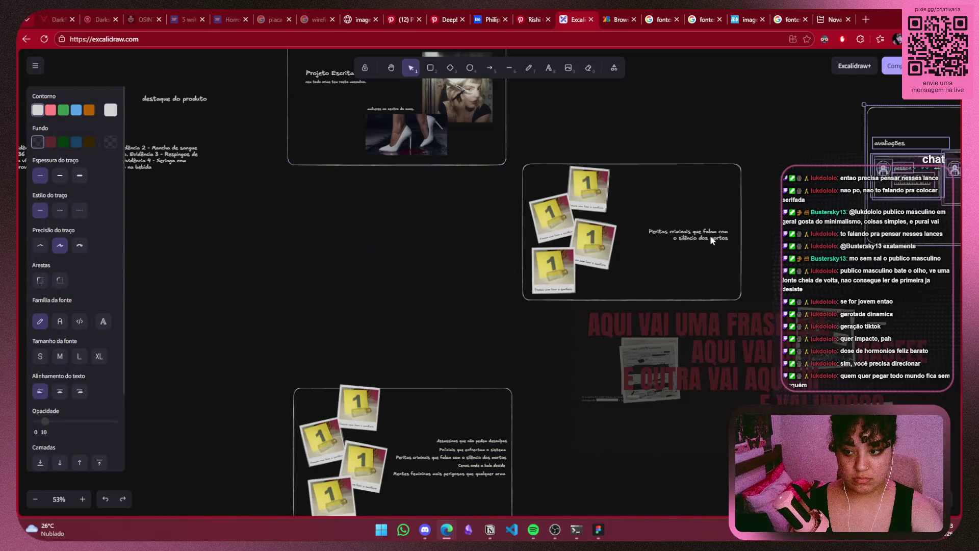
{"action": "key", "text": "Escape"}
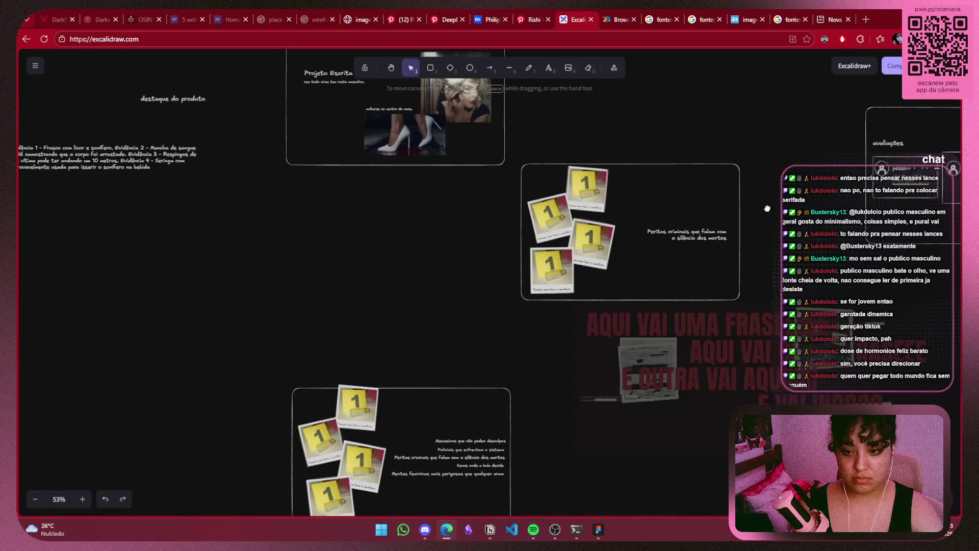
{"action": "scroll", "coordinate": [747, 212], "scroll_direction": "right", "scroll_amount": 1}
{"action": "key", "text": "ctrl+z"}
{"action": "key", "text": "ctrl+z"}
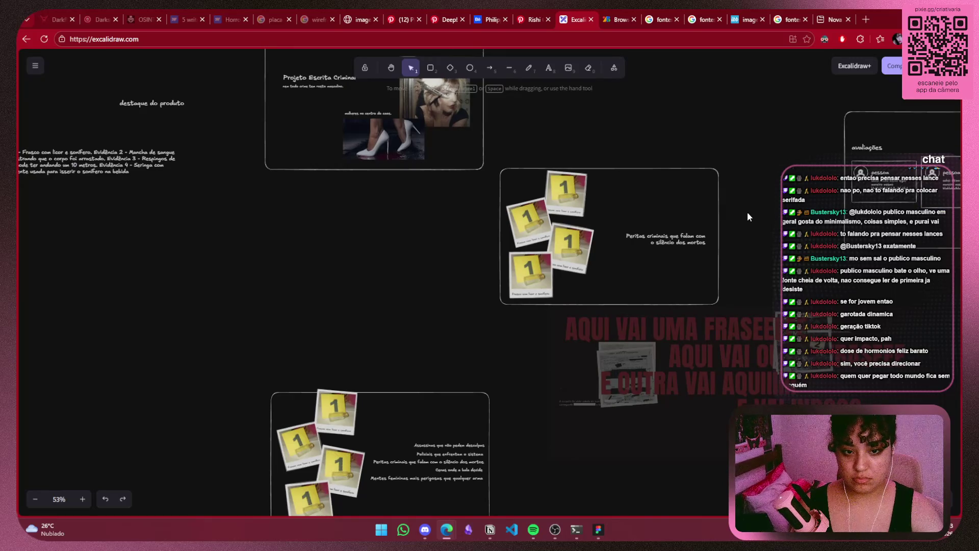
{"action": "key", "text": "ctrl+z"}
{"action": "key", "text": "ctrl+z"}
{"action": "key", "text": "ctrl+z"}
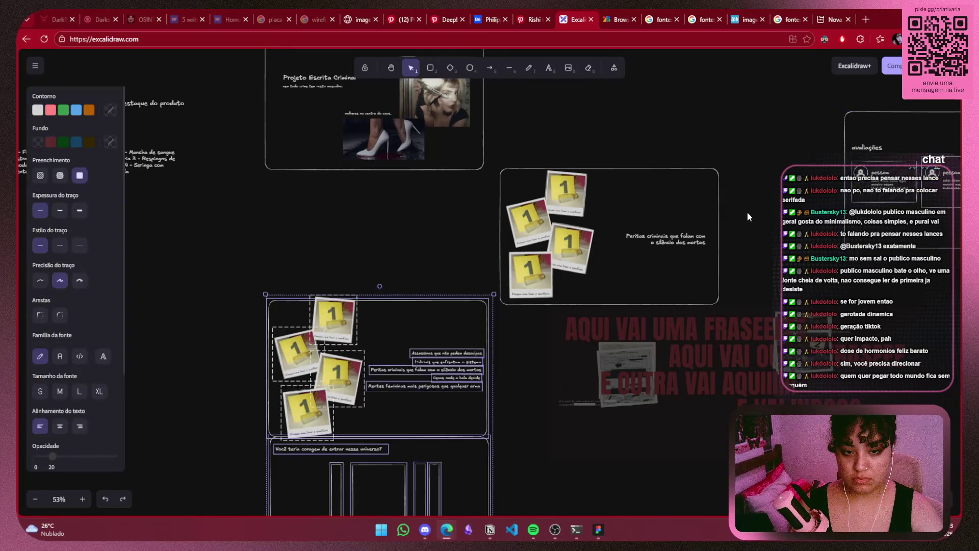
{"action": "key", "text": "ctrl+z"}
{"action": "key", "text": "ctrl+z"}
Scroll down and zoom out to 43% to review the teaser, escritor bio and closing sections
{"action": "scroll", "coordinate": [772, 286], "scroll_direction": "up", "scroll_amount": 6}
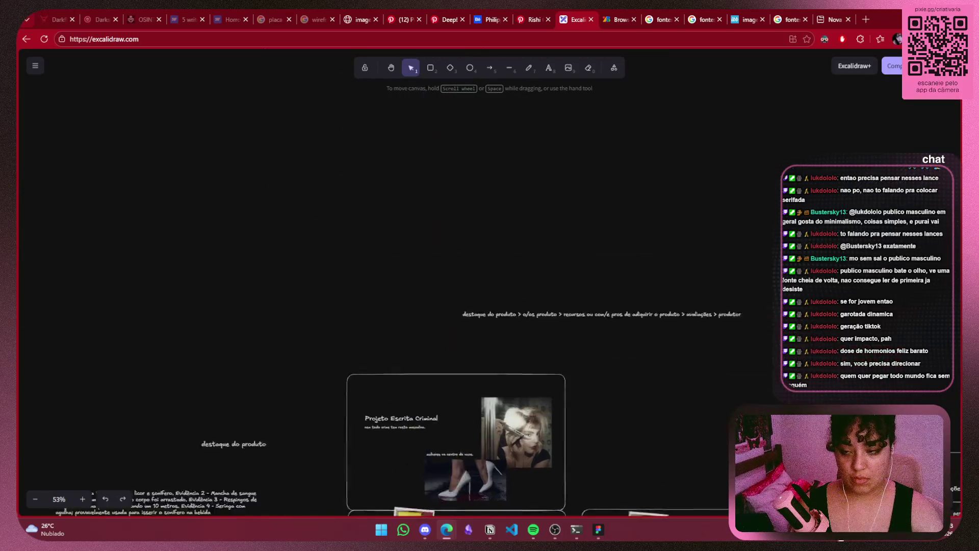
{"action": "scroll", "coordinate": [773, 286], "scroll_direction": "down", "scroll_amount": 4}
{"action": "scroll", "coordinate": [823, 300], "scroll_direction": "down", "scroll_amount": 1}
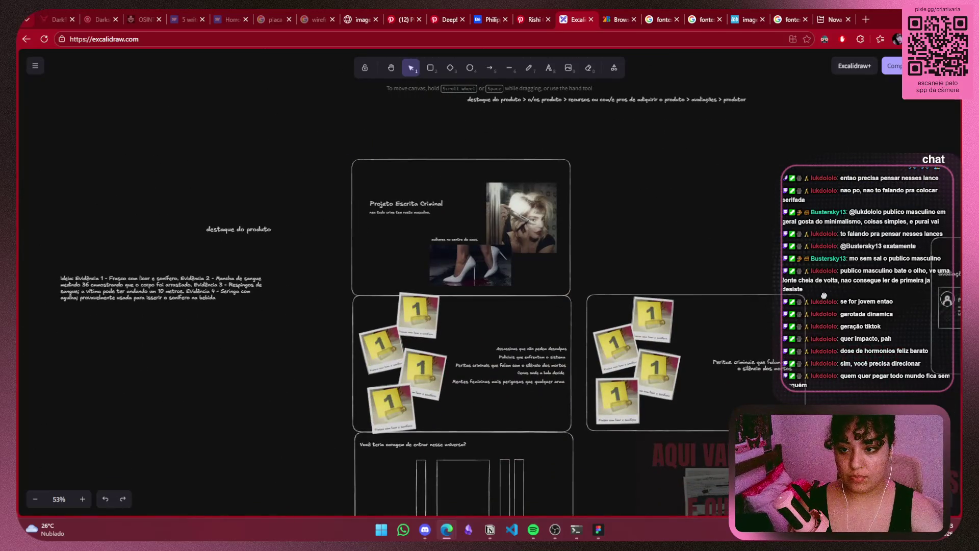
{"action": "scroll", "coordinate": [824, 301], "scroll_direction": "down", "scroll_amount": 3}
{"action": "scroll", "coordinate": [816, 321], "scroll_direction": "up", "scroll_amount": 4}
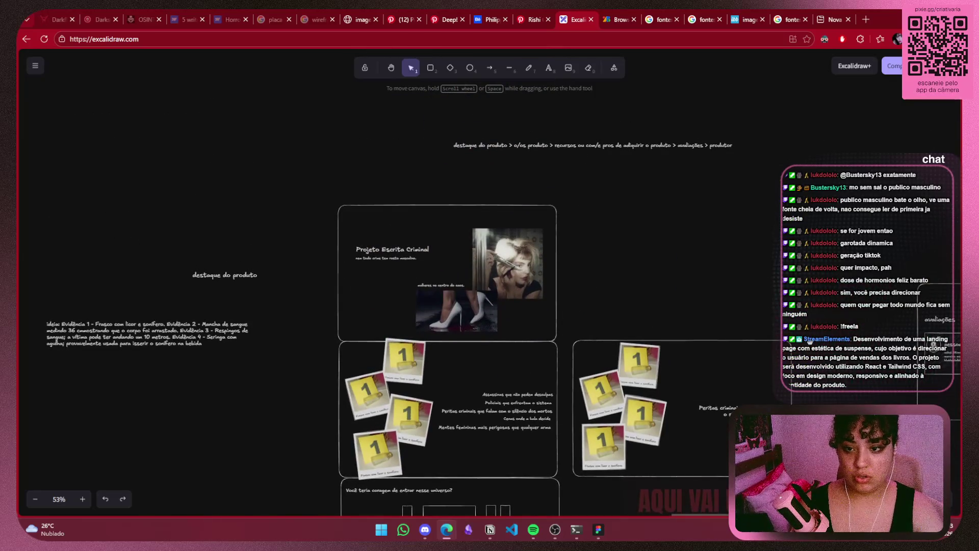
{"action": "scroll", "coordinate": [721, 407], "scroll_direction": "down", "scroll_amount": 1}
{"action": "scroll", "coordinate": [720, 406], "scroll_direction": "down", "scroll_amount": 6}
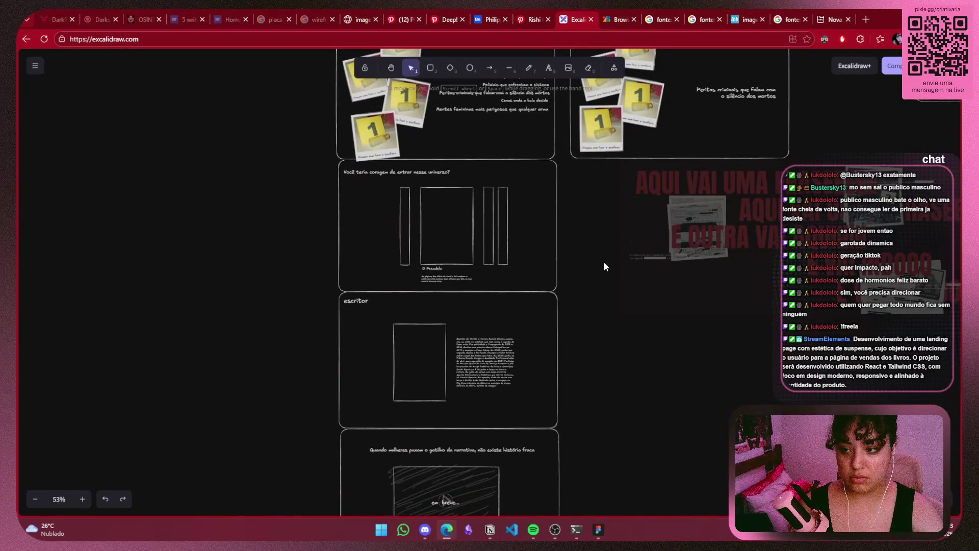
{"action": "mouse_move", "coordinate": [562, 216]}
{"action": "left_mouse_down"}
{"action": "mouse_move", "coordinate": [582, 499]}
{"action": "mouse_move", "coordinate": [577, 146]}
{"action": "mouse_move", "coordinate": [360, 421]}
{"action": "left_mouse_up"}
{"action": "scroll", "coordinate": [592, 288], "scroll_direction": "down", "scroll_amount": 2}
{"action": "scroll", "coordinate": [604, 230], "scroll_direction": "down", "scroll_amount": 2}
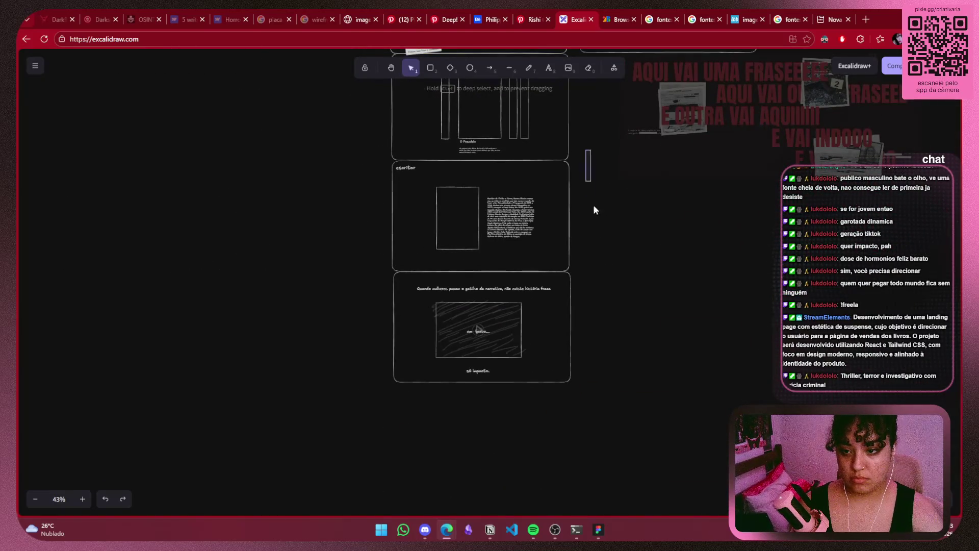
Lower the escritor frames and move the avaliações frame below the left wireframe column
{"action": "left_click_drag", "start_coordinate": [492, 301], "coordinate": [491, 436]}
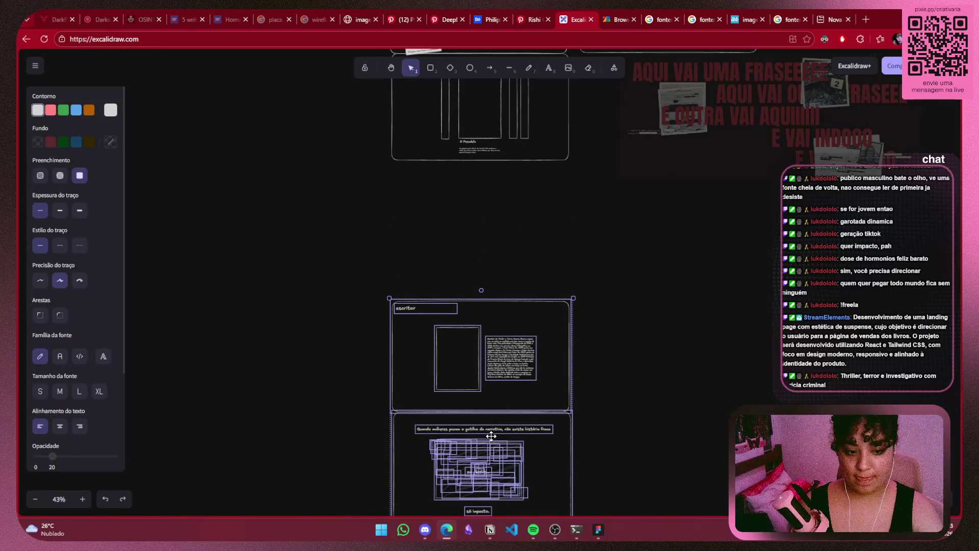
{"action": "left_click", "coordinate": [719, 343]}
{"action": "scroll", "coordinate": [716, 337], "scroll_direction": "up", "scroll_amount": 4}
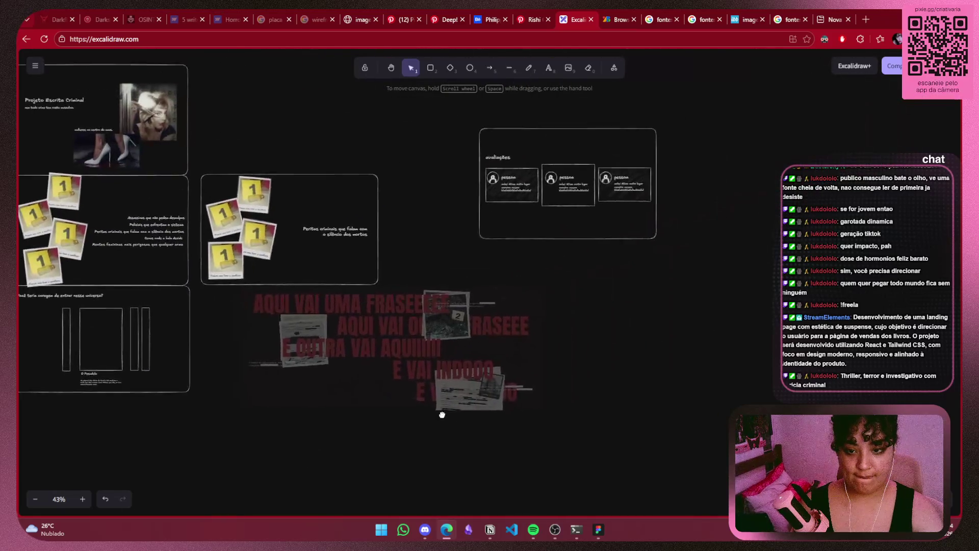
{"action": "scroll", "coordinate": [717, 337], "scroll_direction": "right", "scroll_amount": 5}
{"action": "left_click_drag", "start_coordinate": [583, 218], "coordinate": [799, 90]}
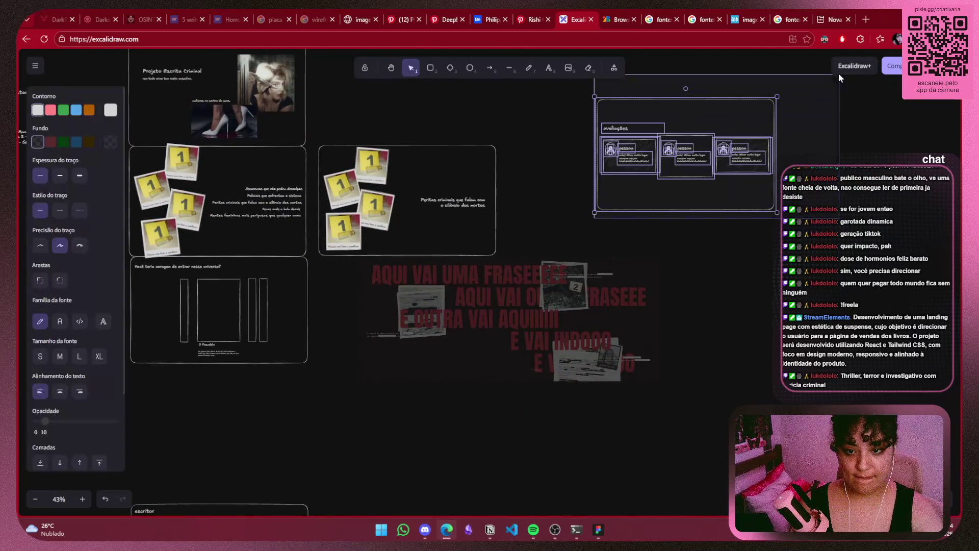
{"action": "mouse_move", "coordinate": [731, 106]}
{"action": "left_mouse_down"}
{"action": "mouse_move", "coordinate": [265, 383]}
{"action": "mouse_move", "coordinate": [266, 373]}
{"action": "left_mouse_up"}
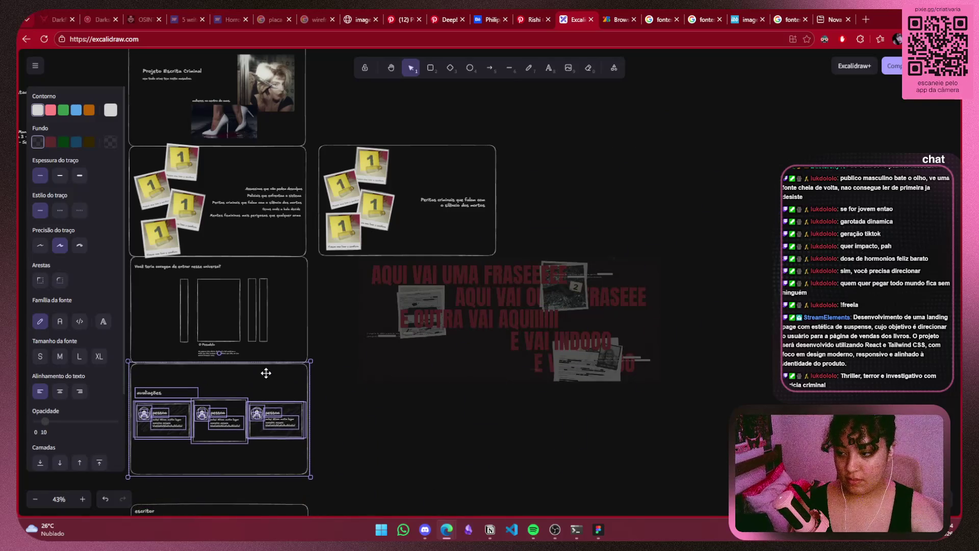
{"action": "left_click", "coordinate": [351, 403]}
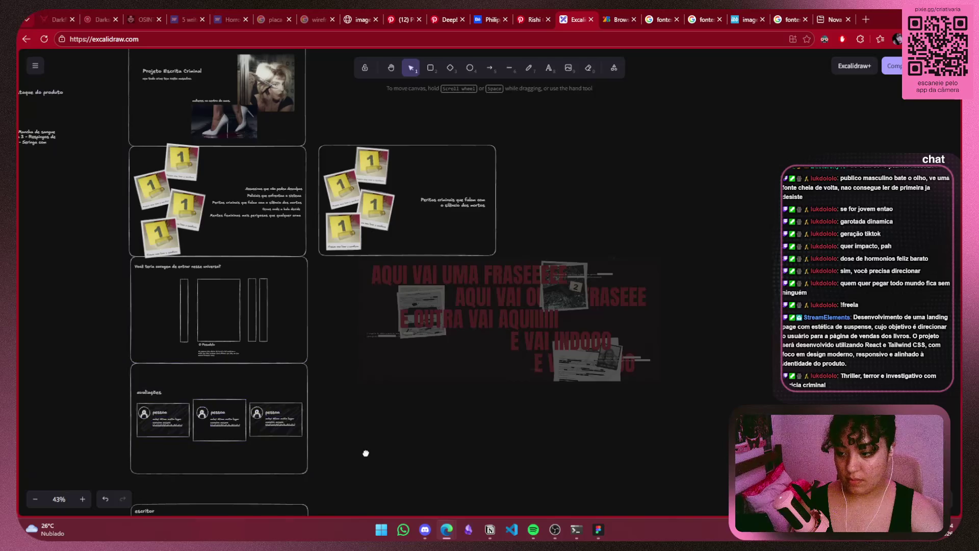
Stack the escritor frames directly under avaliações in the single column
{"action": "scroll", "coordinate": [457, 166], "scroll_direction": "down", "scroll_amount": 5}
{"action": "left_click_drag", "start_coordinate": [460, 168], "coordinate": [210, 445]}
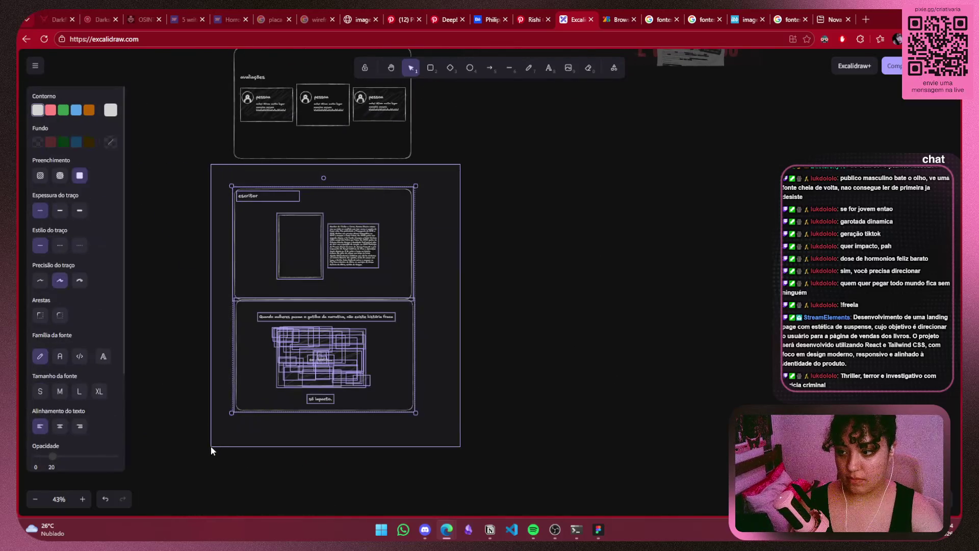
{"action": "left_click_drag", "start_coordinate": [311, 300], "coordinate": [310, 270]}
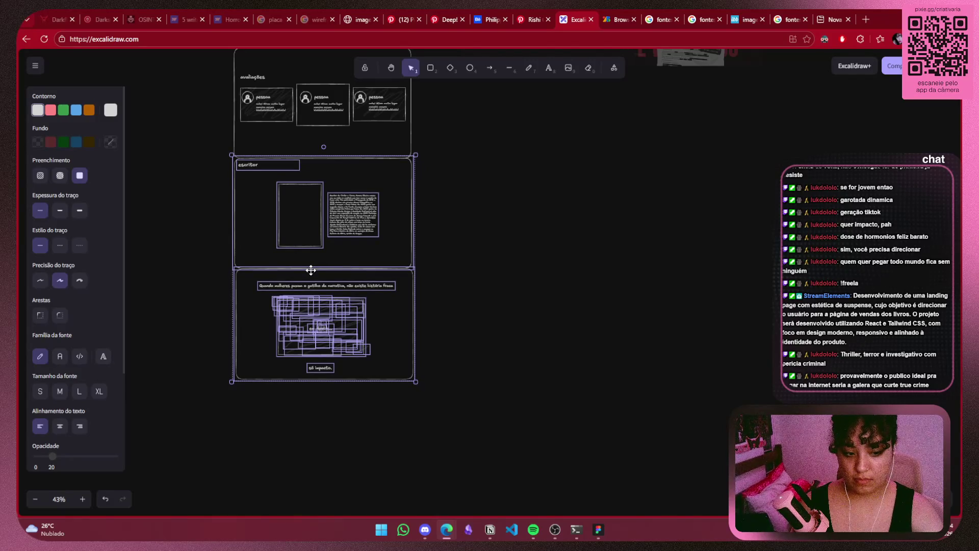
{"action": "left_click", "coordinate": [511, 239]}
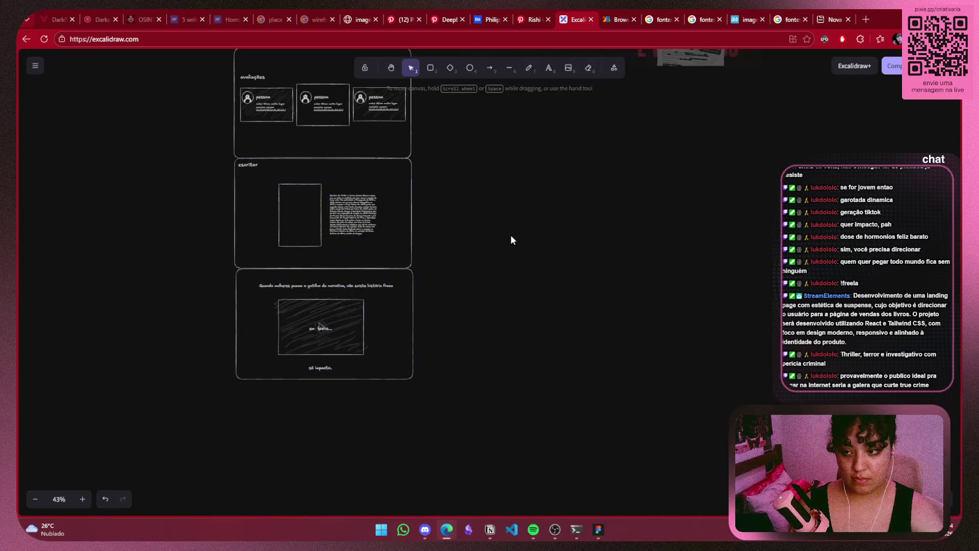
{"action": "left_click_drag", "start_coordinate": [500, 185], "coordinate": [595, 461]}
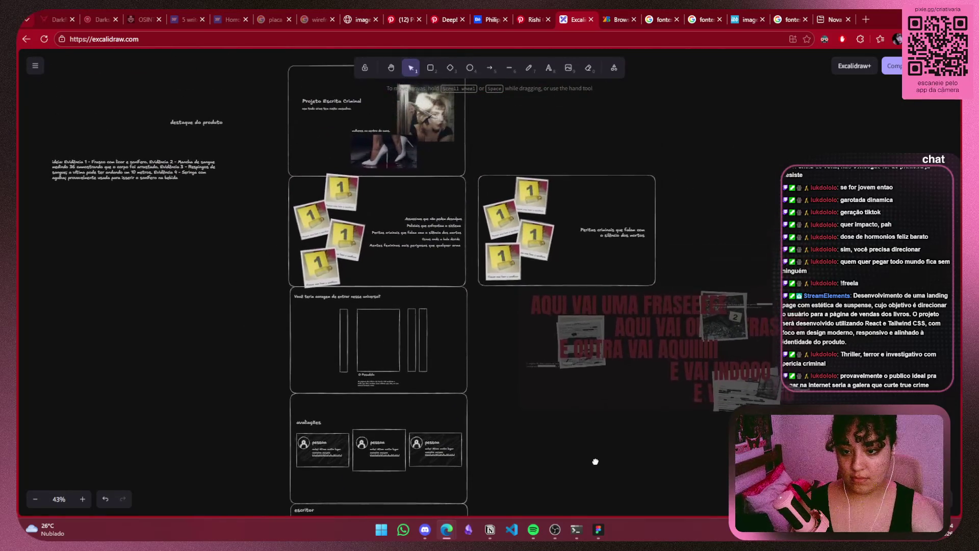
Move the red text-and-image group up beside the wireframe column
{"action": "left_click", "coordinate": [616, 362]}
{"action": "left_click", "coordinate": [673, 204]}
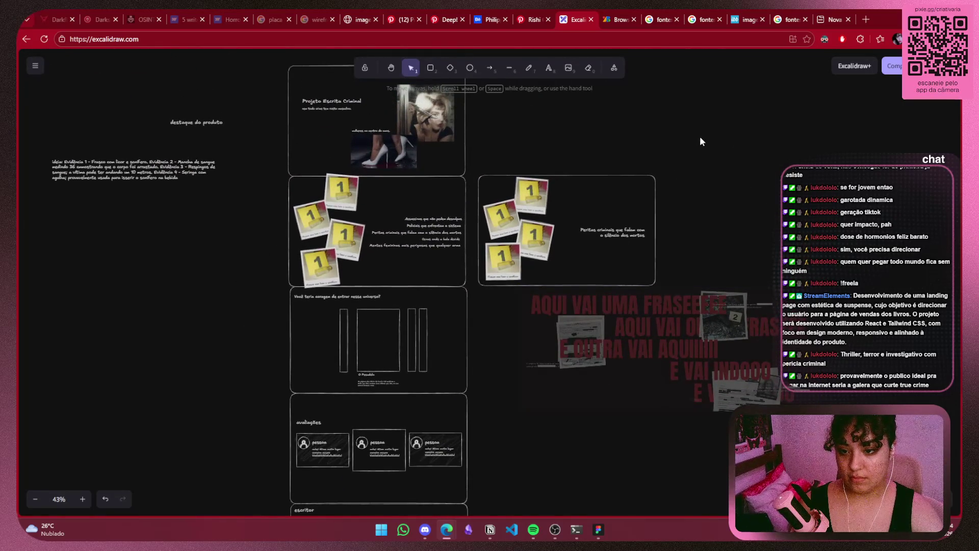
{"action": "left_click_drag", "start_coordinate": [700, 138], "coordinate": [469, 294]}
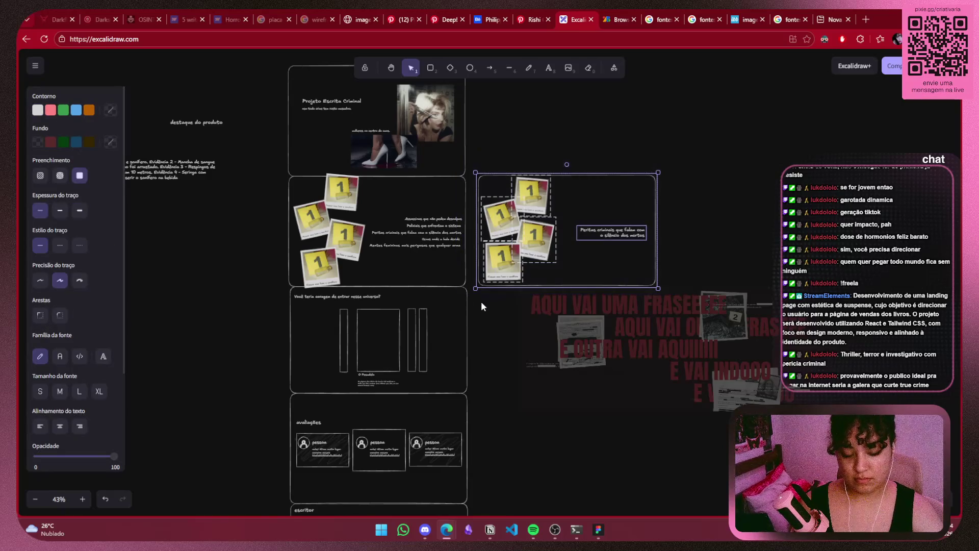
{"action": "left_click", "coordinate": [482, 301]}
{"action": "left_click_drag", "start_coordinate": [584, 320], "coordinate": [564, 203]}
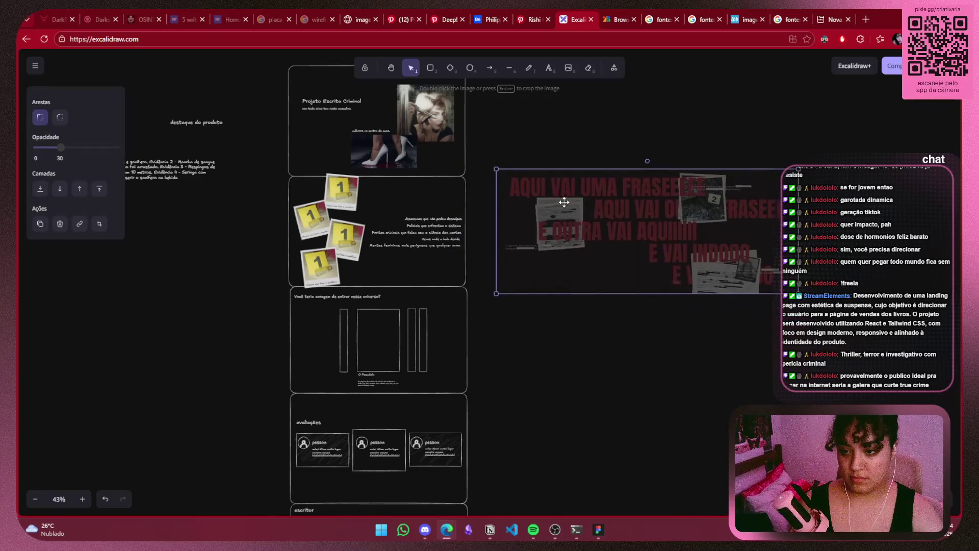
{"action": "left_click", "coordinate": [638, 387]}
Zoom out to review the arranged layout, then switch to Google Fonts
{"action": "scroll", "coordinate": [638, 387], "scroll_direction": "down", "scroll_amount": 5, "text": "ctrl"}
{"action": "scroll", "coordinate": [643, 345], "scroll_direction": "down", "scroll_amount": 5}
{"action": "left_click_drag", "start_coordinate": [612, 67], "coordinate": [635, 230]}
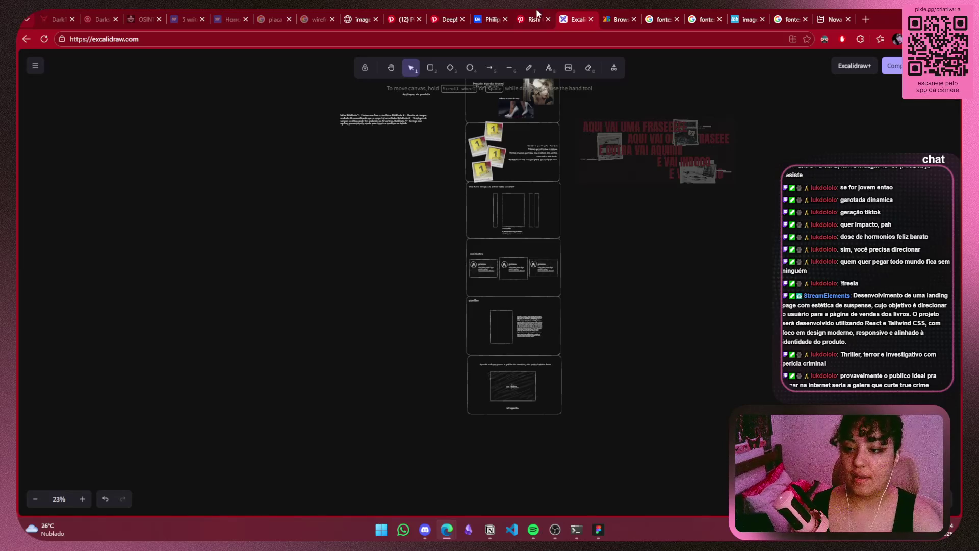
{"action": "left_click_drag", "start_coordinate": [598, 212], "coordinate": [603, 258]}
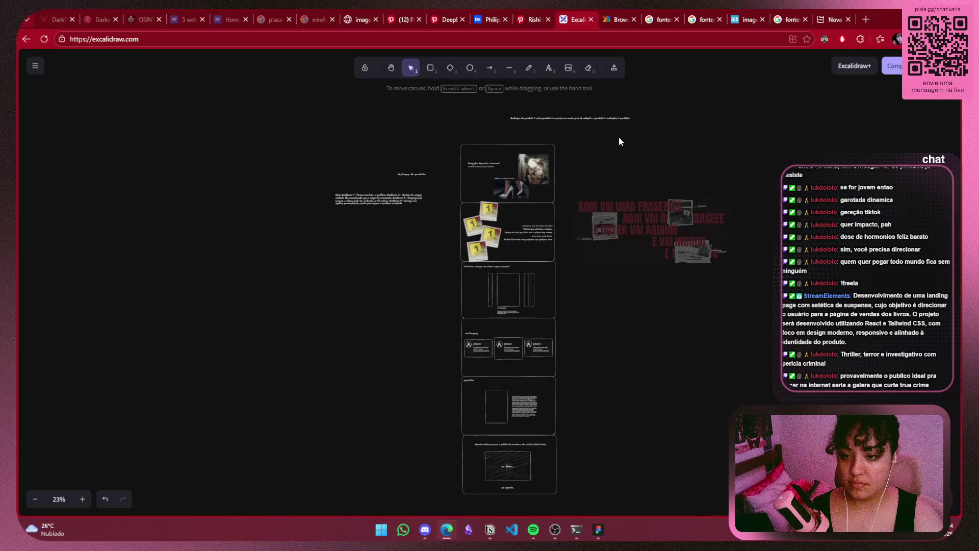
{"action": "scroll", "coordinate": [619, 138], "scroll_direction": "up", "scroll_amount": 1}
{"action": "left_click", "coordinate": [617, 19]}
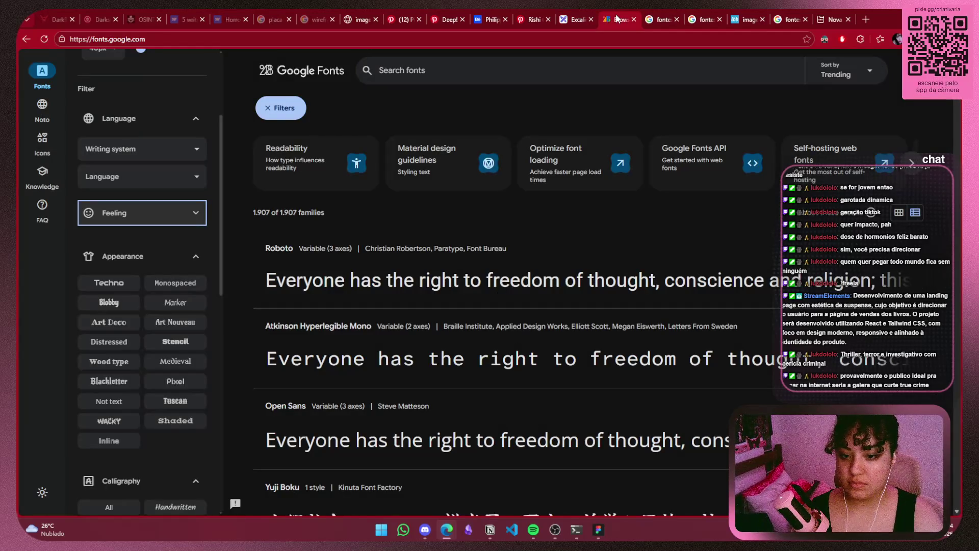
Look through the 'fontes editoriais' search results, then return to the Google Fonts catalogue
{"action": "left_click", "coordinate": [663, 20]}
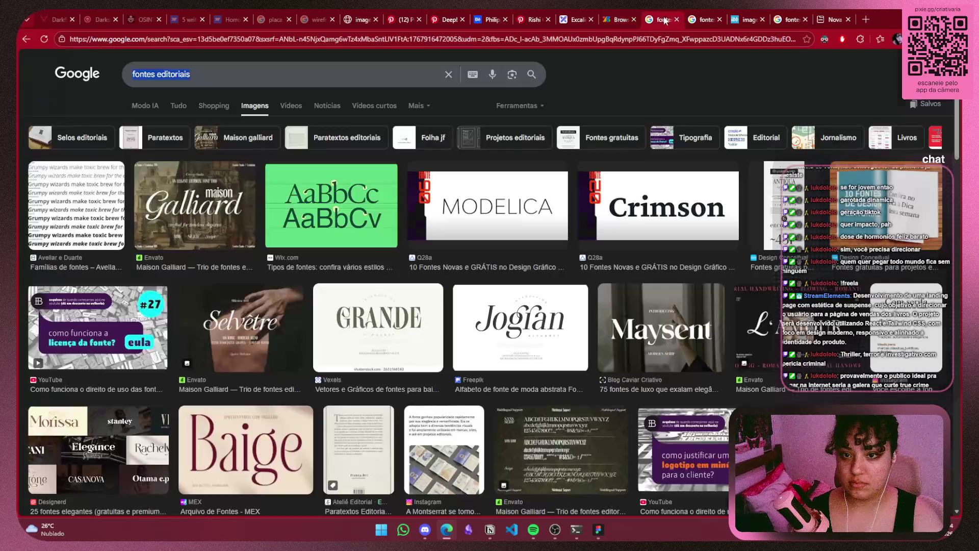
{"action": "left_click", "coordinate": [184, 109]}
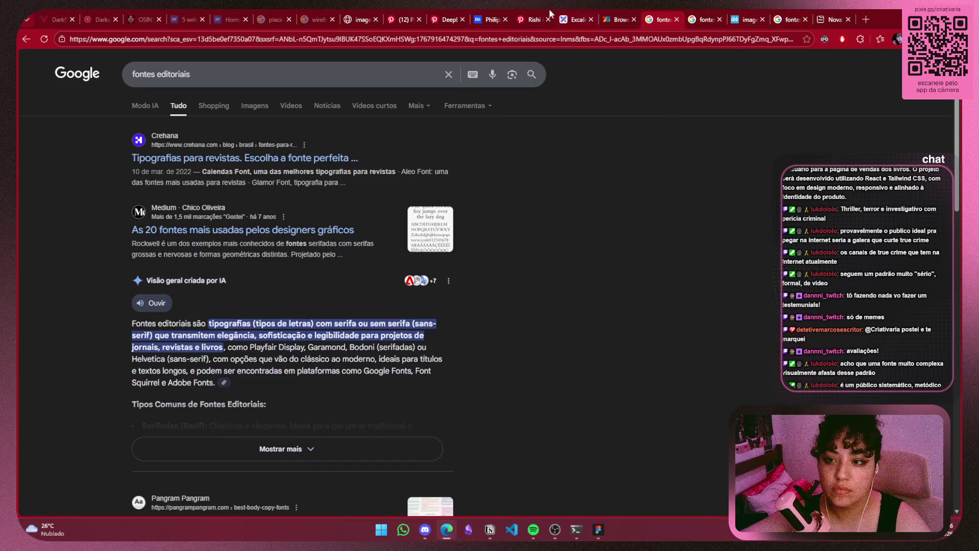
{"action": "left_click", "coordinate": [621, 18]}
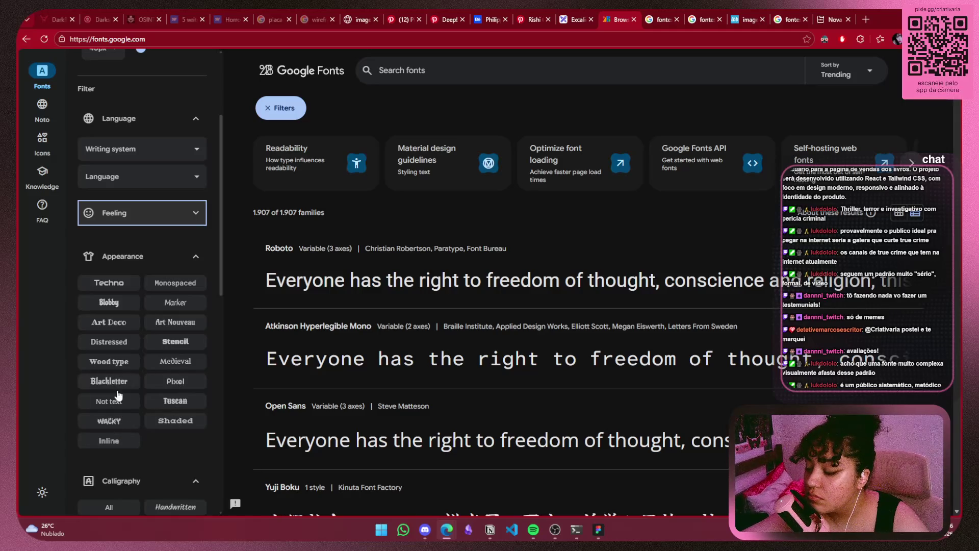
Try the Distressed filter, browse the results, then clear it and collapse the Appearance and Calligraphy options
{"action": "left_click", "coordinate": [110, 342]}
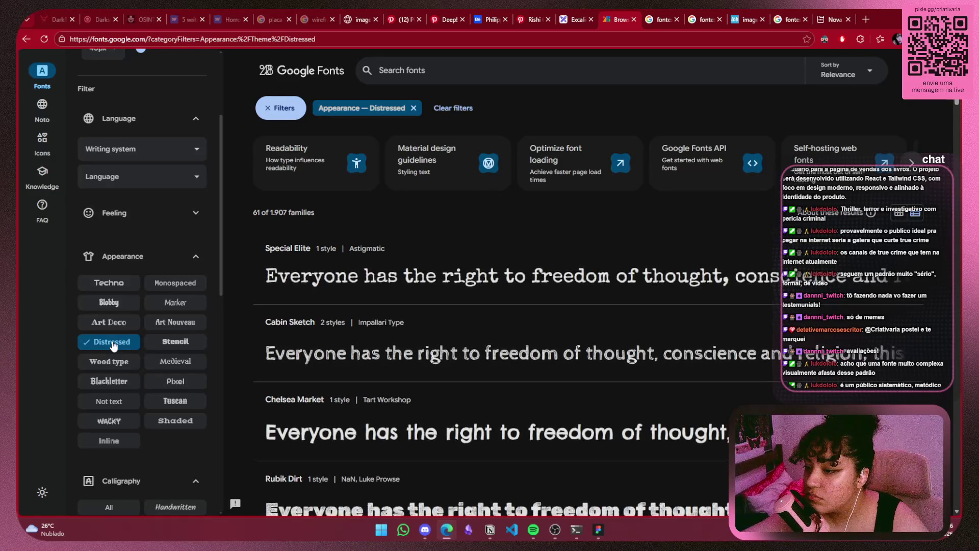
{"action": "scroll", "coordinate": [355, 280], "scroll_direction": "down", "scroll_amount": 3}
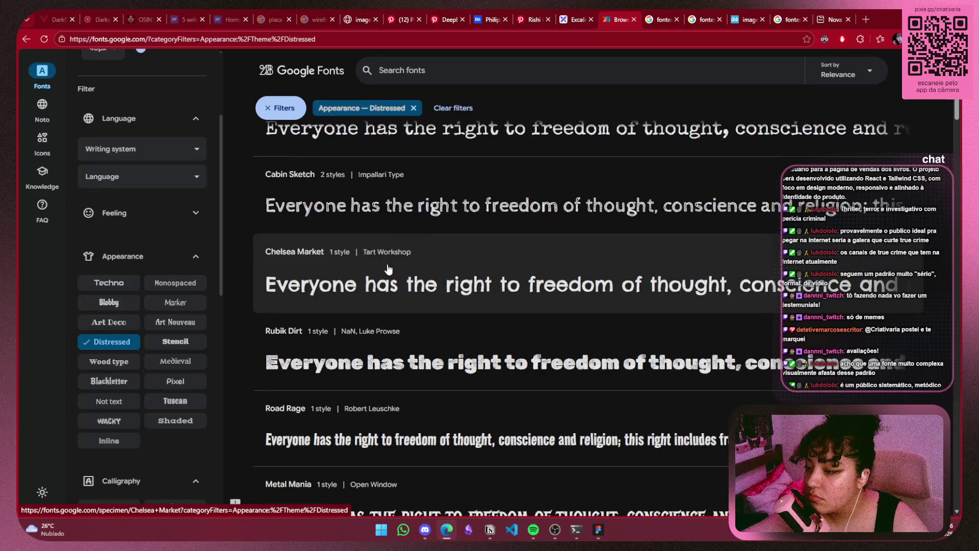
{"action": "scroll", "coordinate": [387, 269], "scroll_direction": "down", "scroll_amount": 1}
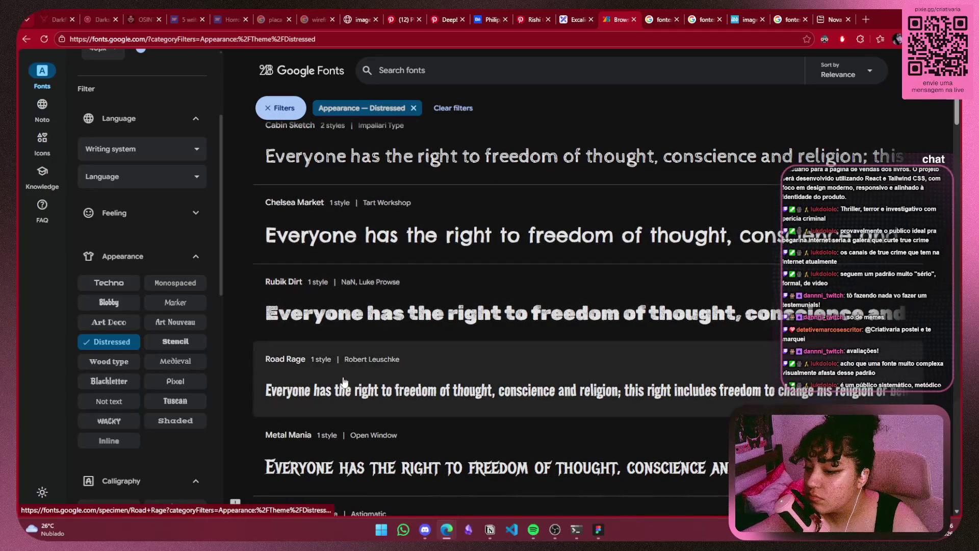
{"action": "scroll", "coordinate": [361, 338], "scroll_direction": "down", "scroll_amount": 3}
{"action": "scroll", "coordinate": [363, 339], "scroll_direction": "down", "scroll_amount": 2}
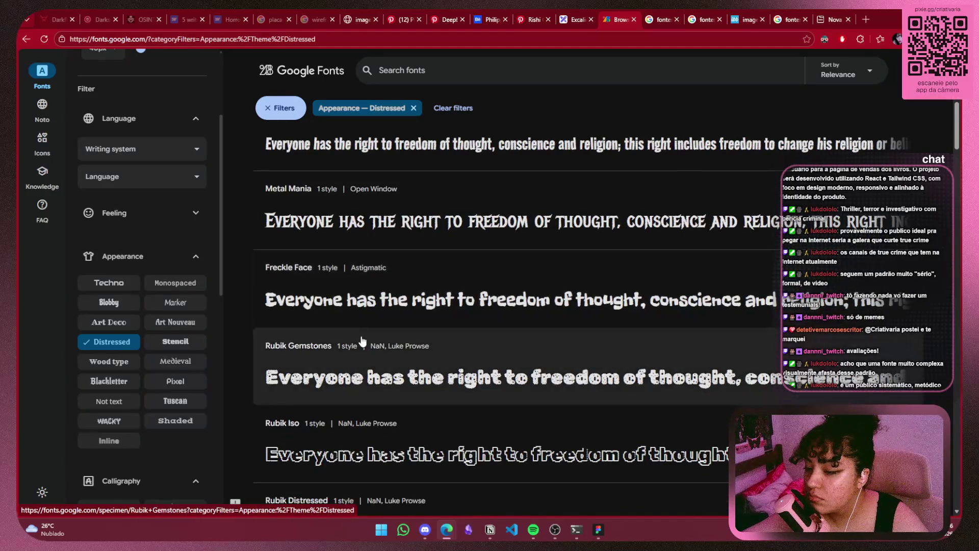
{"action": "left_click", "coordinate": [99, 342]}
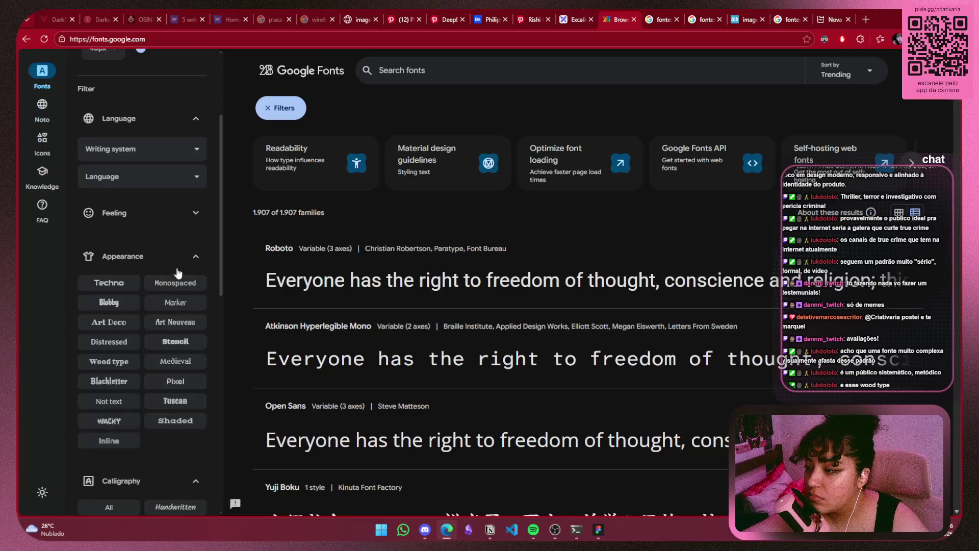
{"action": "left_click", "coordinate": [191, 260]}
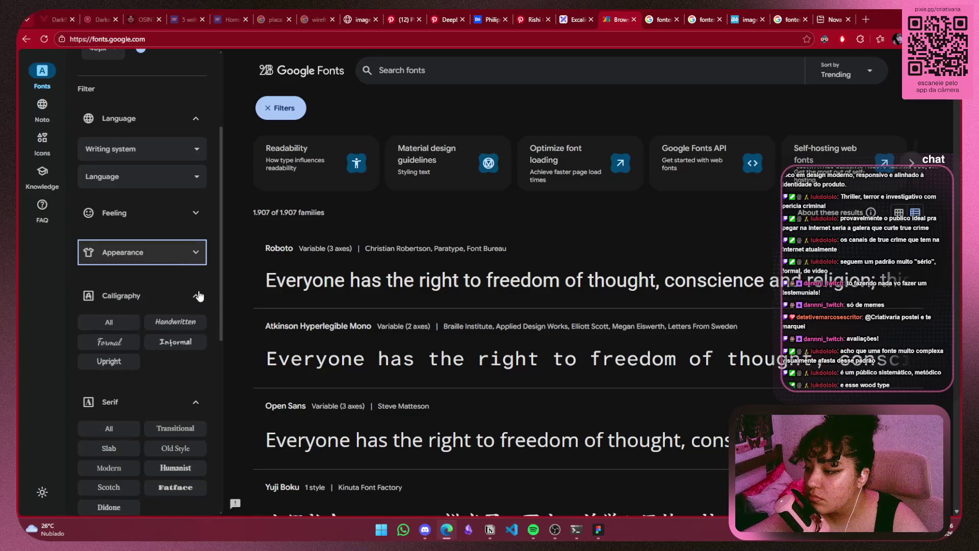
{"action": "left_click", "coordinate": [196, 296]}
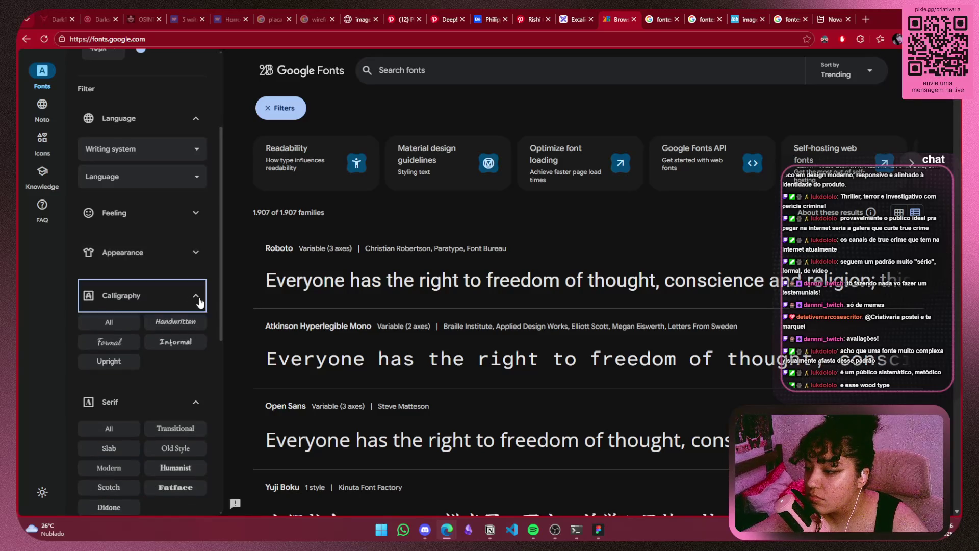
{"action": "scroll", "coordinate": [199, 275], "scroll_direction": "down", "scroll_amount": 1}
{"action": "scroll", "coordinate": [173, 316], "scroll_direction": "down", "scroll_amount": 2}
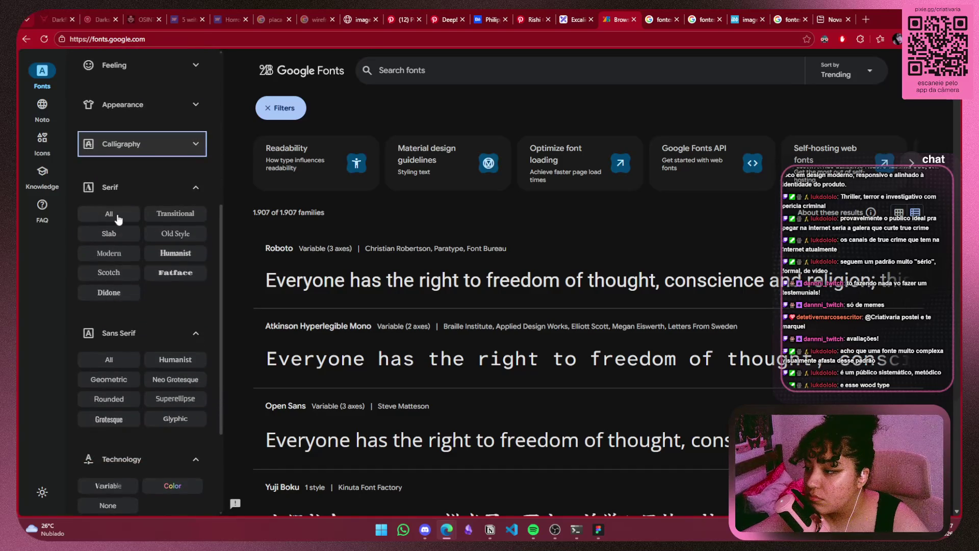
{"action": "scroll", "coordinate": [126, 306], "scroll_direction": "down", "scroll_amount": 3}
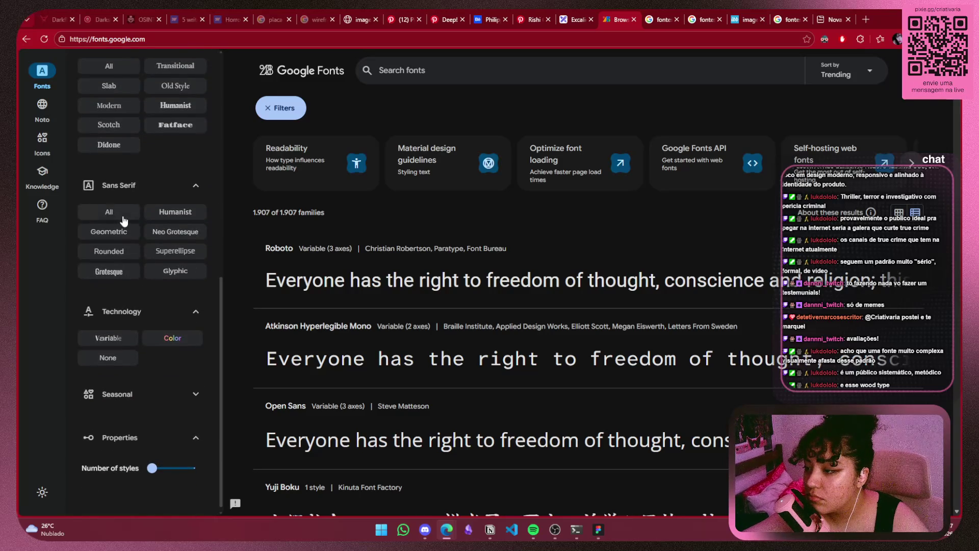
Filter to Sans Serif 'All' to list the 780 sans-serif families, then return to Figma
{"action": "left_click", "coordinate": [118, 234]}
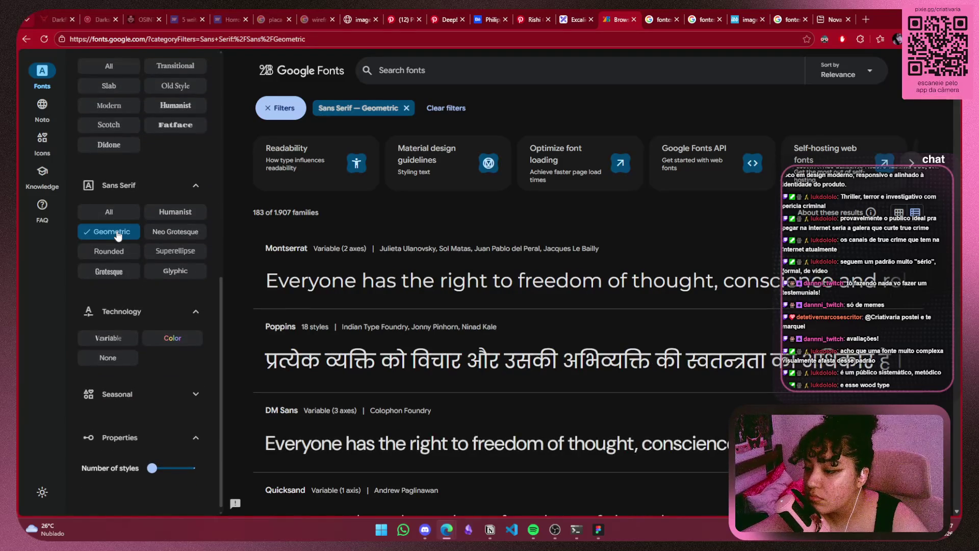
{"action": "left_click", "coordinate": [114, 237]}
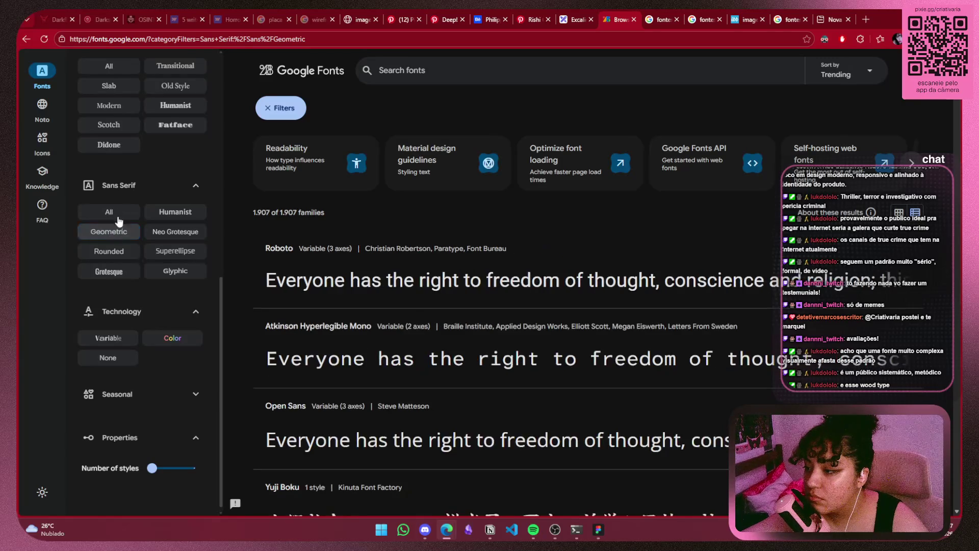
{"action": "left_click", "coordinate": [118, 218]}
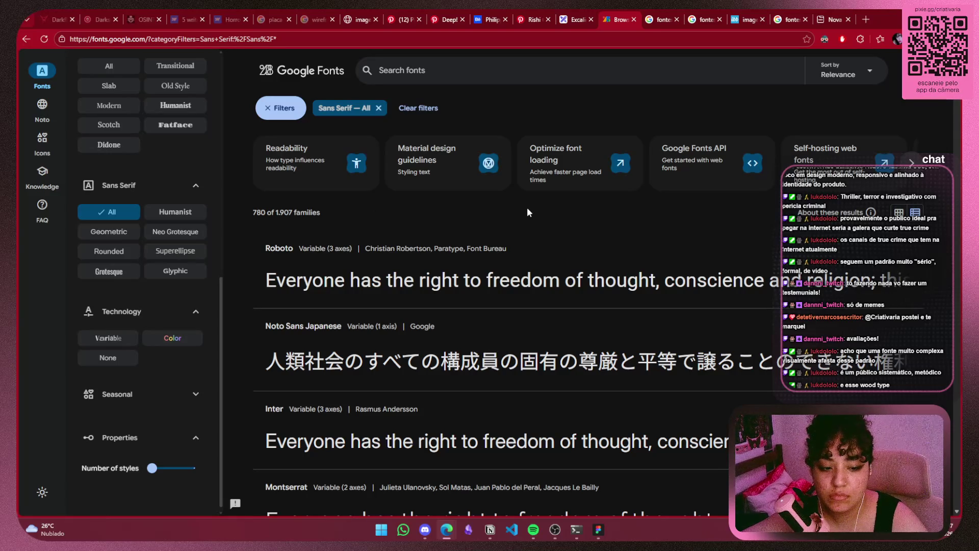
{"action": "scroll", "coordinate": [528, 207], "scroll_direction": "down", "scroll_amount": 2}
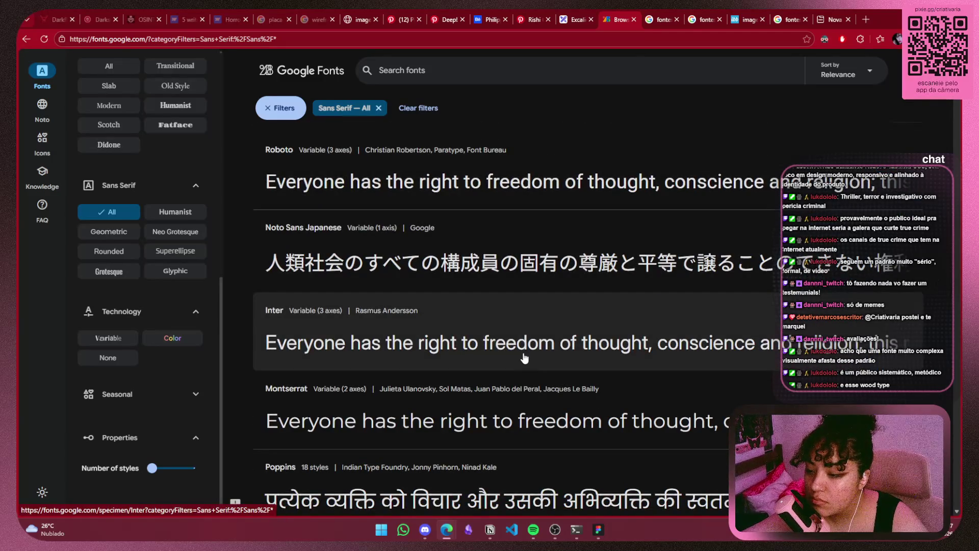
{"action": "scroll", "coordinate": [528, 352], "scroll_direction": "down", "scroll_amount": 2}
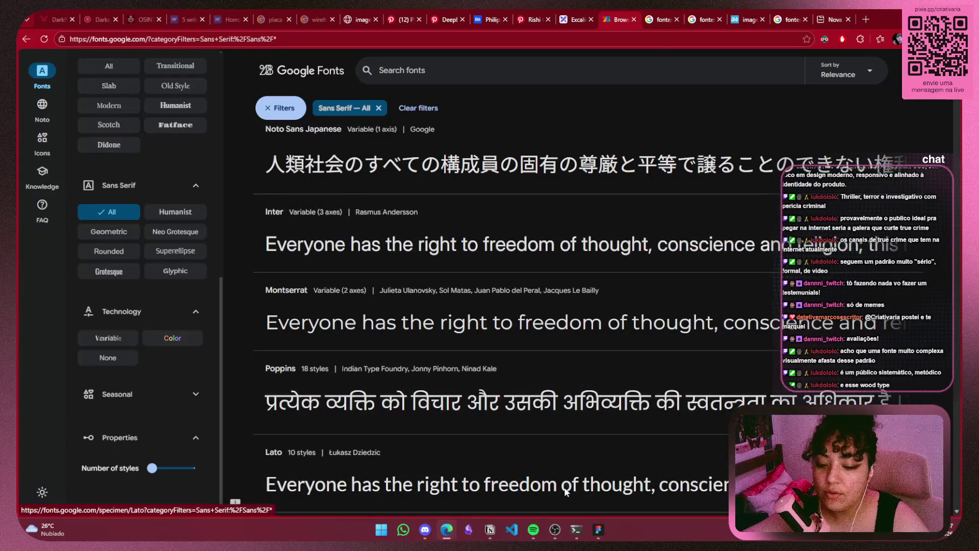
{"action": "left_click", "coordinate": [599, 529]}
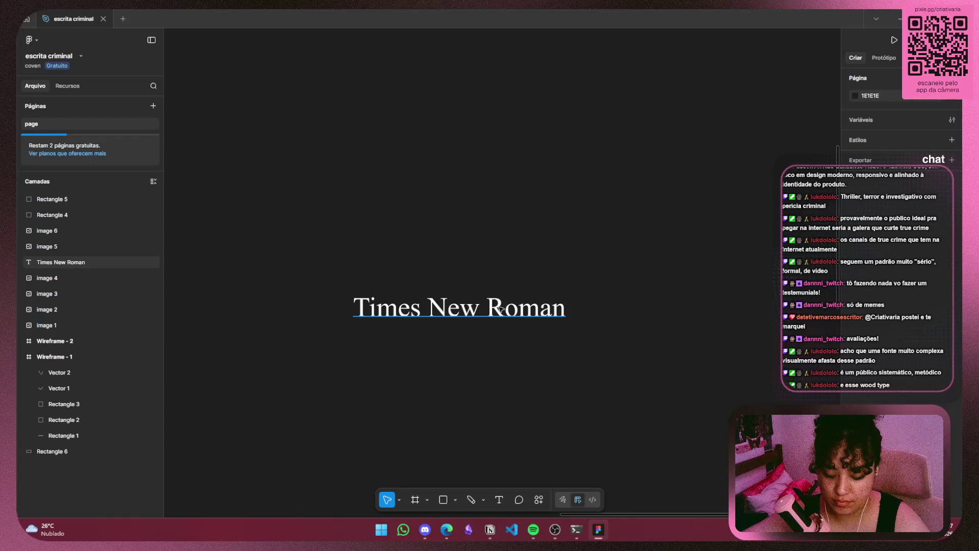
Duplicate the Times New Roman title below itself and retype the copy as 'Inter'
{"action": "left_click", "coordinate": [500, 308]}
{"action": "key", "text": "ctrl+d"}
{"action": "left_click_drag", "start_coordinate": [499, 308], "coordinate": [503, 340]}
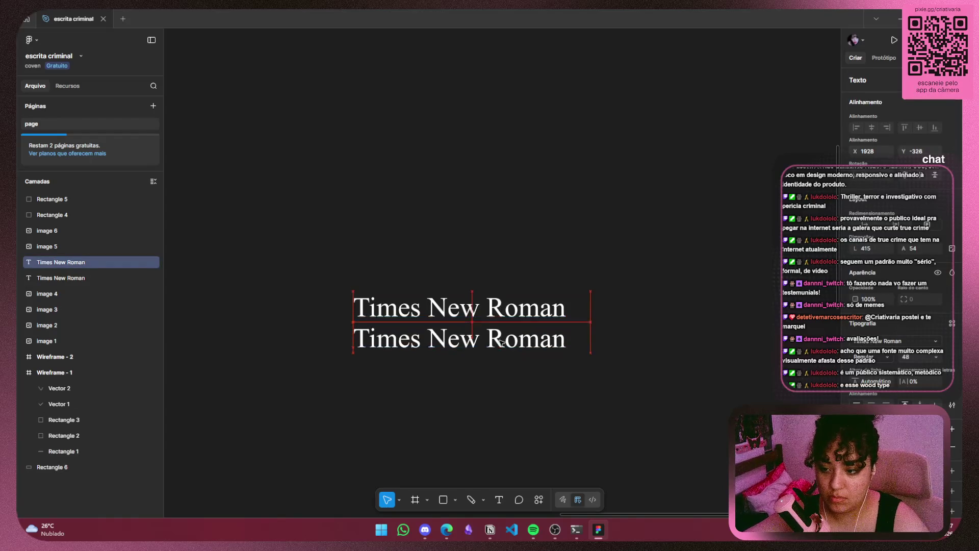
{"action": "double_click", "coordinate": [503, 340]}
{"action": "key", "text": "BackSpace"}
{"action": "type", "text": "Inter"}
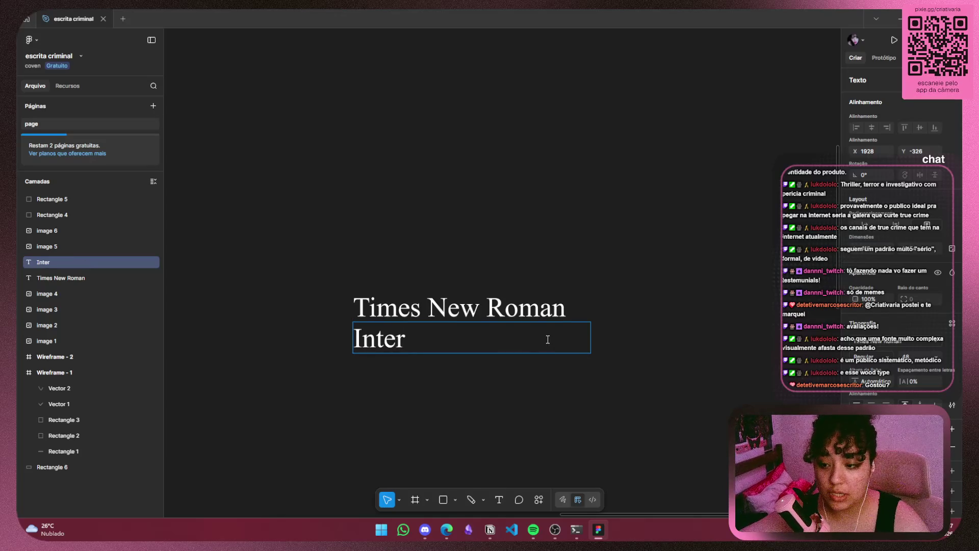
{"action": "key", "text": "ctrl+a"}
Set the copy's font to Inter at size 32 and align it under the title
{"action": "left_click", "coordinate": [889, 341]}
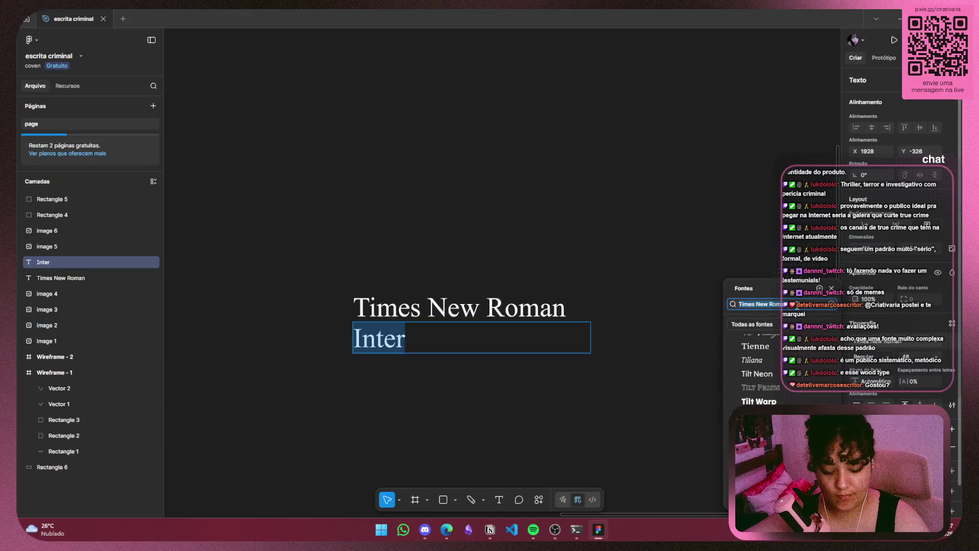
{"action": "type", "text": "inter"}
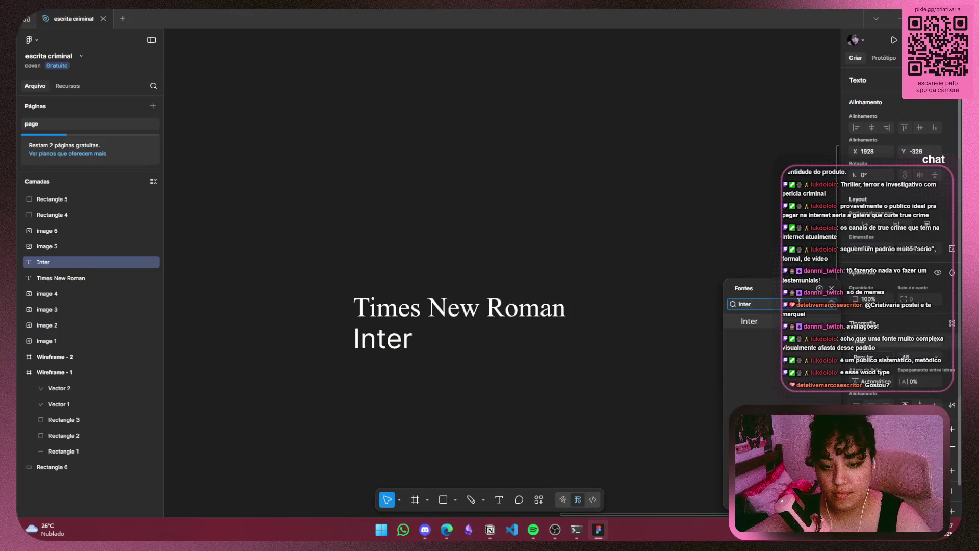
{"action": "left_click", "coordinate": [750, 322]}
{"action": "left_click_drag", "start_coordinate": [400, 342], "coordinate": [417, 338]}
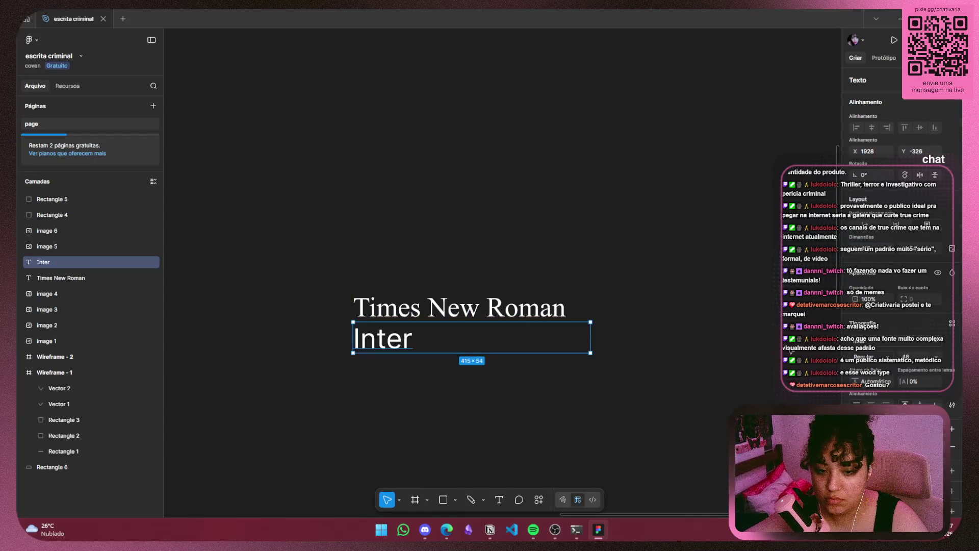
{"action": "left_click", "coordinate": [940, 362]}
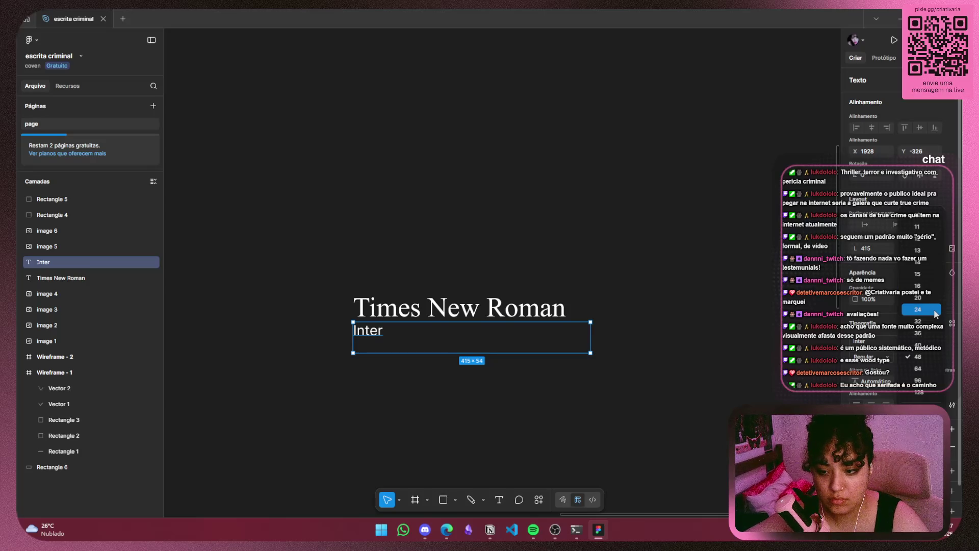
{"action": "left_click", "coordinate": [933, 324]}
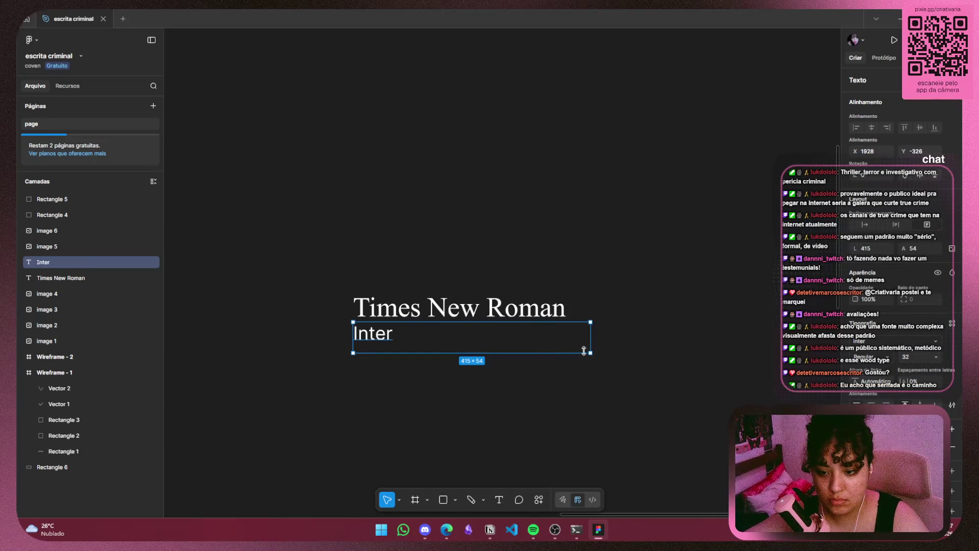
{"action": "left_click_drag", "start_coordinate": [374, 336], "coordinate": [382, 336]}
{"action": "left_click", "coordinate": [465, 336]}
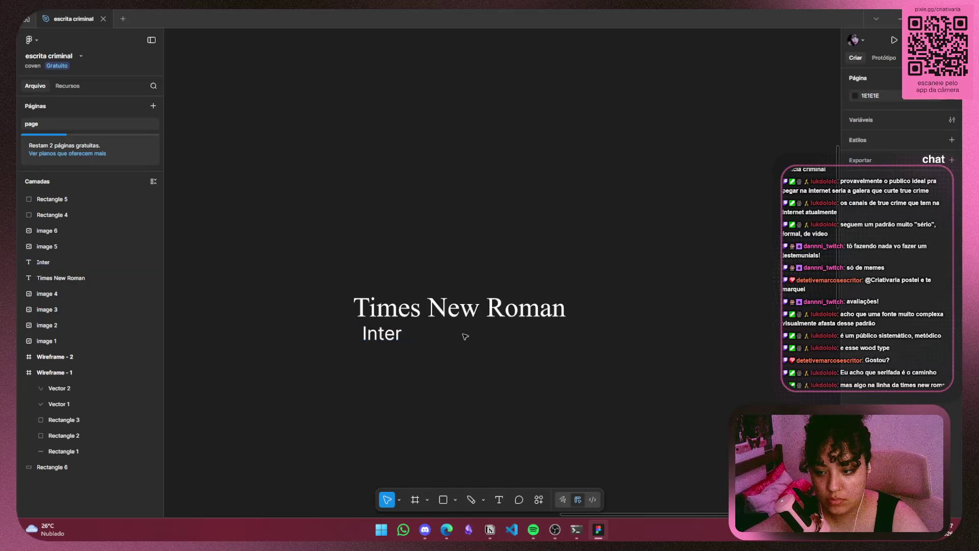
Shrink the Times New Roman title's text box to 387×49
{"action": "left_click", "coordinate": [530, 309]}
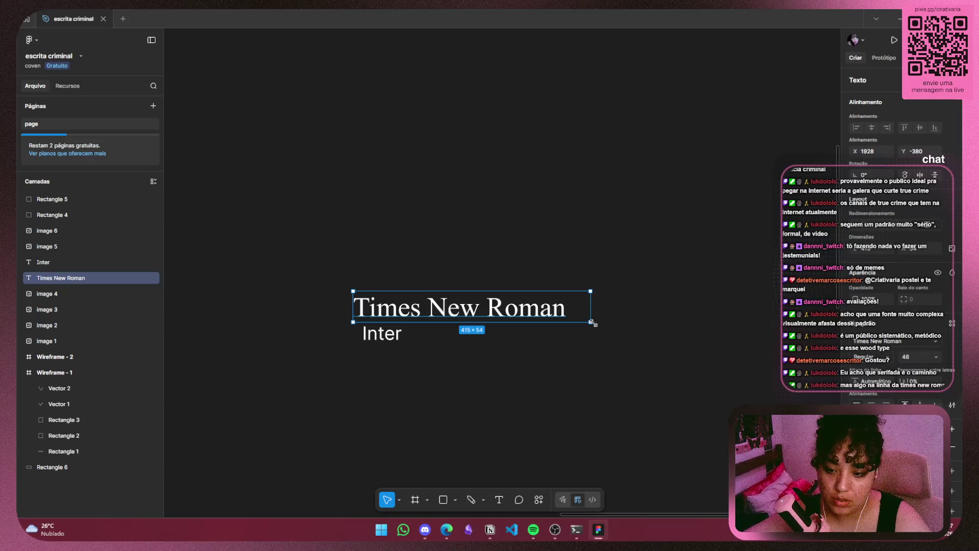
{"action": "left_click_drag", "start_coordinate": [591, 322], "coordinate": [575, 320]}
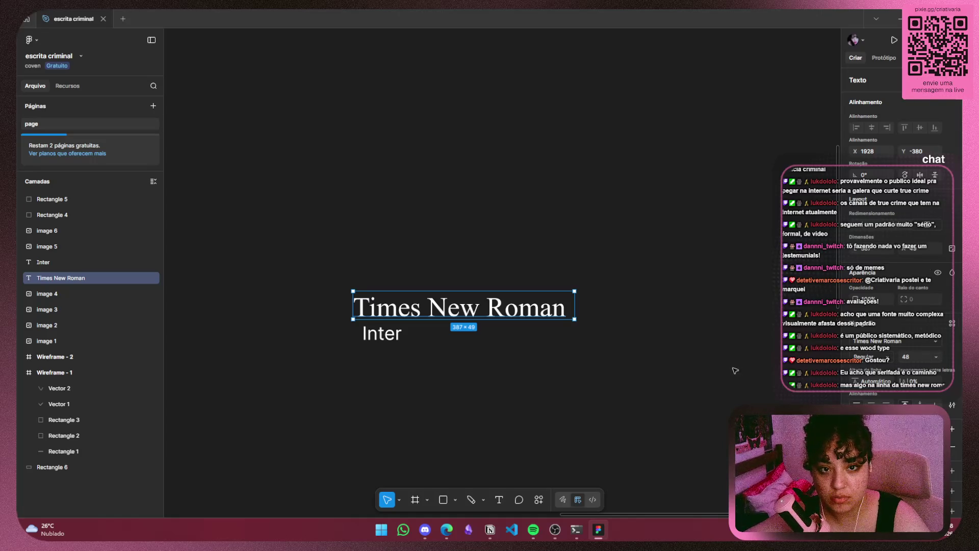
{"action": "left_click", "coordinate": [757, 347]}
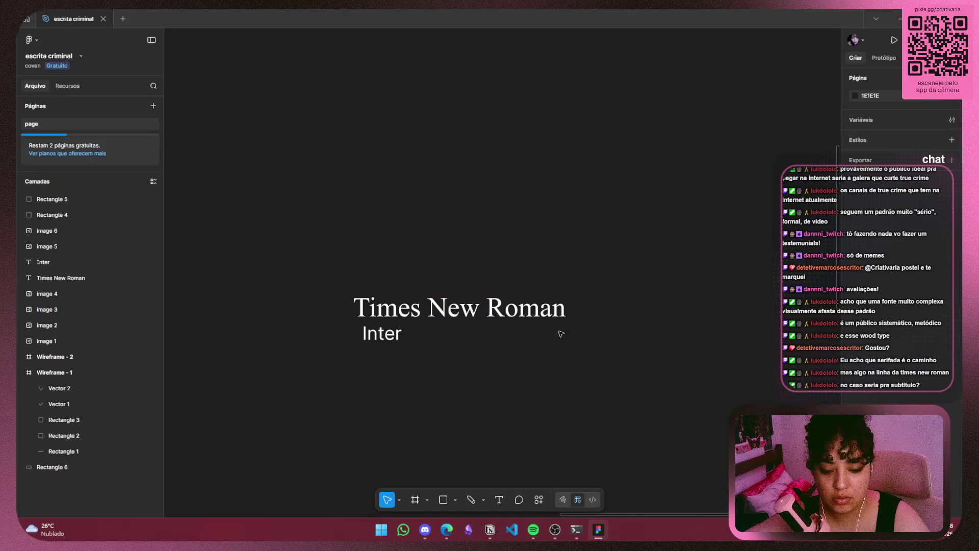
Fine-tune the Inter sample, then set Figma aside to view the red 'AQUI VAI UMA FRASE' poster
{"action": "left_click_drag", "start_coordinate": [386, 340], "coordinate": [382, 346]}
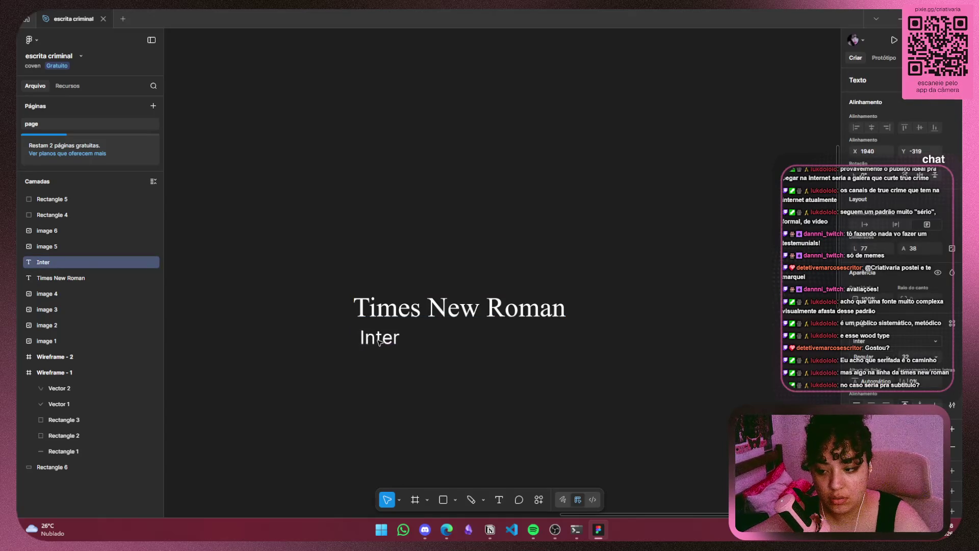
{"action": "left_click", "coordinate": [481, 308]}
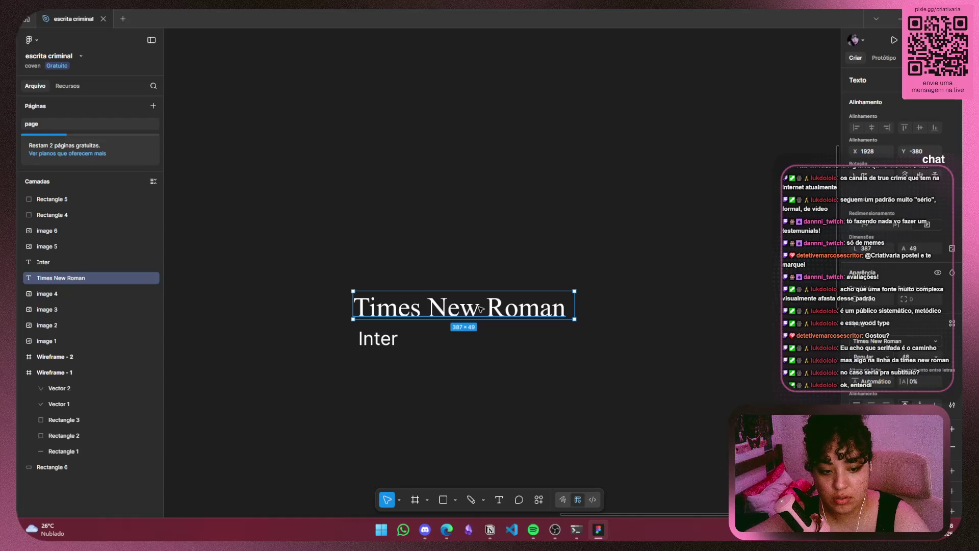
{"action": "double_click", "coordinate": [538, 310]}
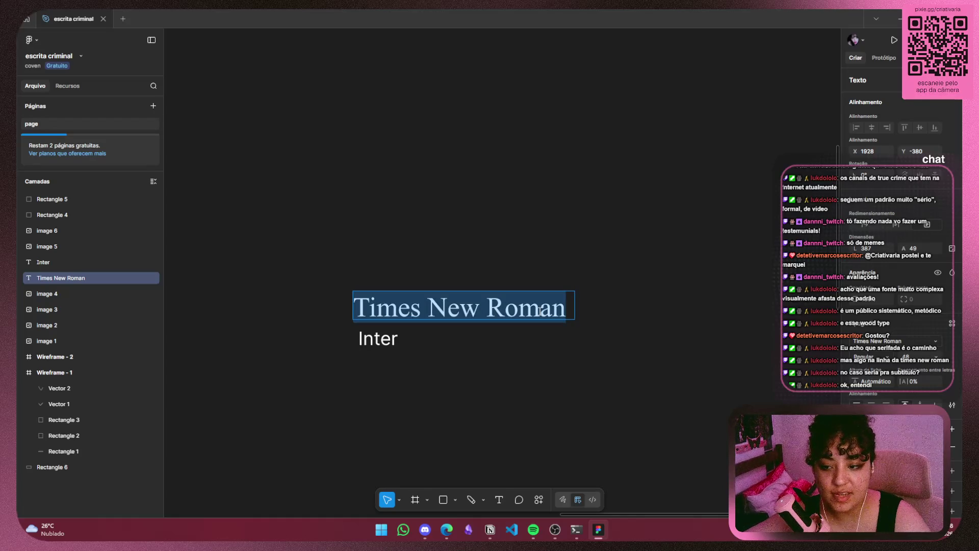
{"action": "key", "text": "Escape"}
{"action": "left_click", "coordinate": [378, 339]}
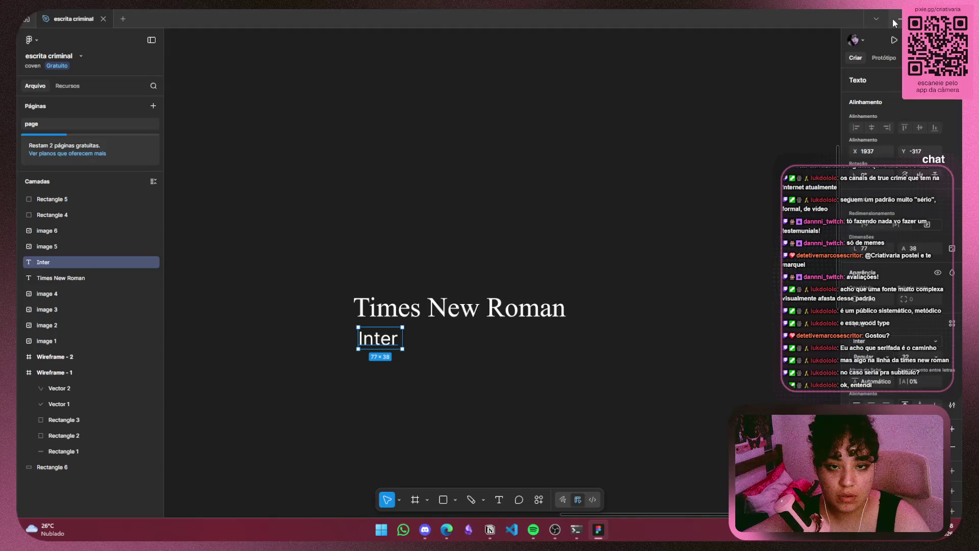
{"action": "left_click", "coordinate": [899, 18]}
{"action": "left_click", "coordinate": [746, 19]}
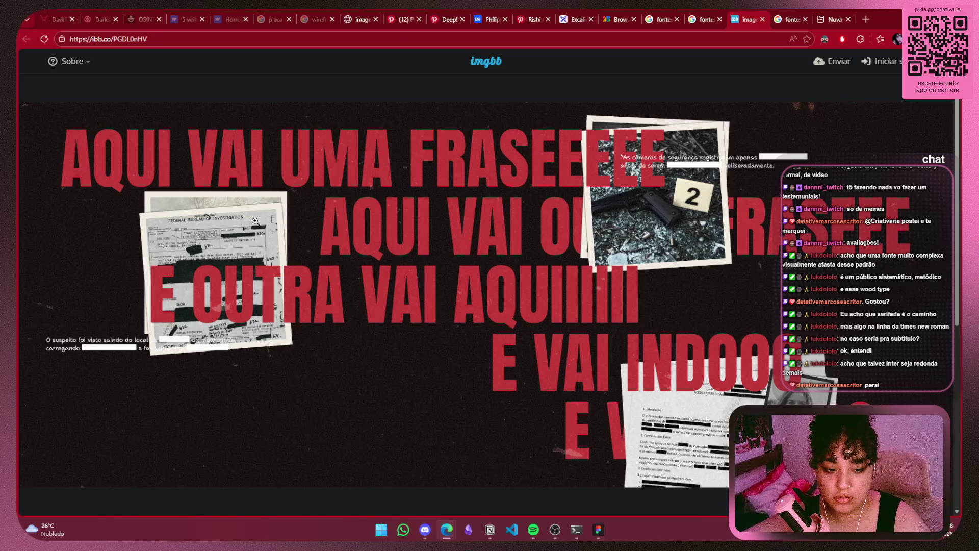
Return to the Google Fonts Sans Serif list showing Inter, Montserrat, Poppins and Lato
{"action": "left_click", "coordinate": [630, 20]}
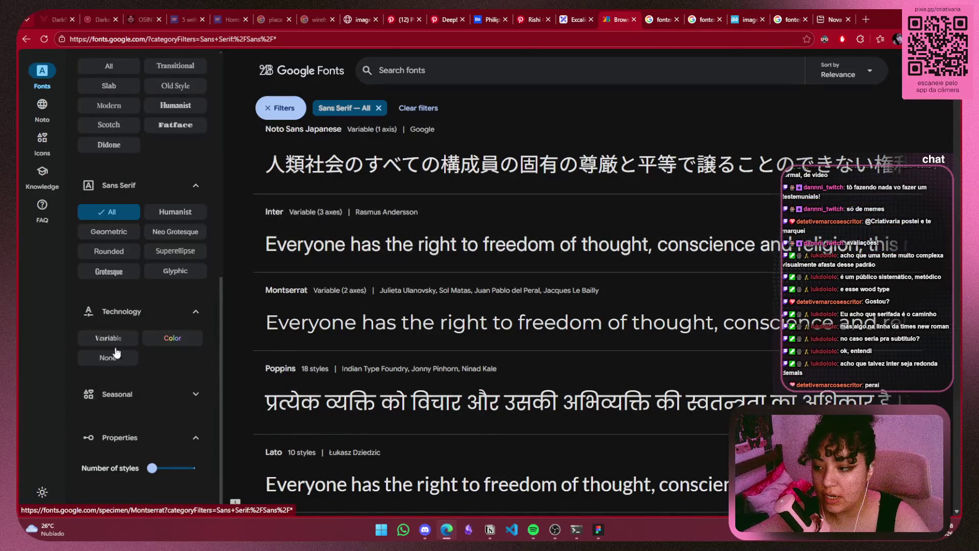
Narrow the sans-serif fonts to Glyphic styles and browse them
{"action": "left_click", "coordinate": [113, 213]}
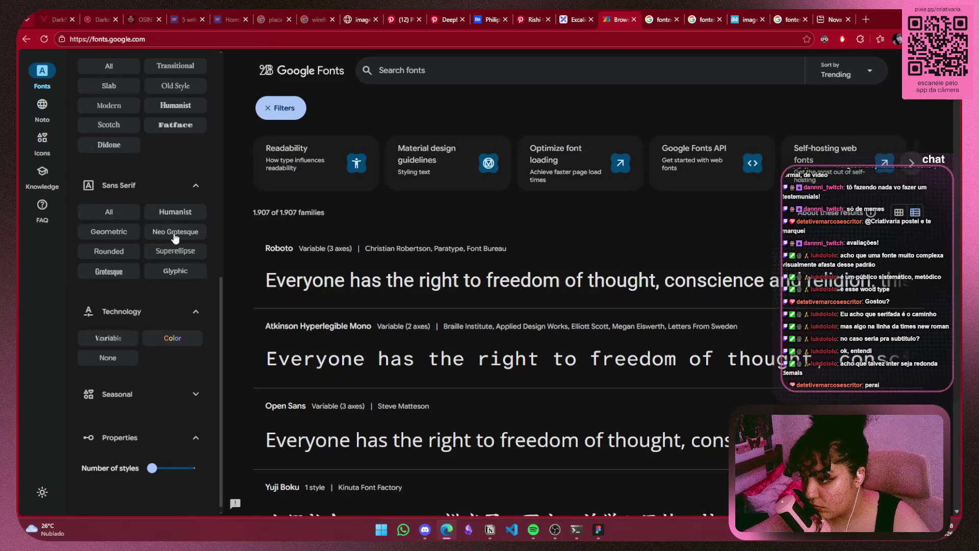
{"action": "left_click", "coordinate": [181, 274]}
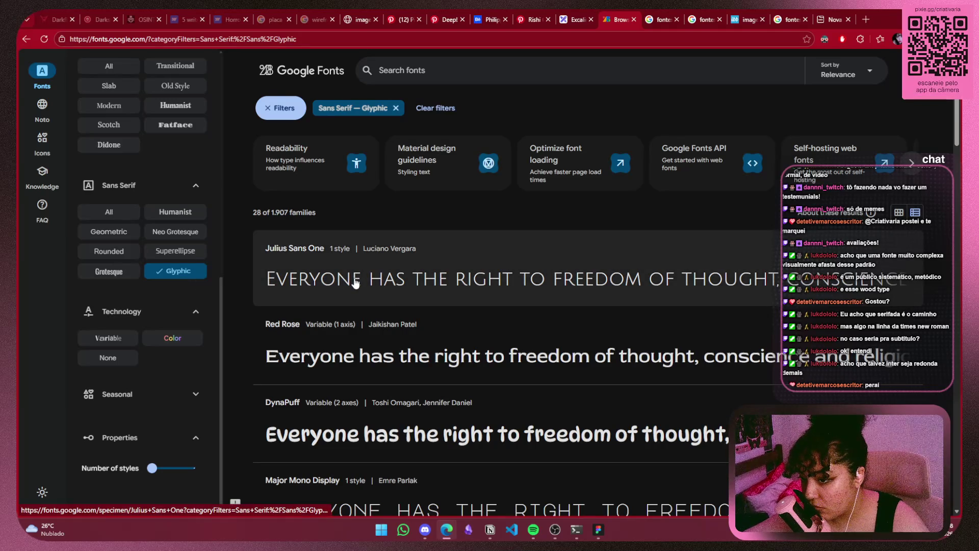
{"action": "scroll", "coordinate": [355, 282], "scroll_direction": "down", "scroll_amount": 5}
{"action": "scroll", "coordinate": [355, 282], "scroll_direction": "down", "scroll_amount": 3}
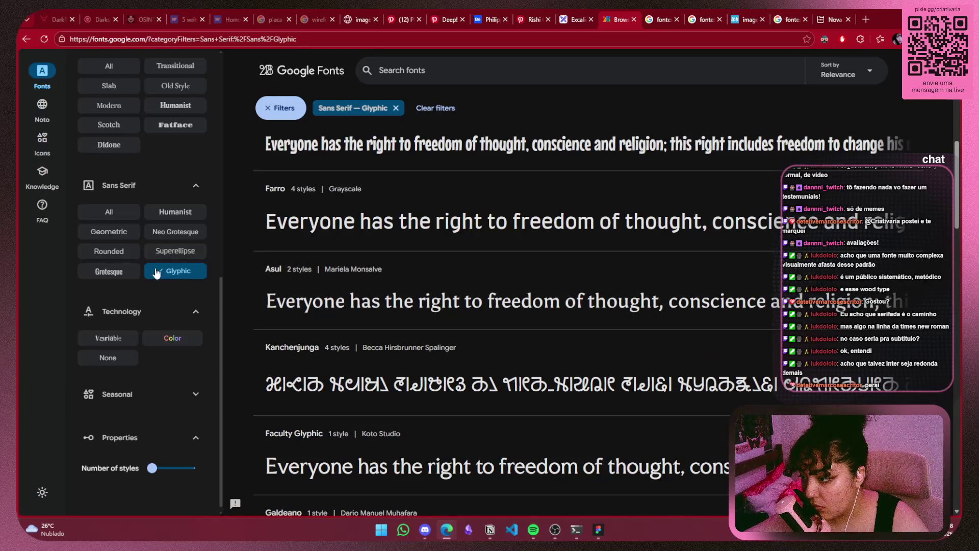
Switch the filter to Grotesque and scroll through the grotesque sans-serifs
{"action": "left_click", "coordinate": [163, 272]}
{"action": "left_click", "coordinate": [108, 272]}
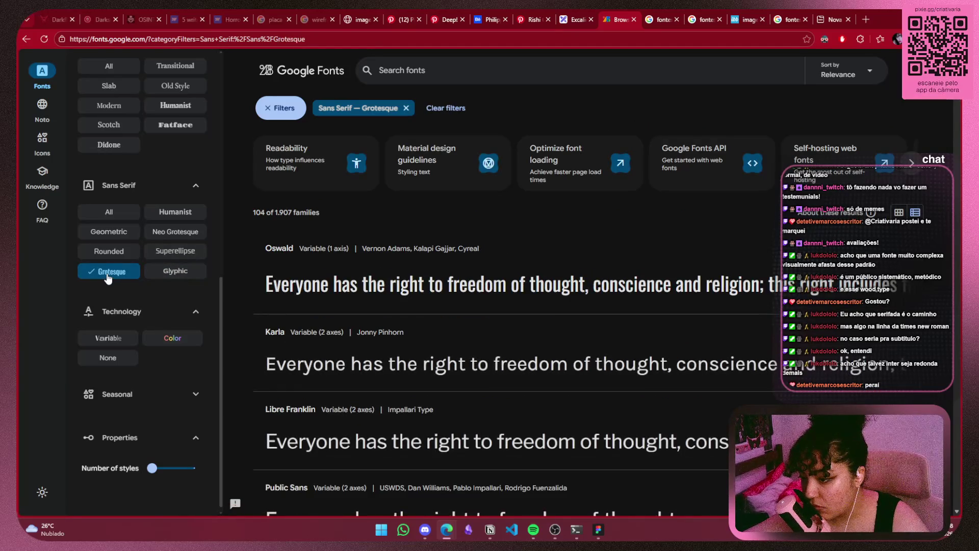
{"action": "scroll", "coordinate": [113, 290], "scroll_direction": "down", "scroll_amount": 1}
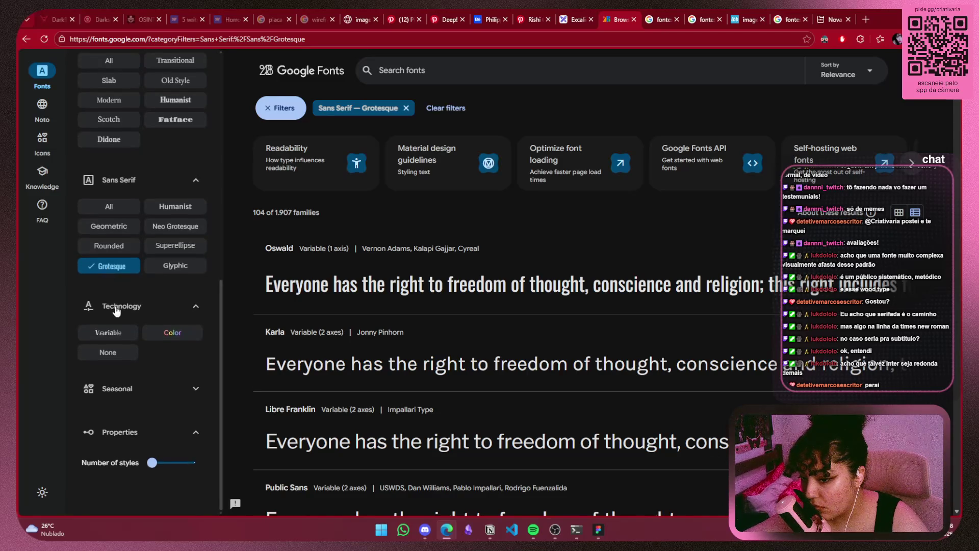
{"action": "scroll", "coordinate": [389, 313], "scroll_direction": "down", "scroll_amount": 2}
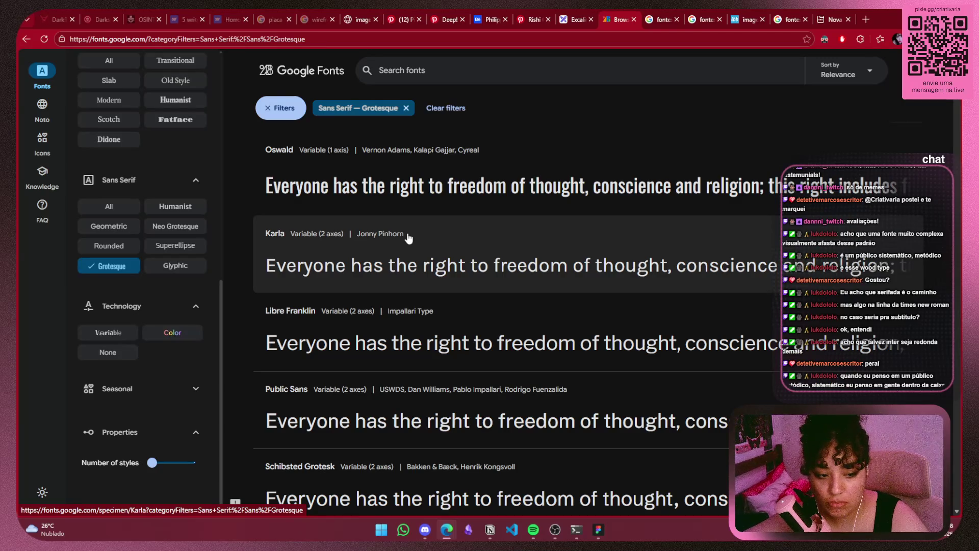
{"action": "scroll", "coordinate": [407, 240], "scroll_direction": "down", "scroll_amount": 4}
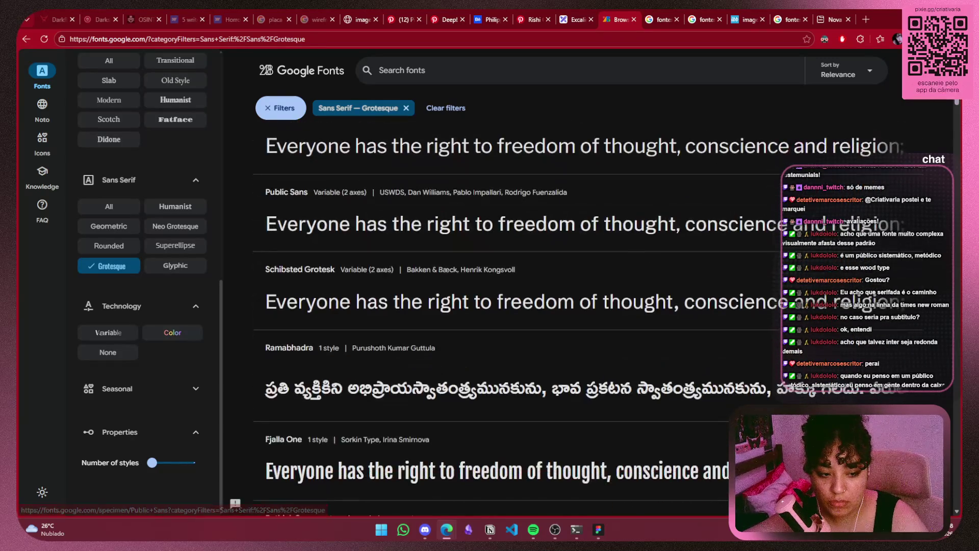
{"action": "scroll", "coordinate": [548, 346], "scroll_direction": "down", "scroll_amount": 3}
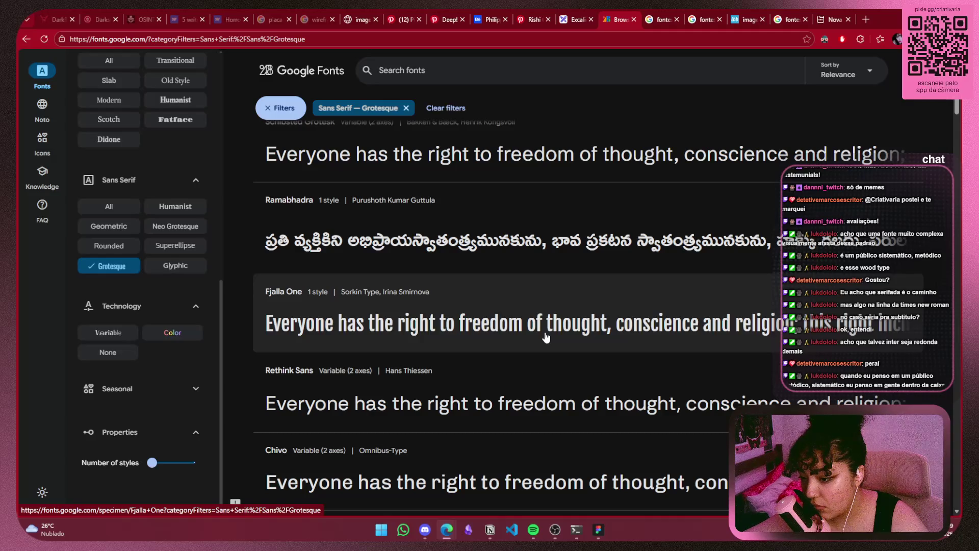
{"action": "scroll", "coordinate": [551, 331], "scroll_direction": "down", "scroll_amount": 2}
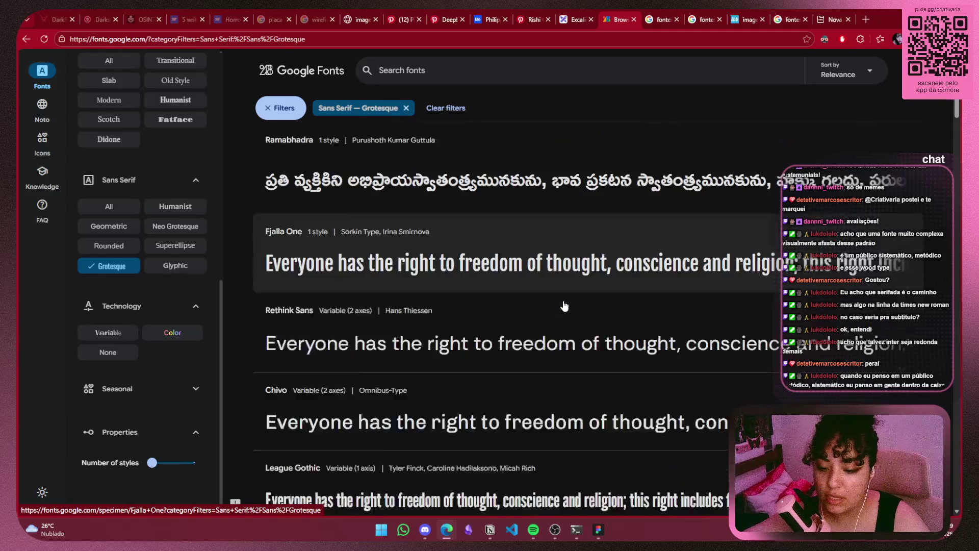
{"action": "scroll", "coordinate": [565, 299], "scroll_direction": "down", "scroll_amount": 2}
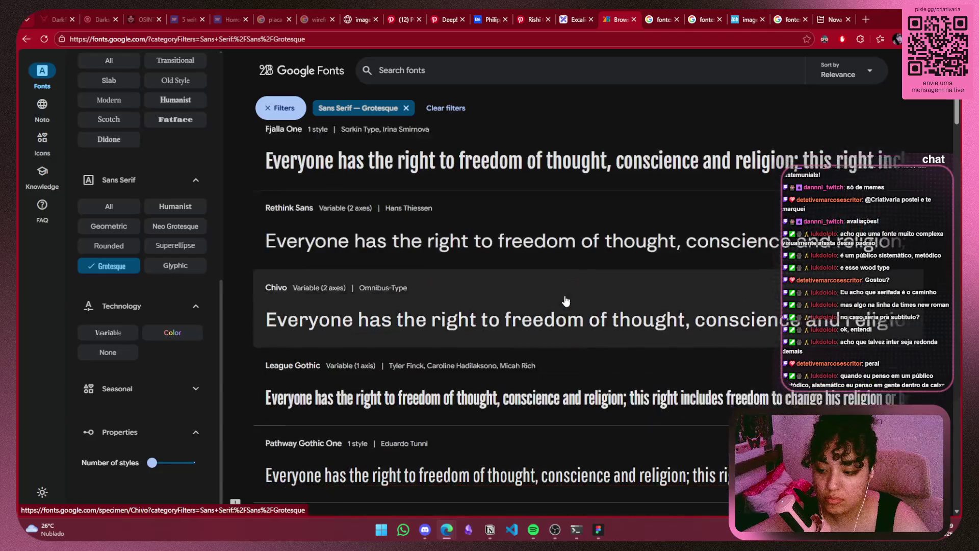
{"action": "scroll", "coordinate": [565, 295], "scroll_direction": "up", "scroll_amount": 3}
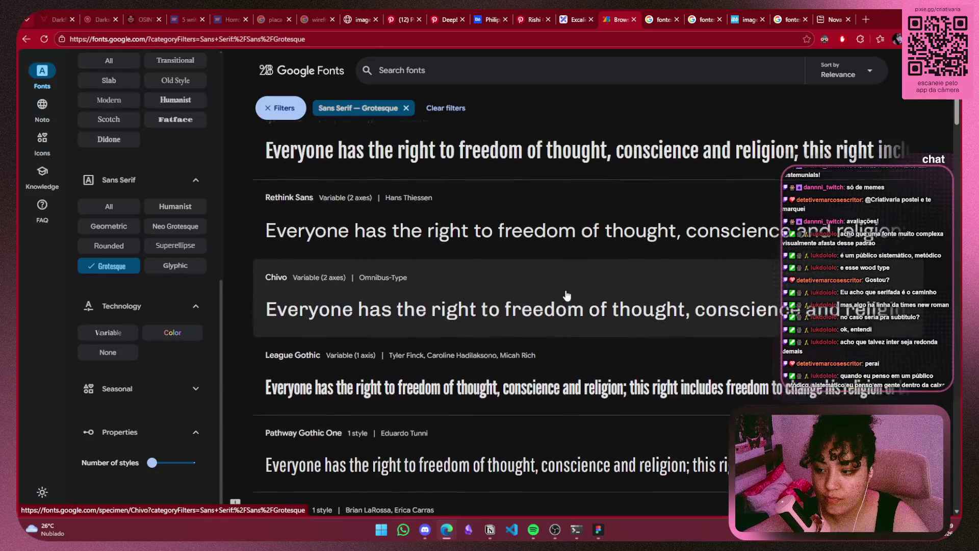
Open the Fjalla One specimen page and select its font name
{"action": "left_click", "coordinate": [324, 277]}
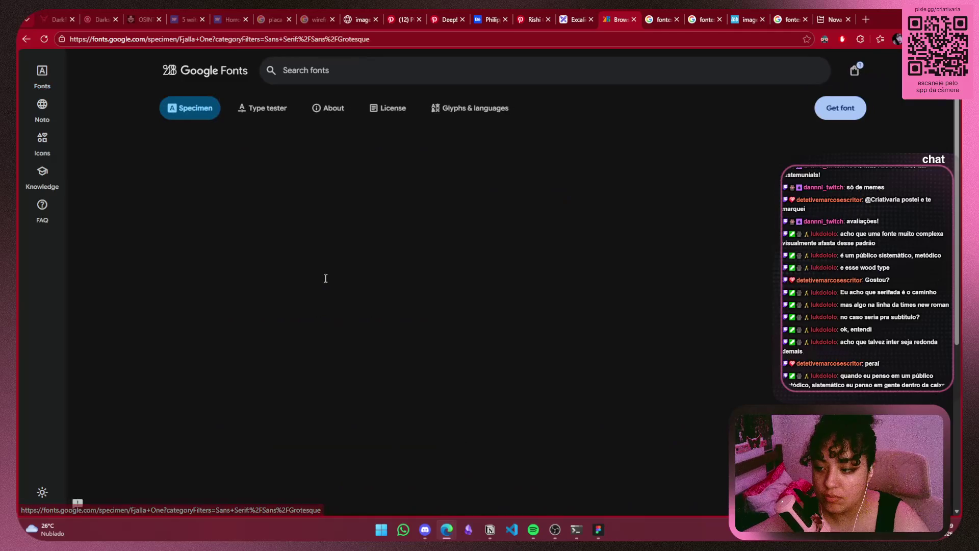
{"action": "left_click_drag", "start_coordinate": [327, 275], "coordinate": [826, 269]}
{"action": "left_click_drag", "start_coordinate": [279, 137], "coordinate": [153, 166]}
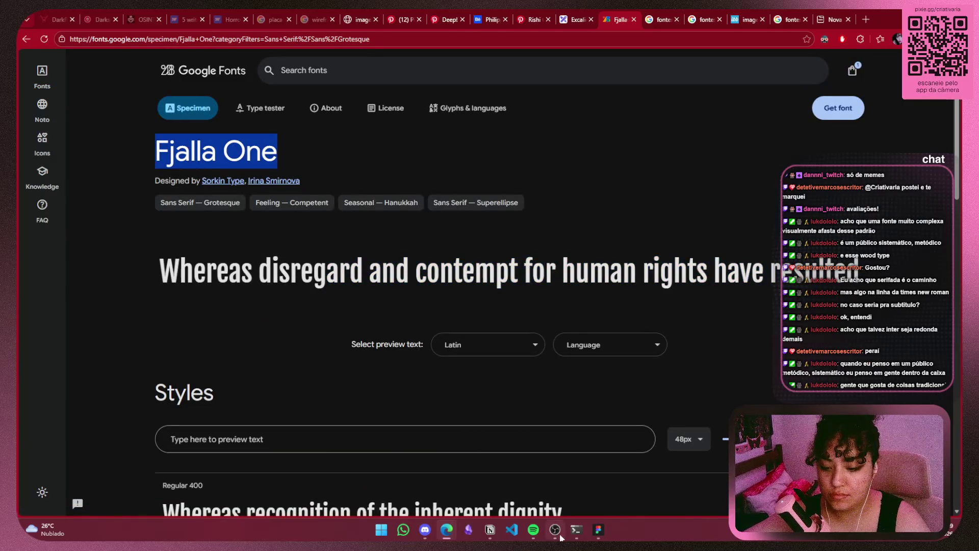
{"action": "left_click", "coordinate": [493, 532]}
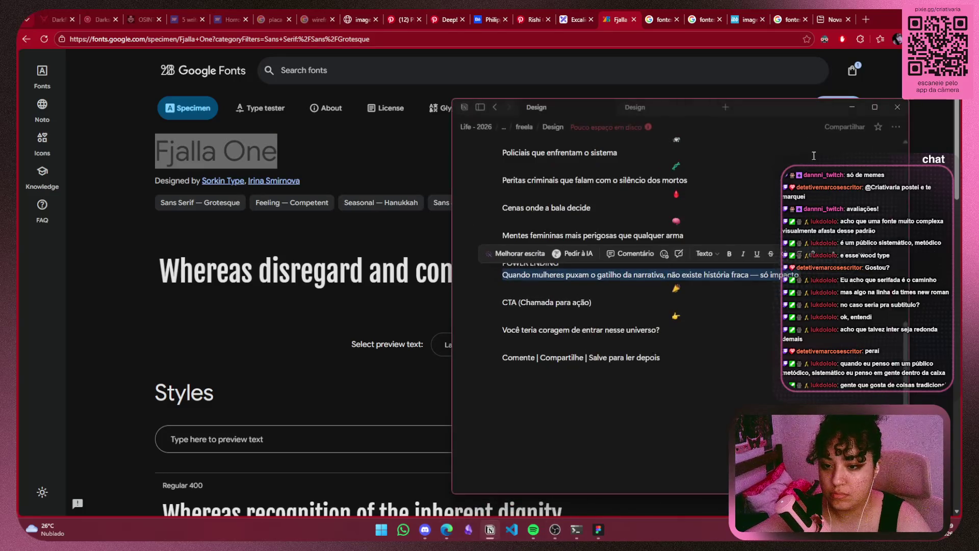
{"action": "left_click", "coordinate": [621, 507]}
Change the Inter sample's font to Fjalla One
{"action": "left_click", "coordinate": [598, 529]}
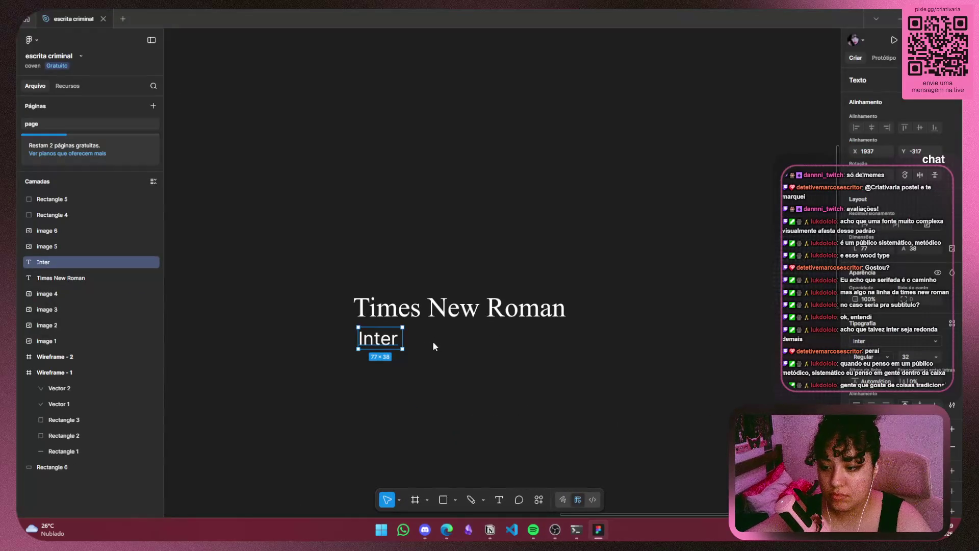
{"action": "left_click", "coordinate": [875, 340]}
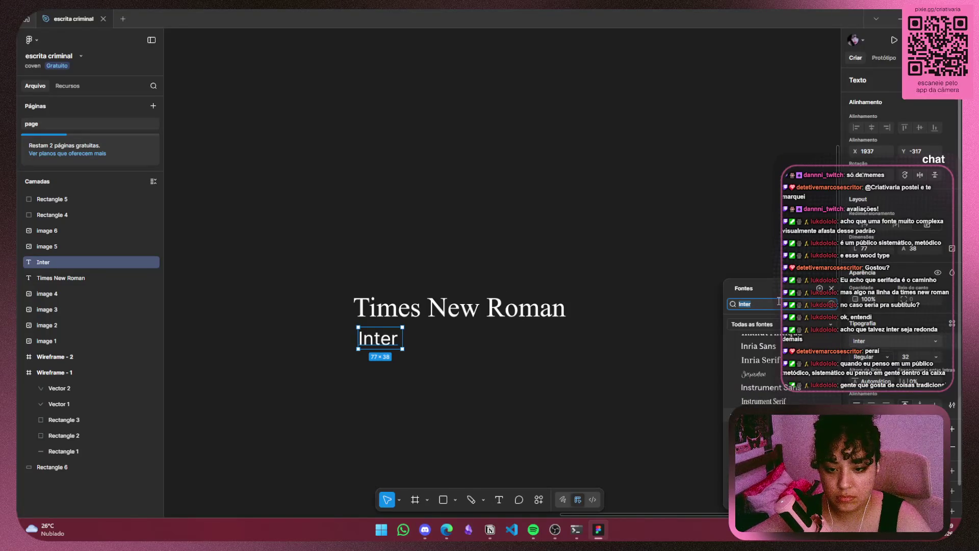
{"action": "type", "text": "Fjalla One"}
{"action": "left_click", "coordinate": [753, 322]}
Retype the sample as 'Fjalla One', widen it to one line and position it under the title
{"action": "left_click", "coordinate": [417, 341]}
{"action": "double_click", "coordinate": [389, 341]}
{"action": "type", "text": "Fjalla One"}
{"action": "key", "text": "Escape"}
{"action": "mouse_move", "coordinate": [404, 339]}
{"action": "left_mouse_down"}
{"action": "mouse_move", "coordinate": [429, 339]}
{"action": "mouse_move", "coordinate": [395, 334]}
{"action": "left_mouse_up"}
{"action": "left_click", "coordinate": [426, 360]}
{"action": "left_click", "coordinate": [390, 348]}
{"action": "left_click", "coordinate": [385, 350]}
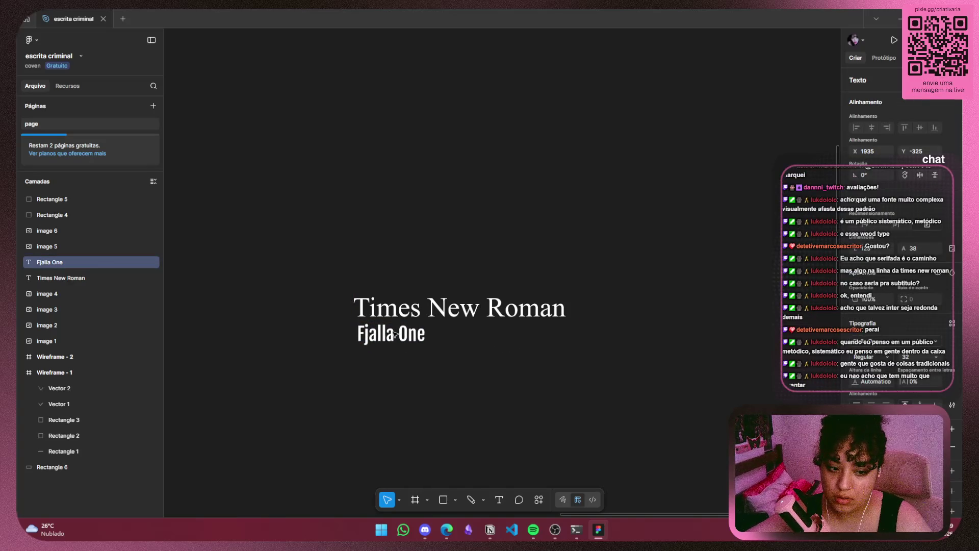
{"action": "left_click", "coordinate": [423, 391]}
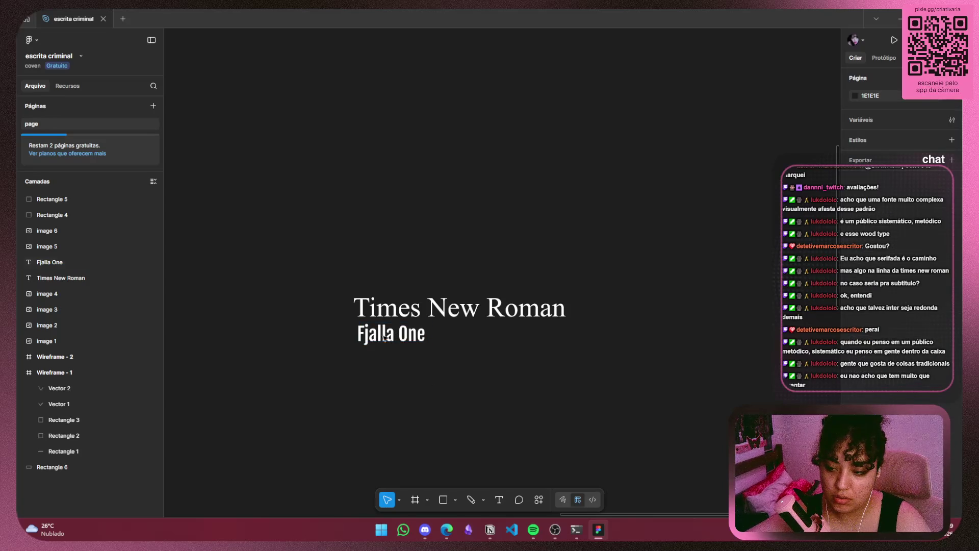
Select the Times New Roman and Fjalla One pair and place a copy below
{"action": "left_click_drag", "start_coordinate": [322, 253], "coordinate": [362, 299]}
{"action": "left_click_drag", "start_coordinate": [695, 432], "coordinate": [701, 437]}
{"action": "left_click_drag", "start_coordinate": [519, 340], "coordinate": [417, 180]}
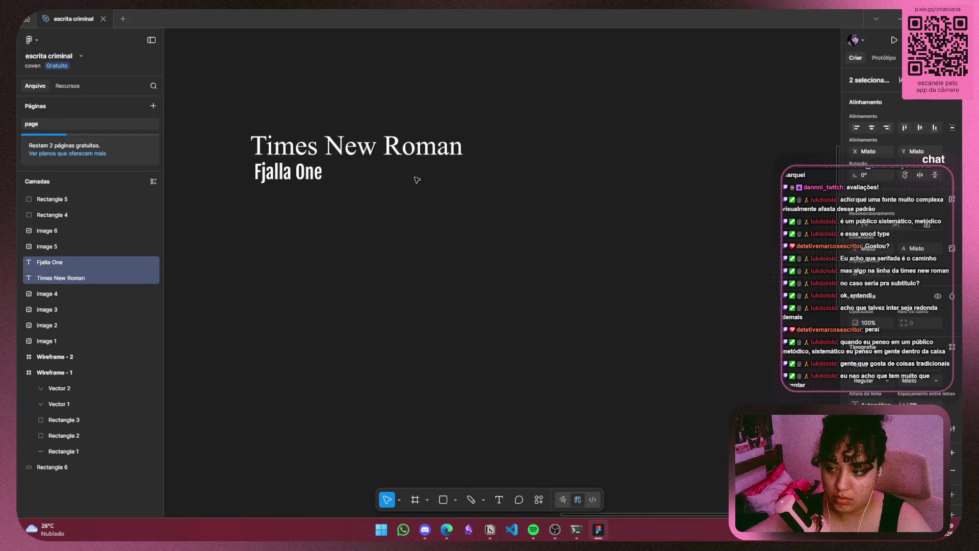
{"action": "left_click_drag", "start_coordinate": [409, 146], "coordinate": [408, 219], "text": "alt"}
{"action": "left_click", "coordinate": [894, 20]}
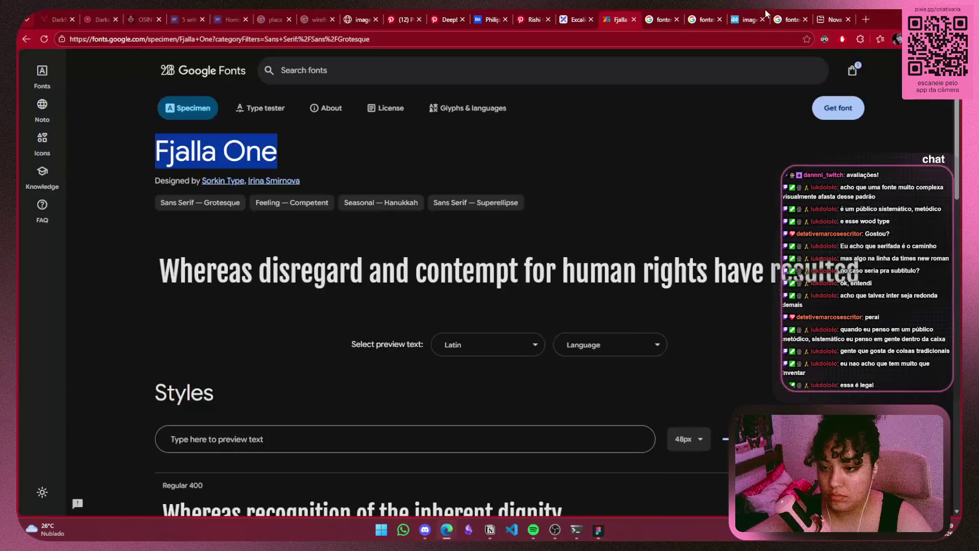
Go back to the Grotesque font list and open the Staatliches specimen page
{"action": "key", "text": "alt+Left"}
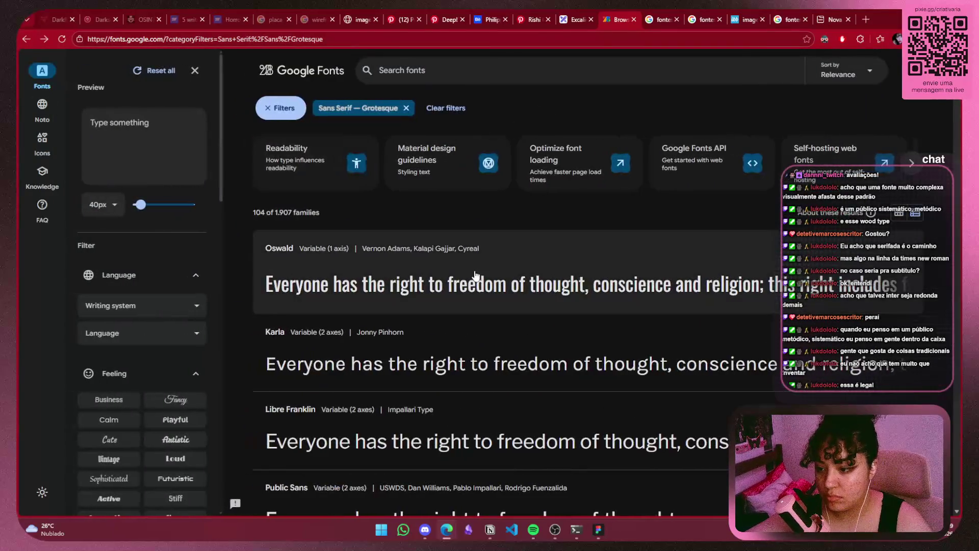
{"action": "scroll", "coordinate": [474, 271], "scroll_direction": "down", "scroll_amount": 3}
{"action": "scroll", "coordinate": [474, 273], "scroll_direction": "down", "scroll_amount": 2}
{"action": "scroll", "coordinate": [473, 273], "scroll_direction": "down", "scroll_amount": 2}
{"action": "scroll", "coordinate": [474, 272], "scroll_direction": "up", "scroll_amount": 1}
{"action": "scroll", "coordinate": [472, 276], "scroll_direction": "down", "scroll_amount": 1}
{"action": "scroll", "coordinate": [488, 258], "scroll_direction": "down", "scroll_amount": 3}
{"action": "scroll", "coordinate": [497, 240], "scroll_direction": "up", "scroll_amount": 1}
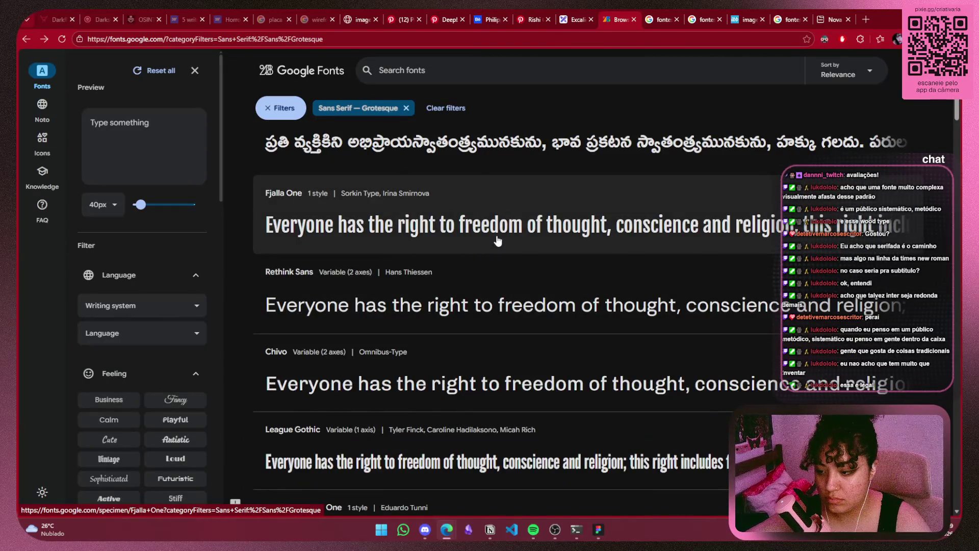
{"action": "scroll", "coordinate": [497, 240], "scroll_direction": "down", "scroll_amount": 5}
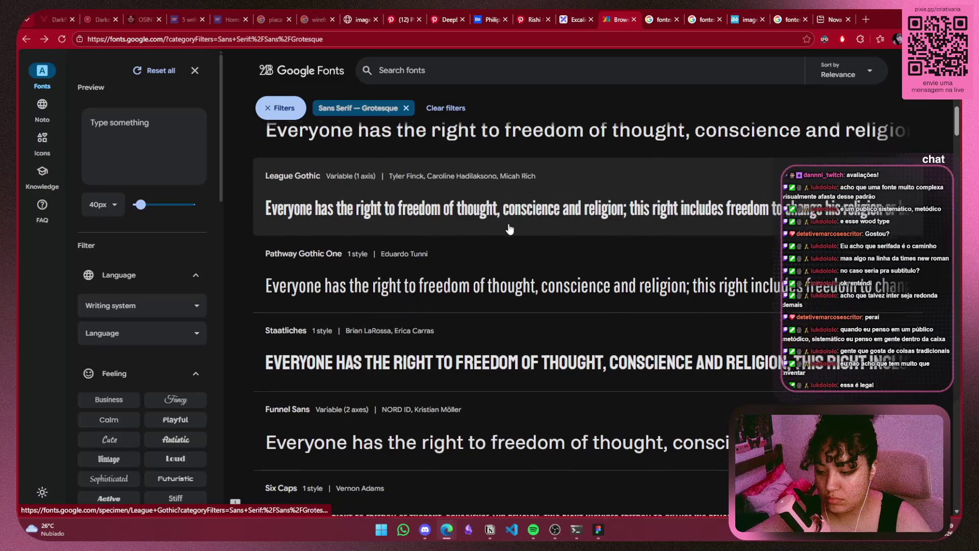
{"action": "scroll", "coordinate": [509, 229], "scroll_direction": "down", "scroll_amount": 4}
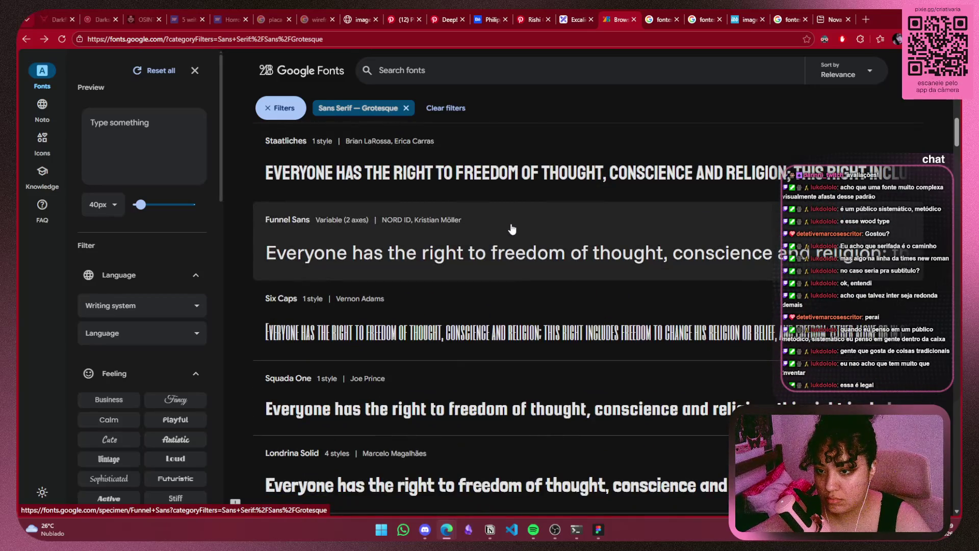
{"action": "left_click", "coordinate": [517, 180]}
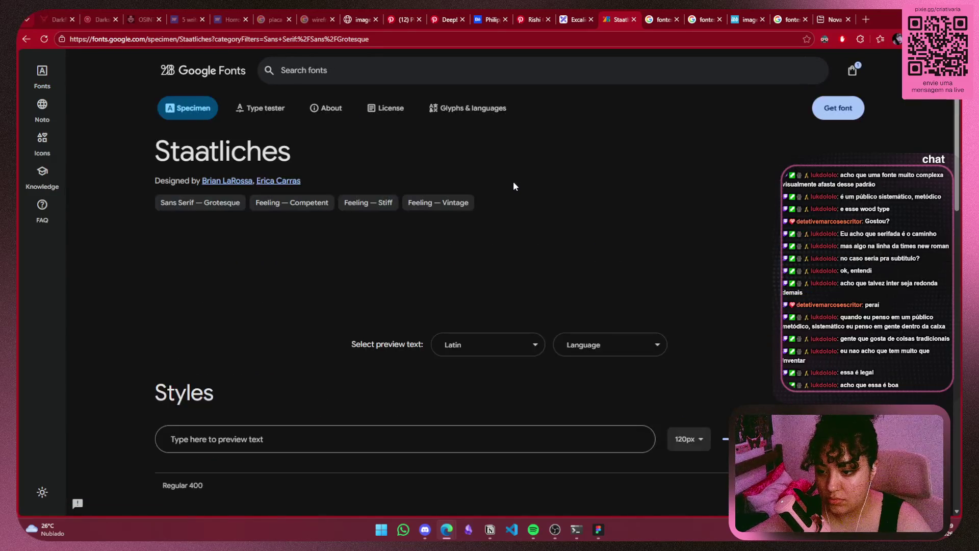
Clear the Regular 400 preview text and select the font name 'Staatliches'
{"action": "scroll", "coordinate": [510, 194], "scroll_direction": "down", "scroll_amount": 4}
{"action": "scroll", "coordinate": [574, 200], "scroll_direction": "down", "scroll_amount": 2}
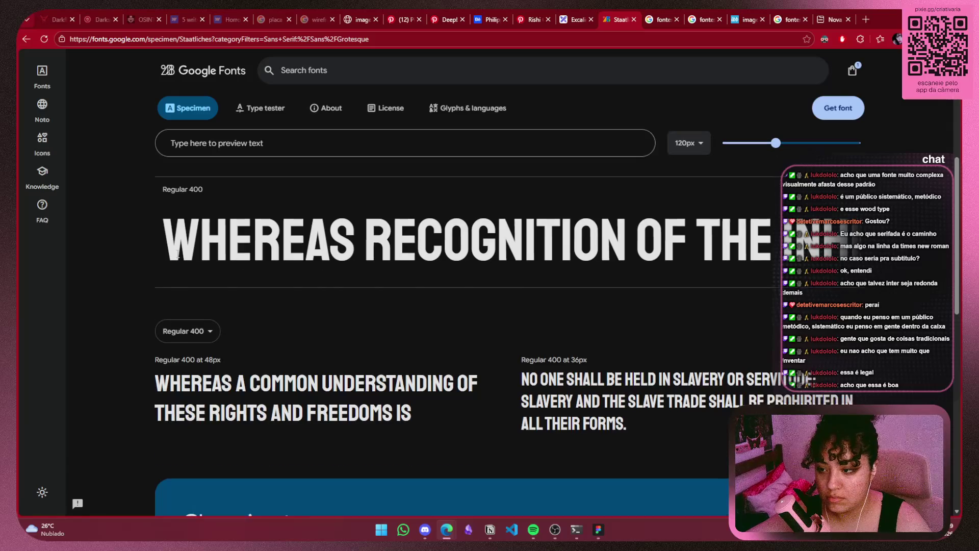
{"action": "left_click", "coordinate": [760, 303]}
{"action": "key", "text": "BackSpace"}
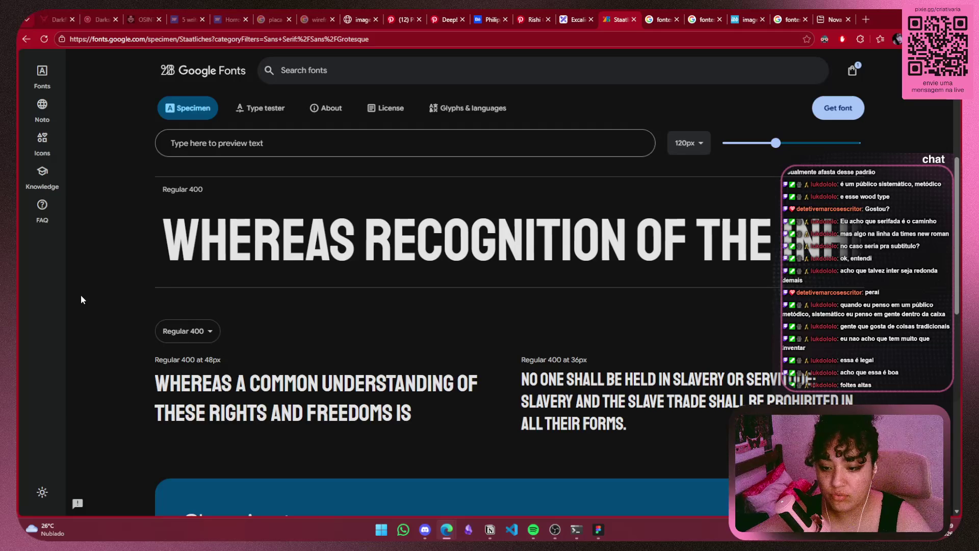
{"action": "scroll", "coordinate": [81, 294], "scroll_direction": "down", "scroll_amount": 6}
{"action": "scroll", "coordinate": [80, 295], "scroll_direction": "up", "scroll_amount": 6}
{"action": "scroll", "coordinate": [78, 298], "scroll_direction": "up", "scroll_amount": 5}
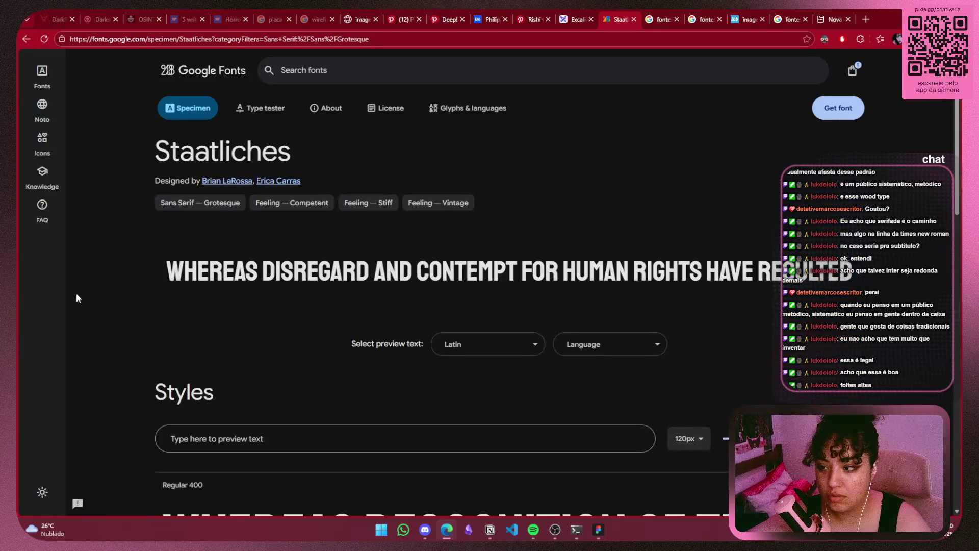
{"action": "left_click_drag", "start_coordinate": [306, 162], "coordinate": [145, 162]}
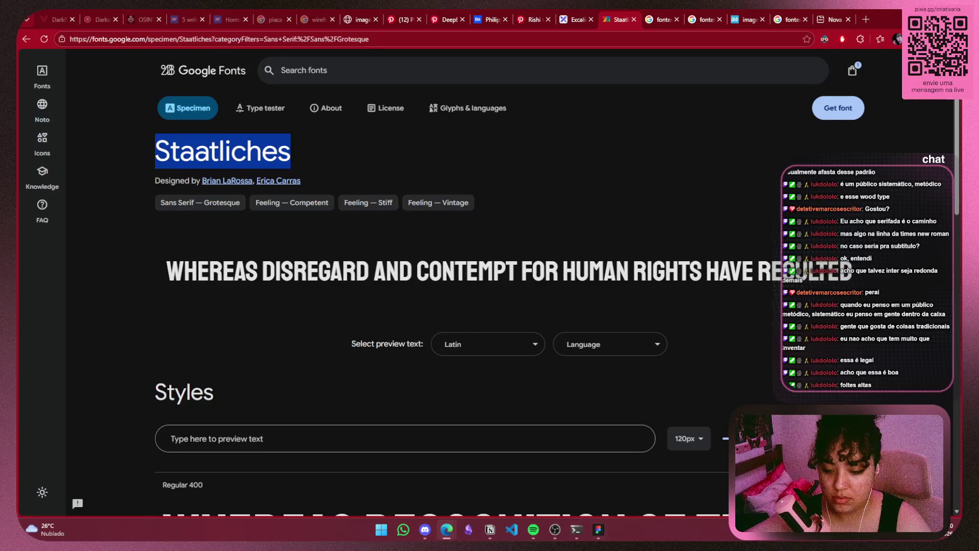
{"action": "left_click", "coordinate": [599, 529]}
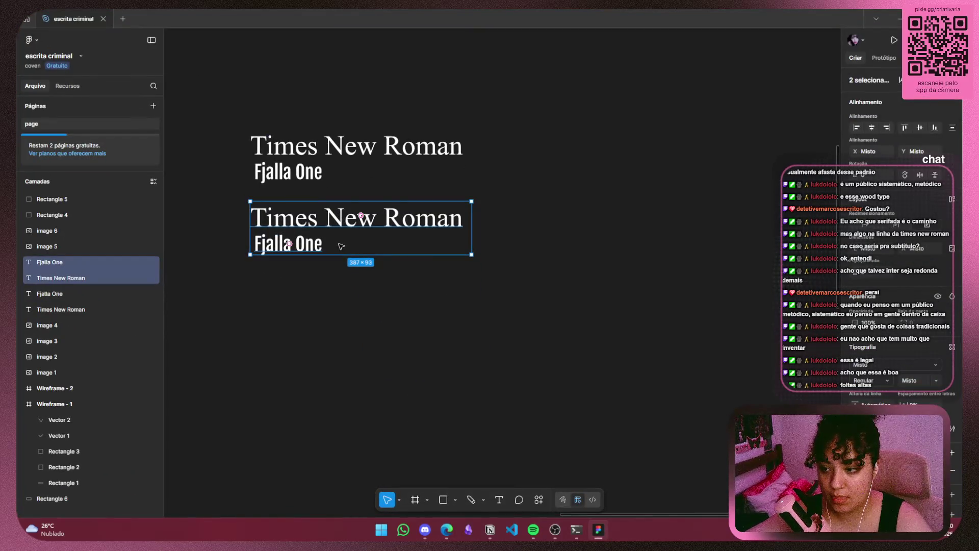
Apply the Staatliches font to the second Fjalla One subtitle
{"action": "double_click", "coordinate": [288, 243]}
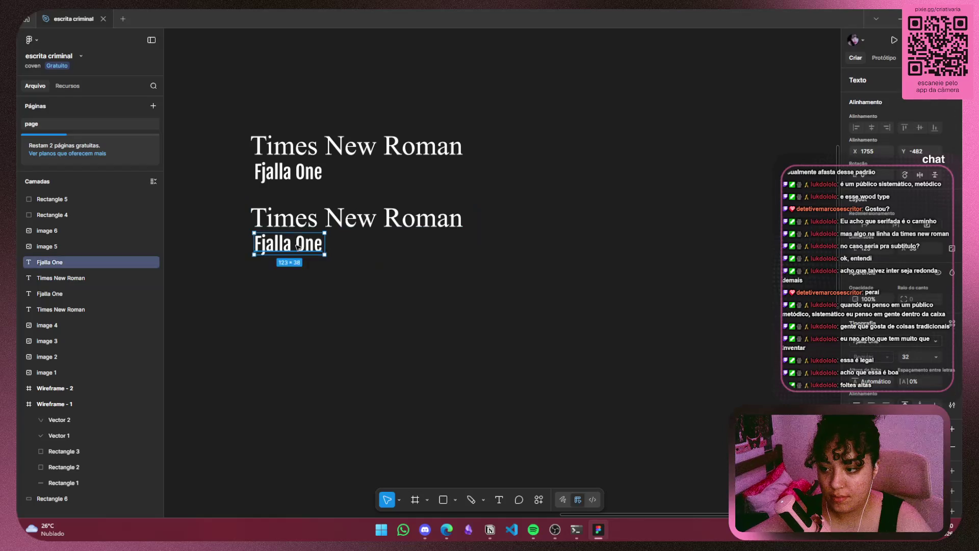
{"action": "left_click", "coordinate": [889, 342]}
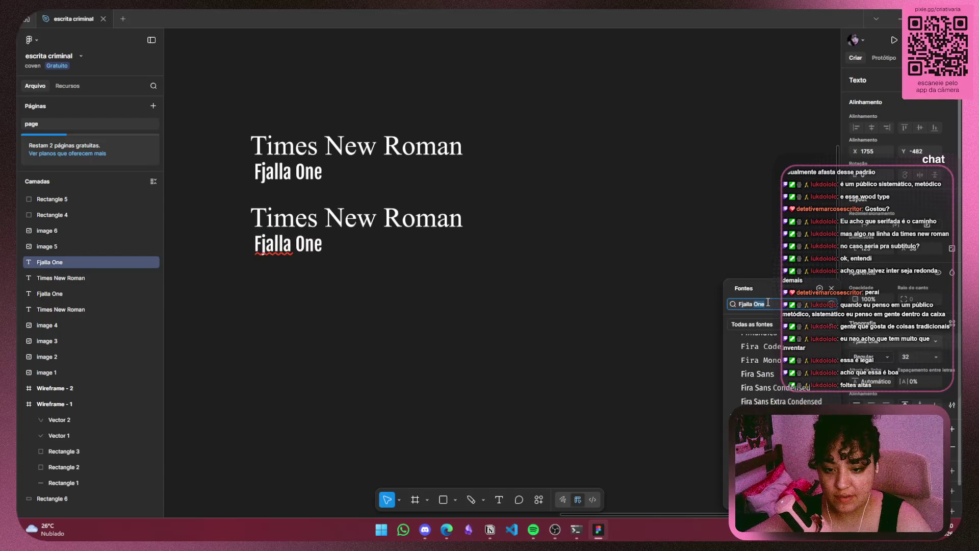
{"action": "type", "text": "Staatliches"}
{"action": "left_click", "coordinate": [763, 329]}
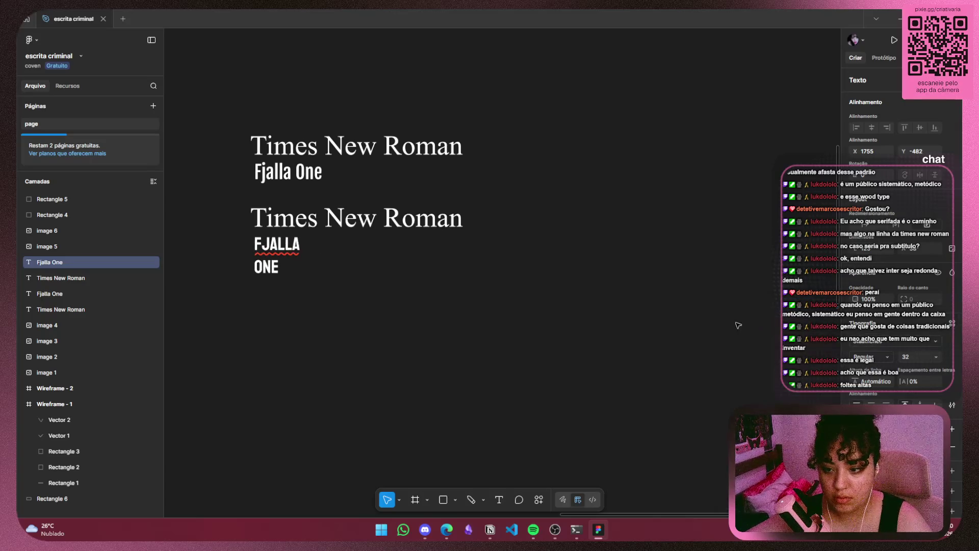
Retype the subtitle as 'STAATLICHES', widen its box and delete the leftover word 'ONE'
{"action": "double_click", "coordinate": [286, 248]}
{"action": "type", "text": "Staatliches"}
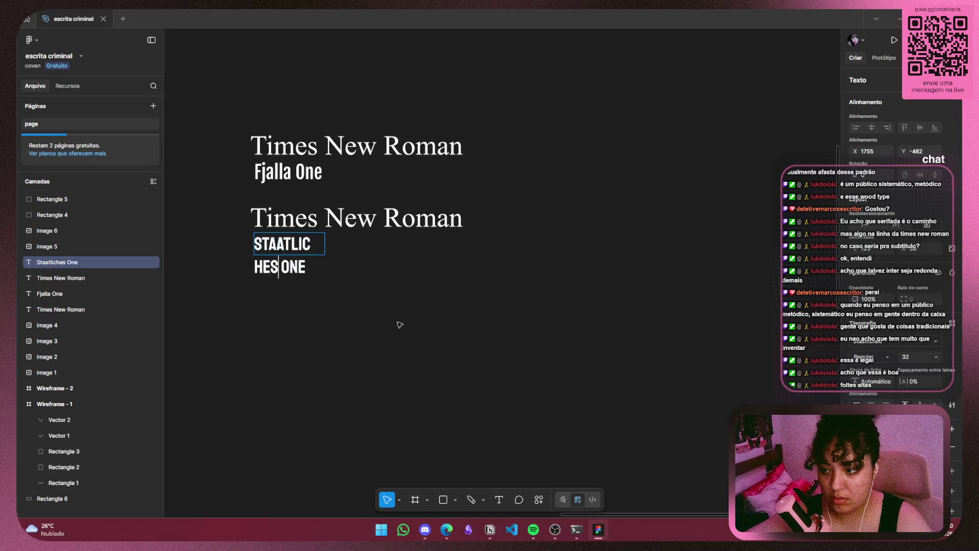
{"action": "key", "text": "Escape"}
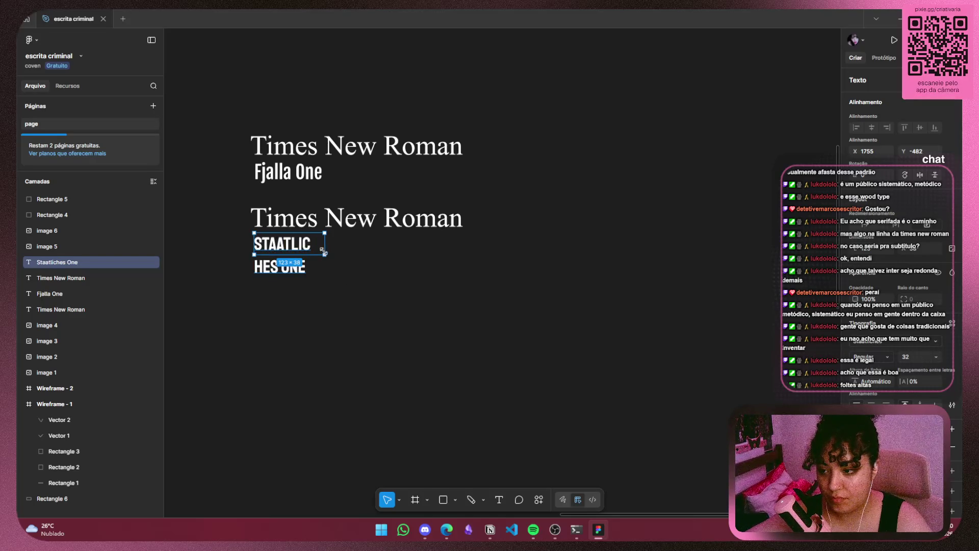
{"action": "left_click_drag", "start_coordinate": [341, 250], "coordinate": [390, 248]}
{"action": "double_click", "coordinate": [350, 248]}
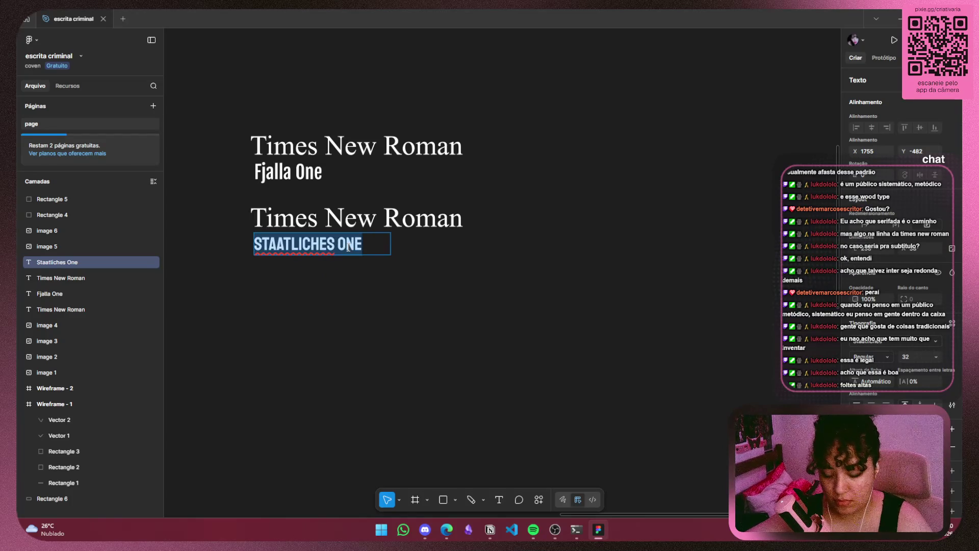
{"action": "key", "text": "BackSpace"}
{"action": "key", "text": "Escape"}
{"action": "left_click", "coordinate": [490, 276]}
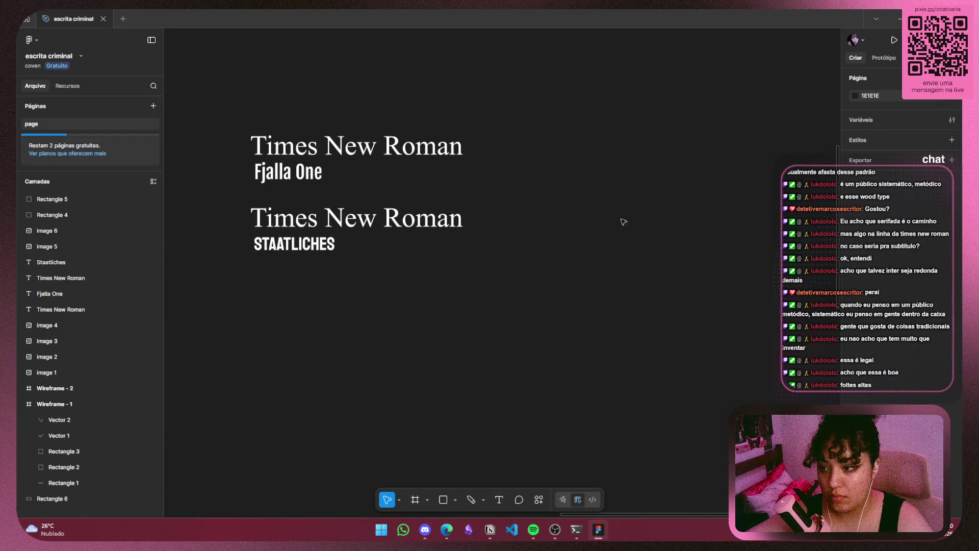
{"action": "key", "text": "alt+Tab"}
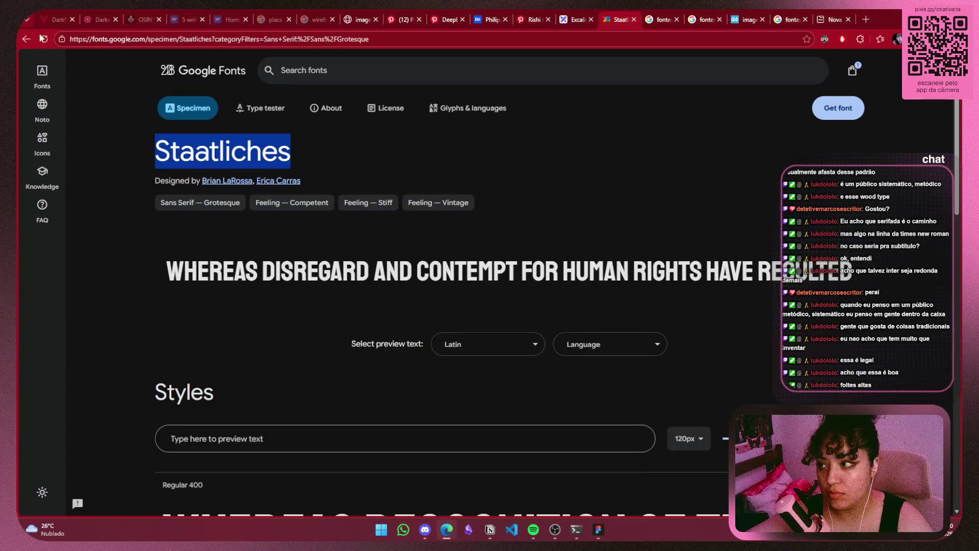
Return to the Grotesque-filtered sans-serif list and reopen the True Crimes DaFont page in a new tab
{"action": "left_click", "coordinate": [24, 41]}
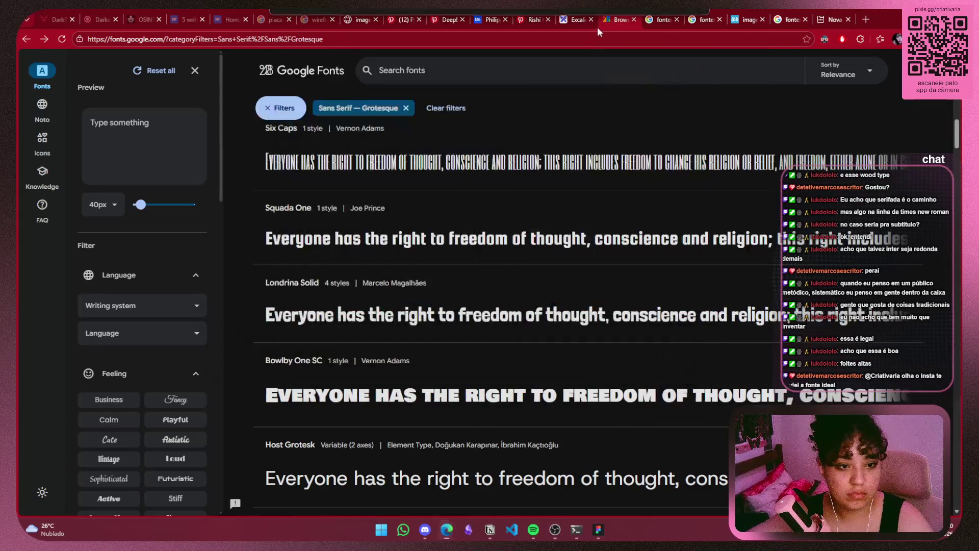
{"action": "key", "text": "ctrl+shift+t"}
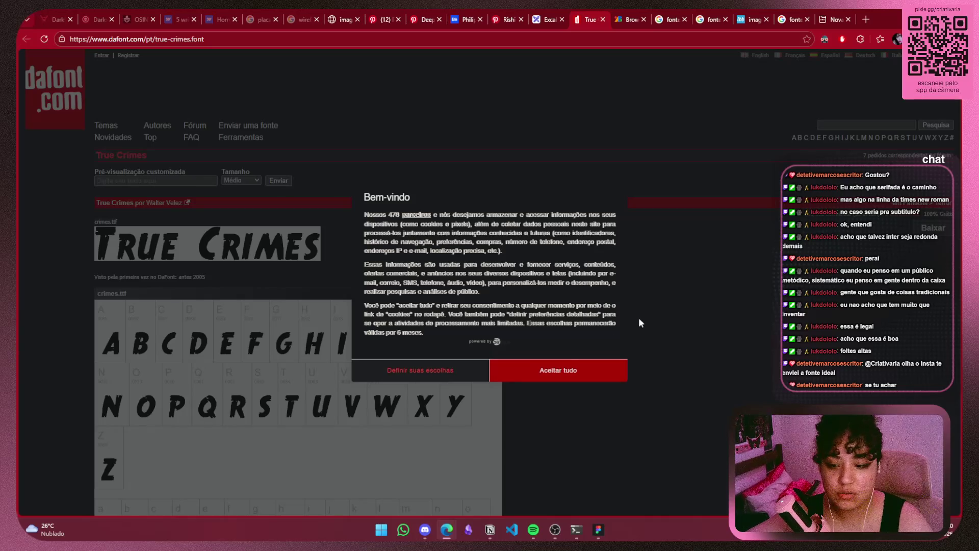
Dismiss DaFont's cookie notice and scroll through the True Crimes glyph chart
{"action": "left_click", "coordinate": [451, 374]}
{"action": "left_click", "coordinate": [612, 149]}
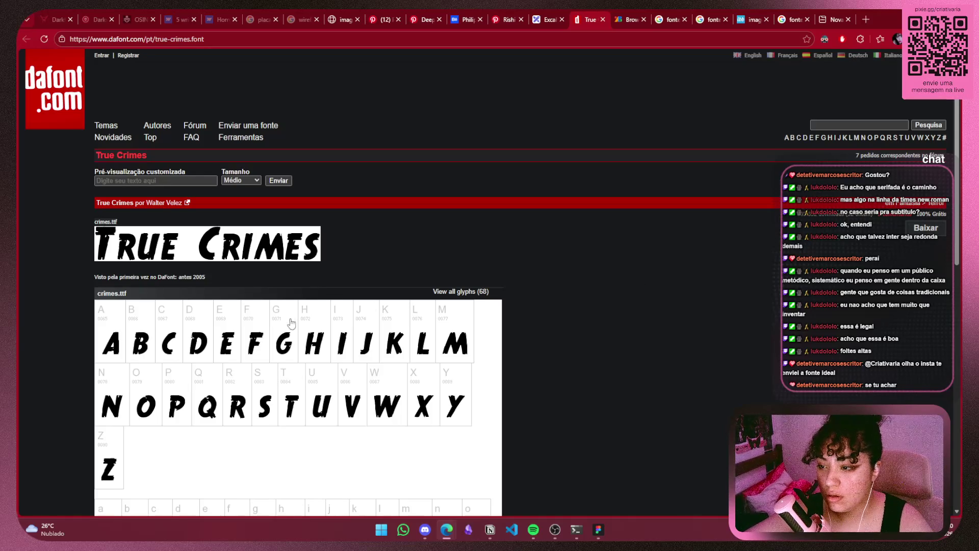
{"action": "scroll", "coordinate": [390, 352], "scroll_direction": "down", "scroll_amount": 4}
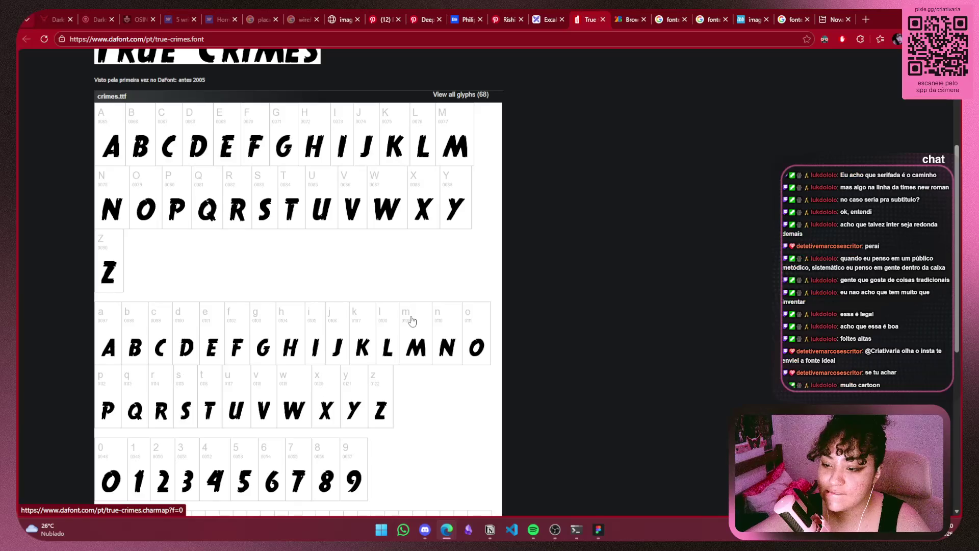
{"action": "scroll", "coordinate": [414, 319], "scroll_direction": "down", "scroll_amount": 5}
{"action": "scroll", "coordinate": [414, 320], "scroll_direction": "up", "scroll_amount": 6}
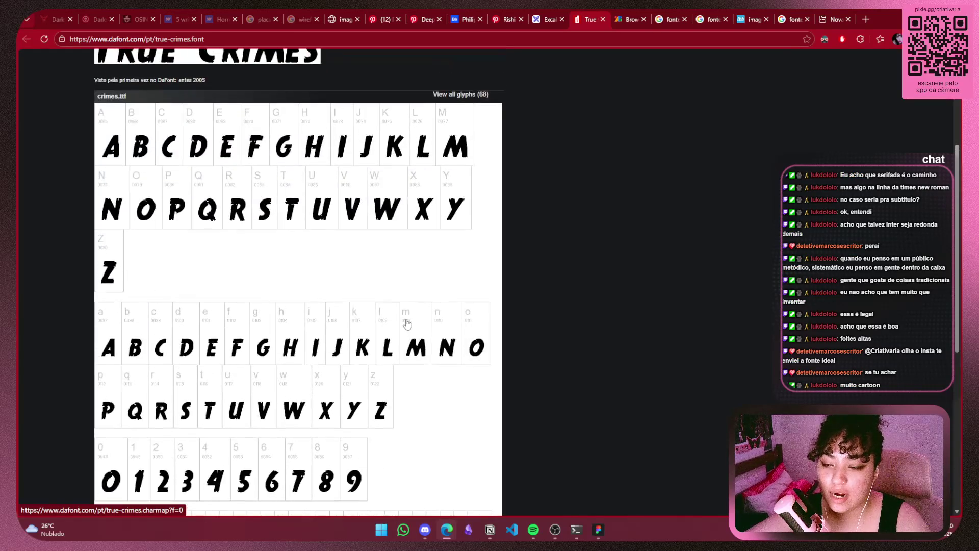
{"action": "scroll", "coordinate": [408, 322], "scroll_direction": "up", "scroll_amount": 4}
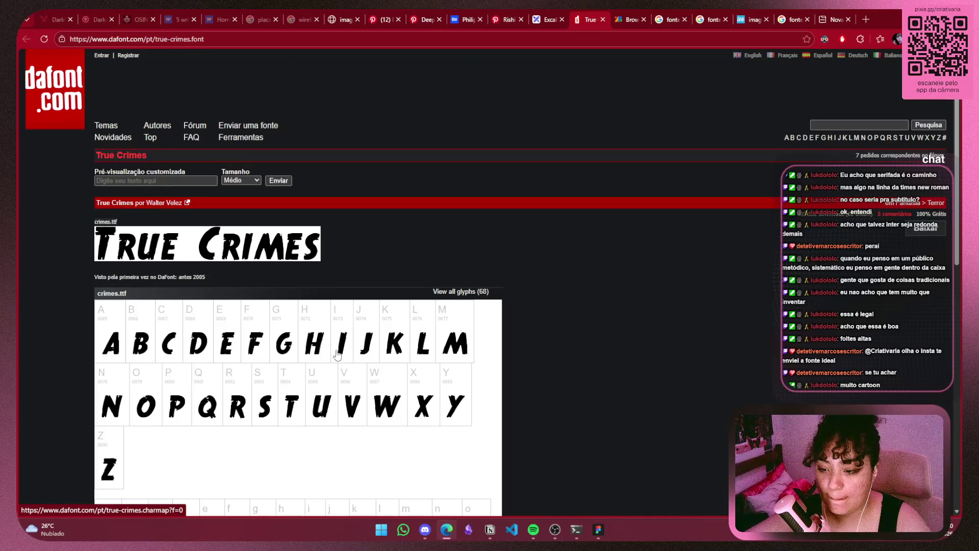
{"action": "left_click_drag", "start_coordinate": [343, 247], "coordinate": [82, 153]}
{"action": "left_click", "coordinate": [194, 255]}
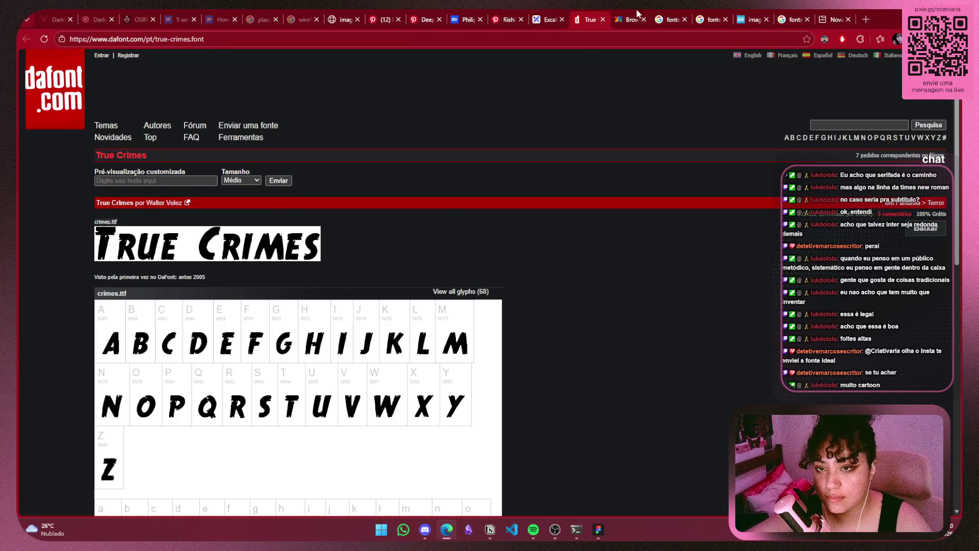
Close the True Crimes tab and scroll down the Grotesque-filtered Google Fonts list
{"action": "left_click", "coordinate": [602, 20]}
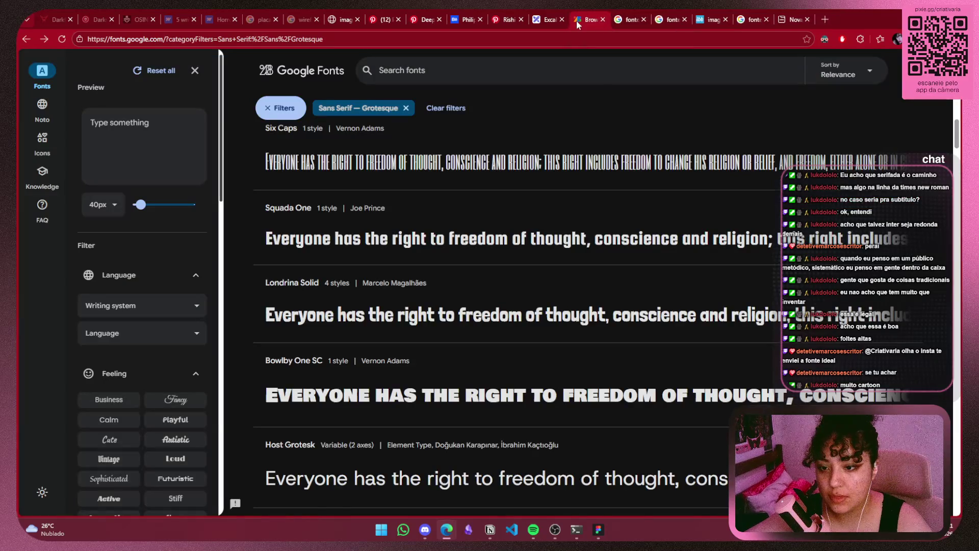
{"action": "scroll", "coordinate": [505, 309], "scroll_direction": "down", "scroll_amount": 2}
{"action": "scroll", "coordinate": [503, 281], "scroll_direction": "down", "scroll_amount": 3}
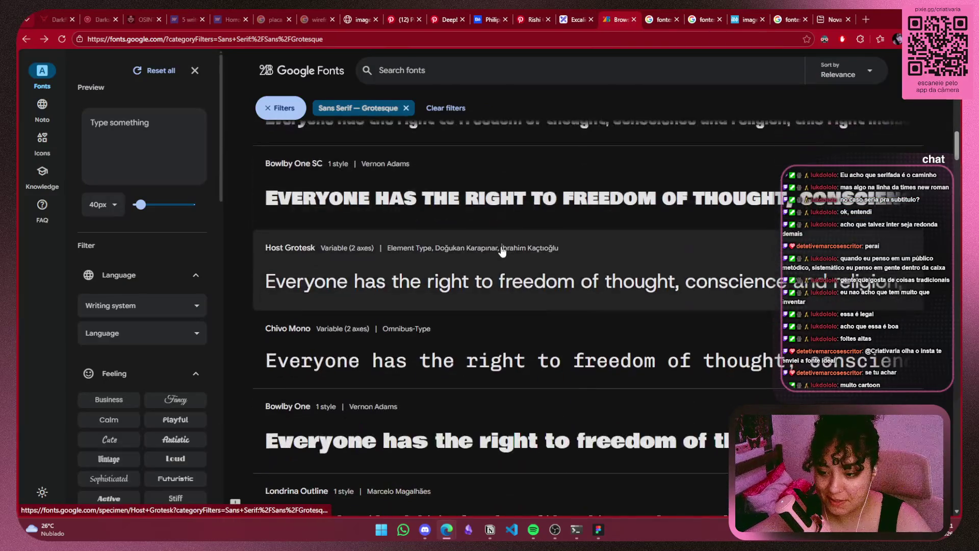
{"action": "scroll", "coordinate": [502, 251], "scroll_direction": "down", "scroll_amount": 2}
{"action": "scroll", "coordinate": [501, 252], "scroll_direction": "down", "scroll_amount": 2}
Scroll the sans-serif list and open the Special Gothic Expanded One specimen page
{"action": "scroll", "coordinate": [501, 252], "scroll_direction": "down", "scroll_amount": 1}
{"action": "scroll", "coordinate": [500, 240], "scroll_direction": "down", "scroll_amount": 1}
{"action": "scroll", "coordinate": [499, 223], "scroll_direction": "down", "scroll_amount": 1}
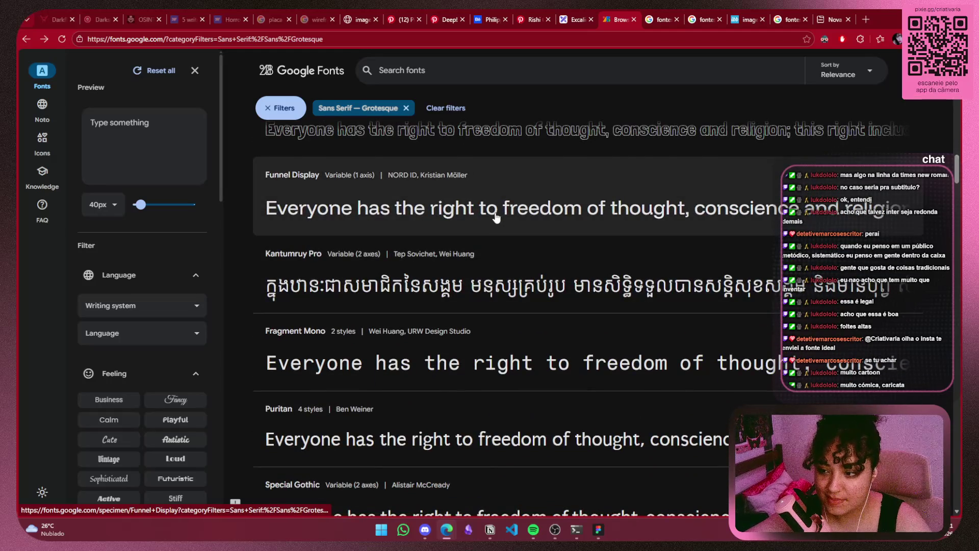
{"action": "scroll", "coordinate": [496, 218], "scroll_direction": "down", "scroll_amount": 3}
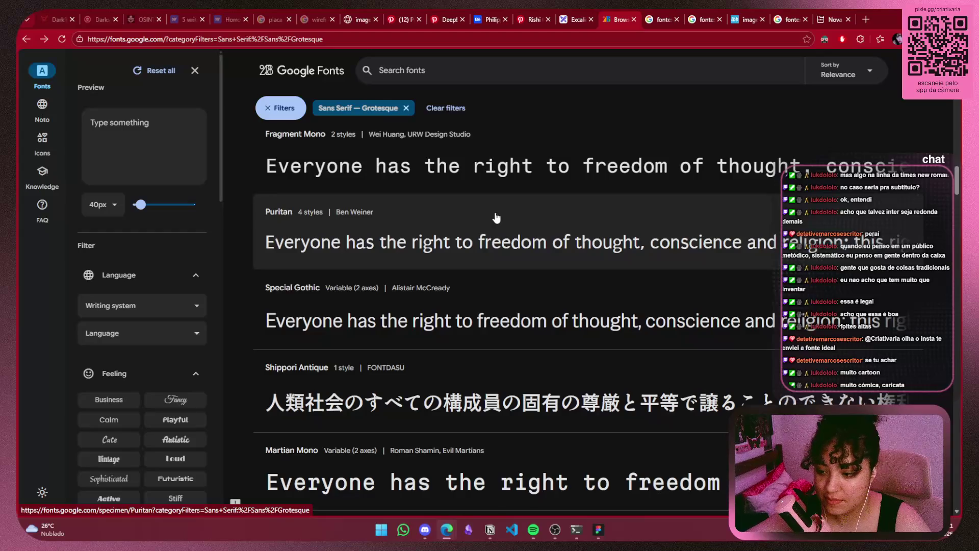
{"action": "scroll", "coordinate": [496, 219], "scroll_direction": "down", "scroll_amount": 2}
{"action": "scroll", "coordinate": [496, 218], "scroll_direction": "down", "scroll_amount": 3}
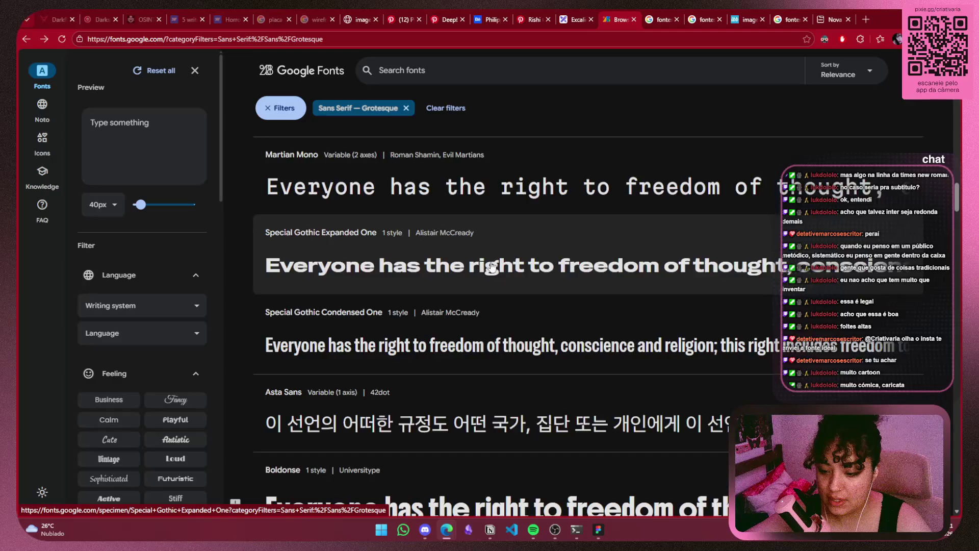
{"action": "scroll", "coordinate": [489, 306], "scroll_direction": "down", "scroll_amount": 3}
{"action": "scroll", "coordinate": [505, 377], "scroll_direction": "up", "scroll_amount": 1}
{"action": "scroll", "coordinate": [506, 382], "scroll_direction": "up", "scroll_amount": 3}
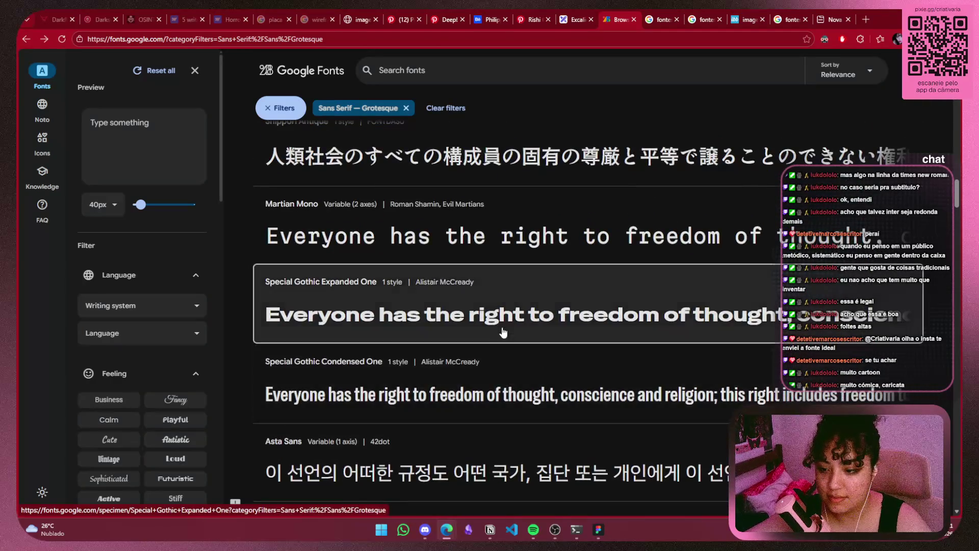
{"action": "left_click", "coordinate": [502, 326]}
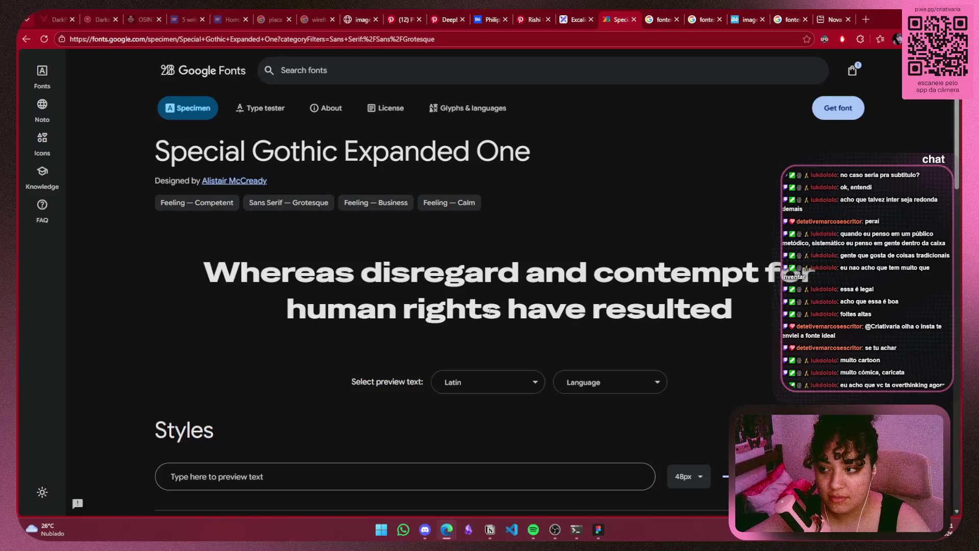
Copy the 'Special Gothic Expanded One' font name from the specimen title
{"action": "left_click_drag", "start_coordinate": [724, 318], "coordinate": [228, 298]}
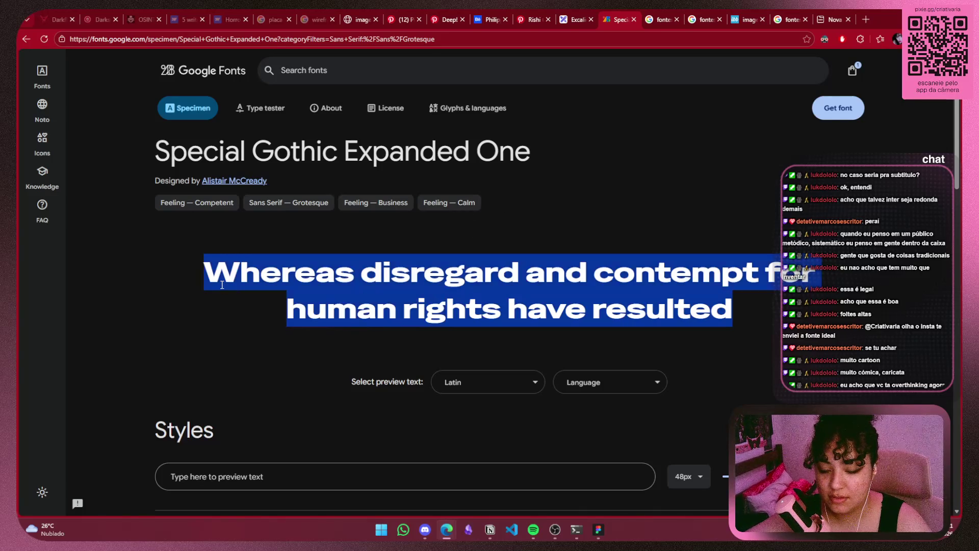
{"action": "left_click", "coordinate": [451, 151]}
{"action": "left_click_drag", "start_coordinate": [533, 153], "coordinate": [148, 161]}
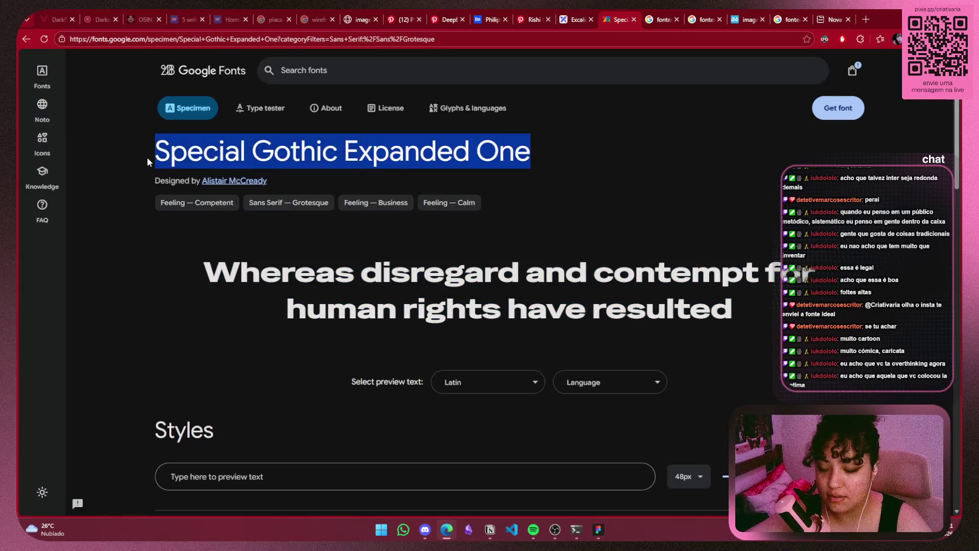
{"action": "left_click", "coordinate": [599, 534]}
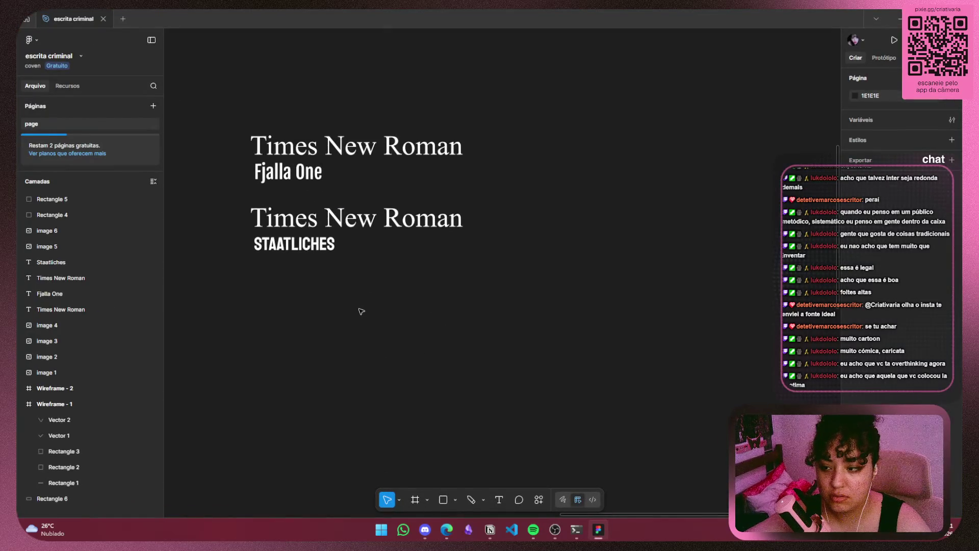
Paste the Special Gothic Expanded One name and duplicate the Times New Roman/STAATLICHES pair below
{"action": "type", "text": "SPECIAL GOTHIC EXPANDED ONE"}
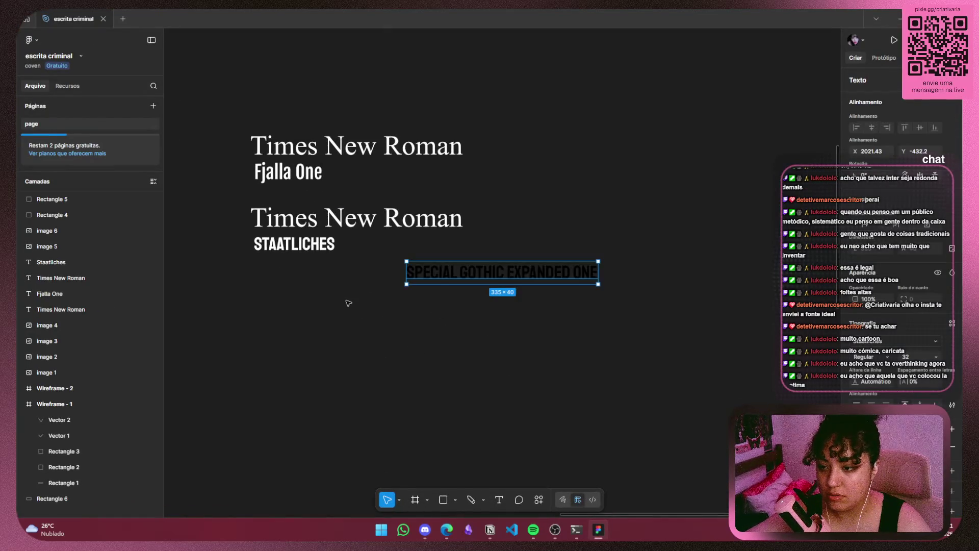
{"action": "left_click_drag", "start_coordinate": [457, 270], "coordinate": [276, 378]}
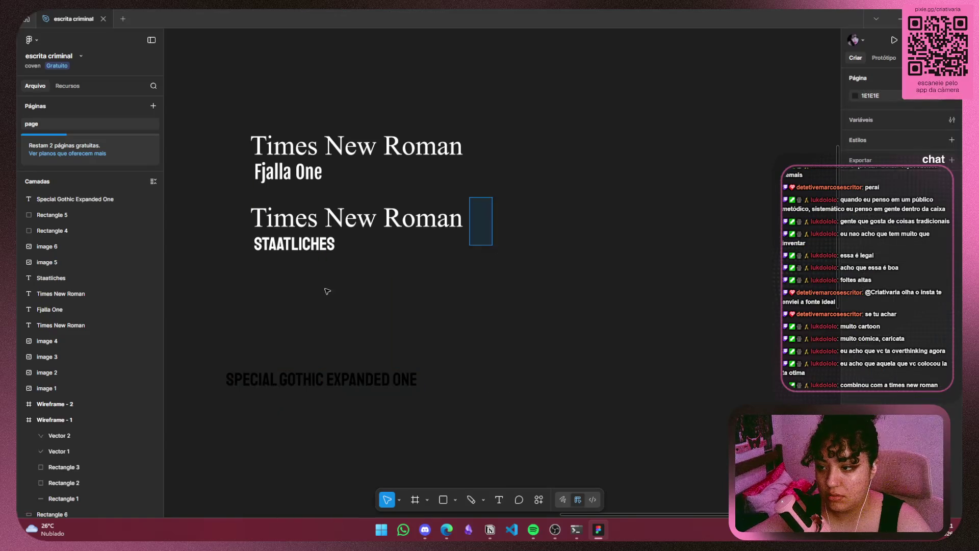
{"action": "left_click_drag", "start_coordinate": [493, 197], "coordinate": [223, 295]}
{"action": "key", "text": "ctrl+d"}
{"action": "left_click_drag", "start_coordinate": [358, 235], "coordinate": [358, 307]}
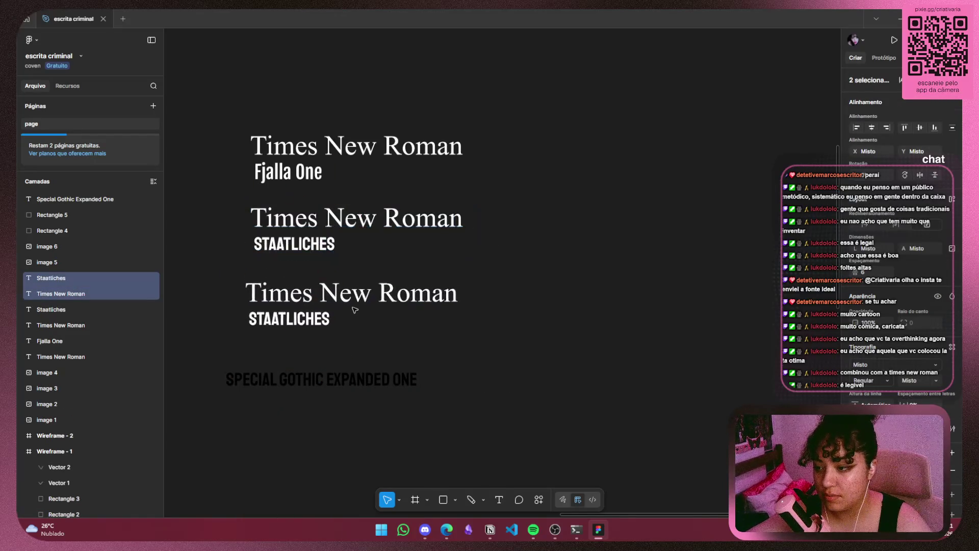
{"action": "left_click_drag", "start_coordinate": [322, 380], "coordinate": [390, 382]}
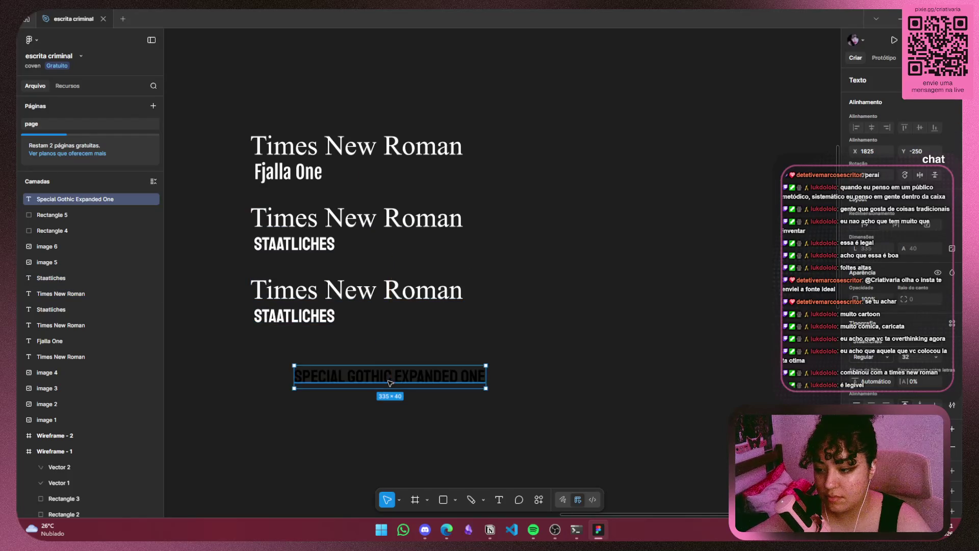
Search Times New Roman for the lower STAATLICHES text, leaving its font unchanged
{"action": "left_click", "coordinate": [294, 316]}
{"action": "left_click", "coordinate": [867, 341]}
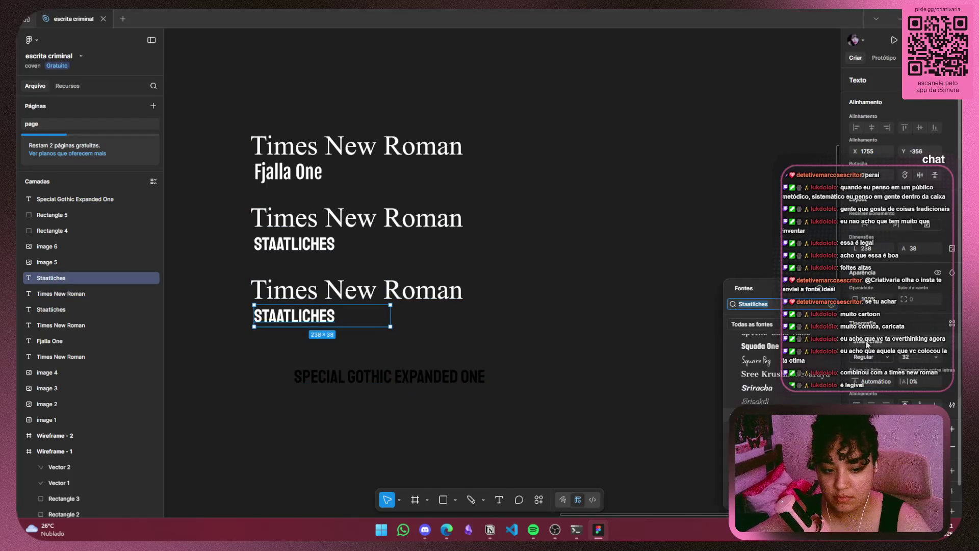
{"action": "type", "text": "Times New Roman"}
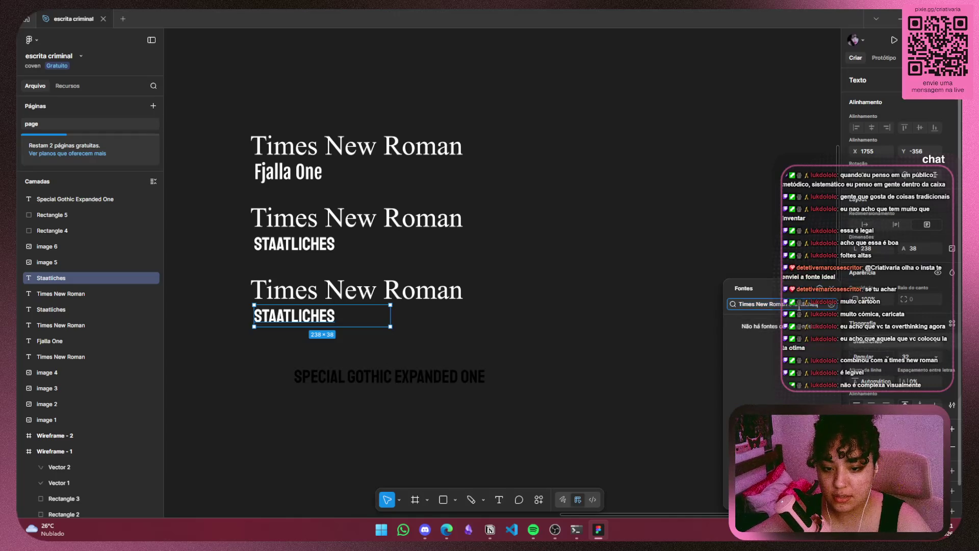
{"action": "left_click", "coordinate": [288, 172]}
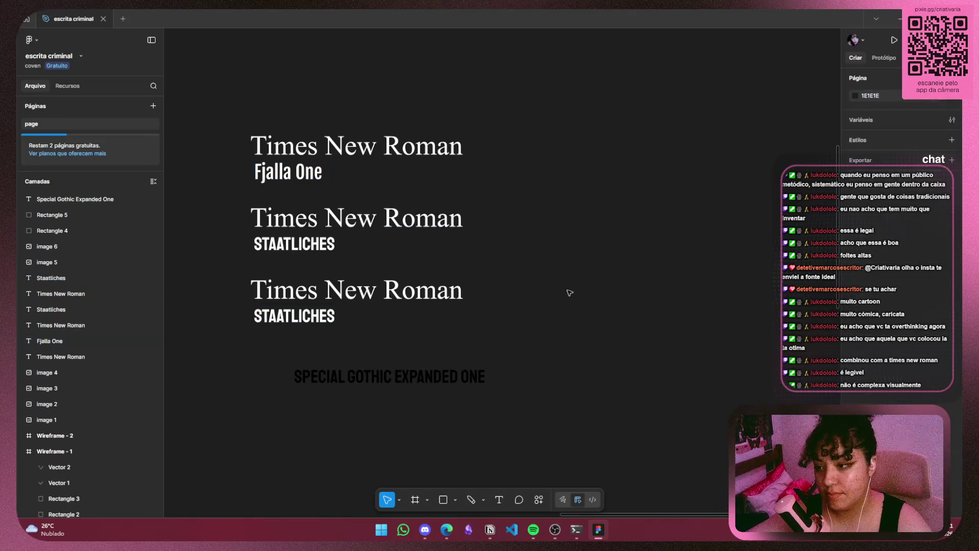
Select the two lower pairs and nudge them slightly down
{"action": "left_click_drag", "start_coordinate": [537, 182], "coordinate": [223, 351]}
{"action": "left_click", "coordinate": [513, 261]}
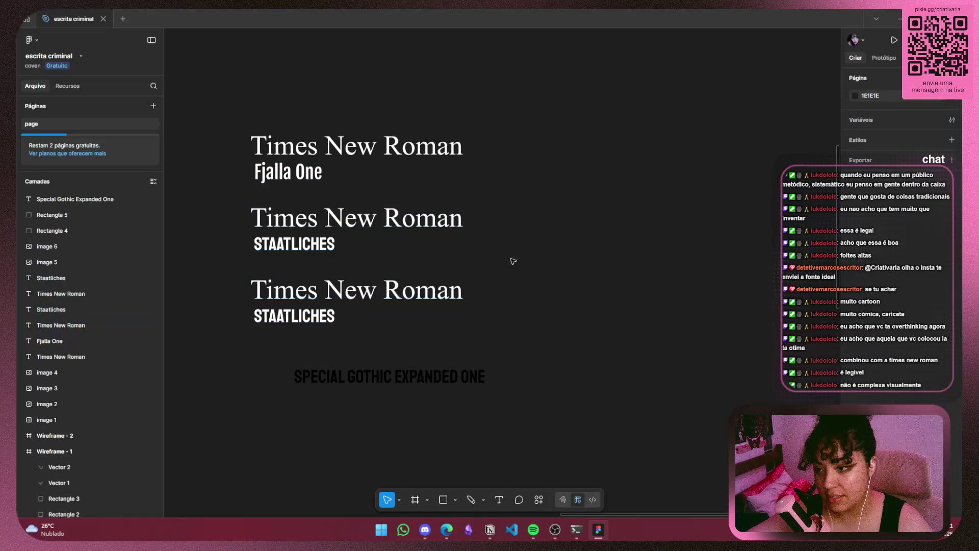
{"action": "left_click_drag", "start_coordinate": [559, 290], "coordinate": [248, 333]}
{"action": "left_click", "coordinate": [636, 273]}
{"action": "mouse_move", "coordinate": [244, 207]}
{"action": "left_mouse_down"}
{"action": "mouse_move", "coordinate": [498, 227]}
{"action": "mouse_move", "coordinate": [479, 336]}
{"action": "left_mouse_up"}
{"action": "left_click_drag", "start_coordinate": [455, 256], "coordinate": [454, 268]}
{"action": "left_click", "coordinate": [586, 299]}
Line up the third Times New Roman title over its STAATLICHES line, evenly spaced below the second
{"action": "mouse_move", "coordinate": [548, 363]}
{"action": "left_mouse_down"}
{"action": "mouse_move", "coordinate": [372, 395]}
{"action": "mouse_move", "coordinate": [372, 461]}
{"action": "left_mouse_up"}
{"action": "left_click", "coordinate": [584, 308]}
{"action": "mouse_move", "coordinate": [254, 284]}
{"action": "left_mouse_down"}
{"action": "mouse_move", "coordinate": [394, 305]}
{"action": "mouse_move", "coordinate": [262, 289]}
{"action": "left_mouse_up"}
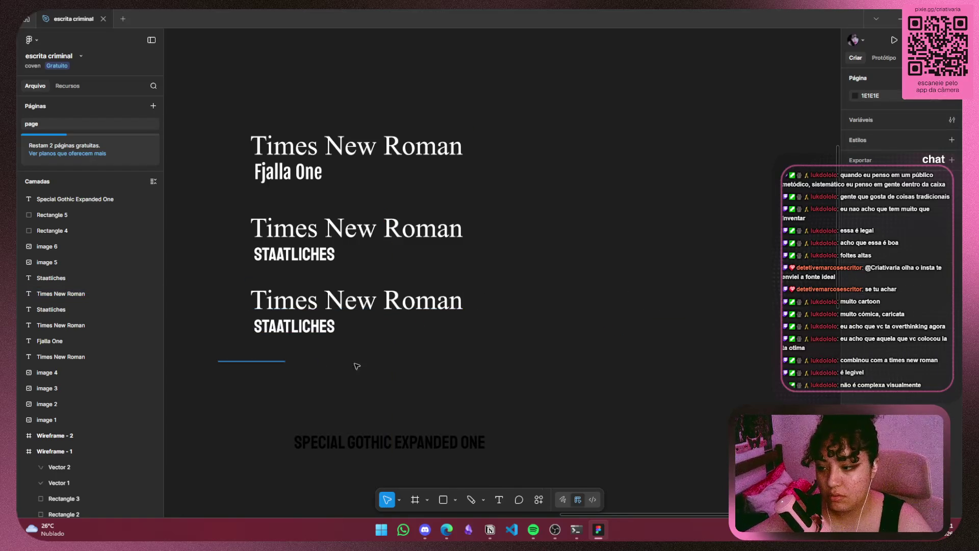
{"action": "left_click_drag", "start_coordinate": [219, 361], "coordinate": [504, 283]}
{"action": "left_click_drag", "start_coordinate": [377, 298], "coordinate": [418, 331]}
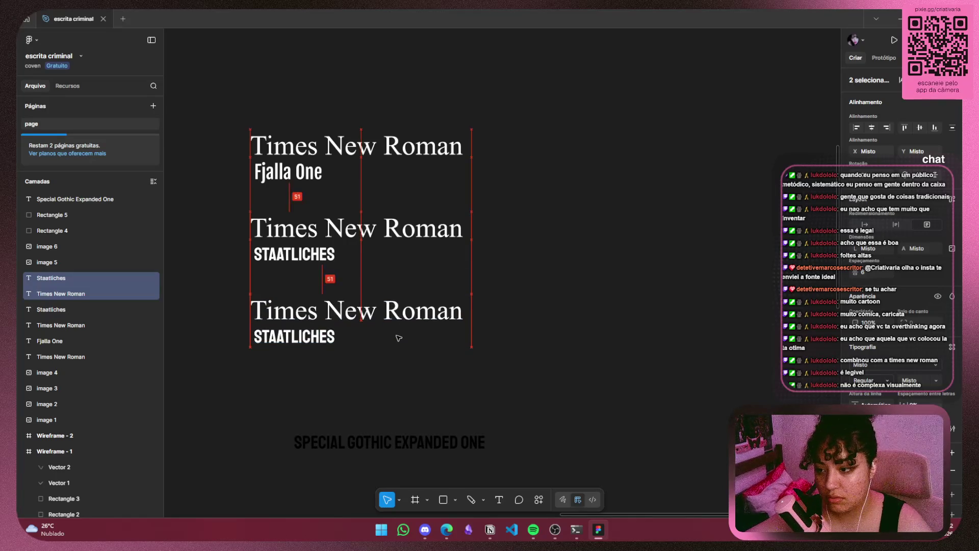
{"action": "left_click", "coordinate": [549, 306]}
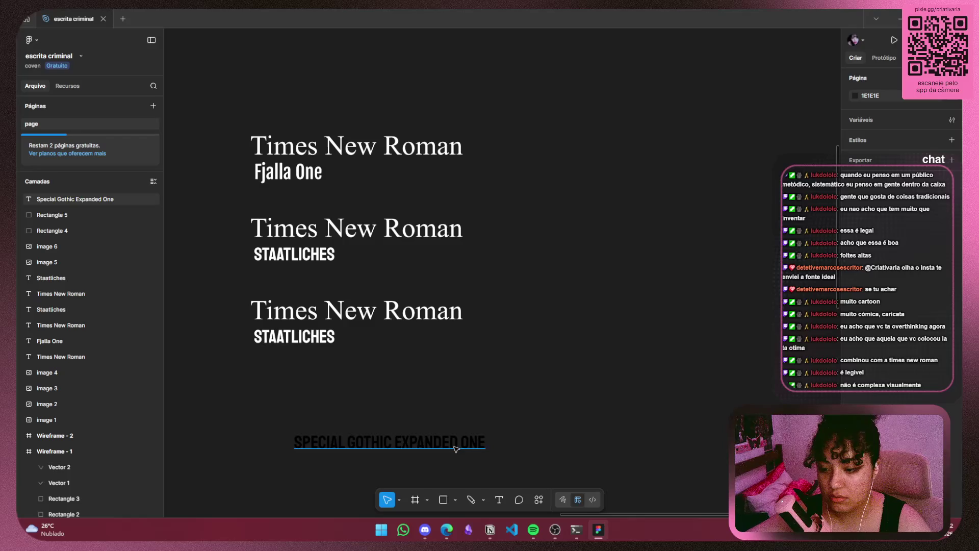
Delete the pasted Special Gothic Expanded One text
{"action": "left_click", "coordinate": [455, 444]}
{"action": "key", "text": "Delete"}
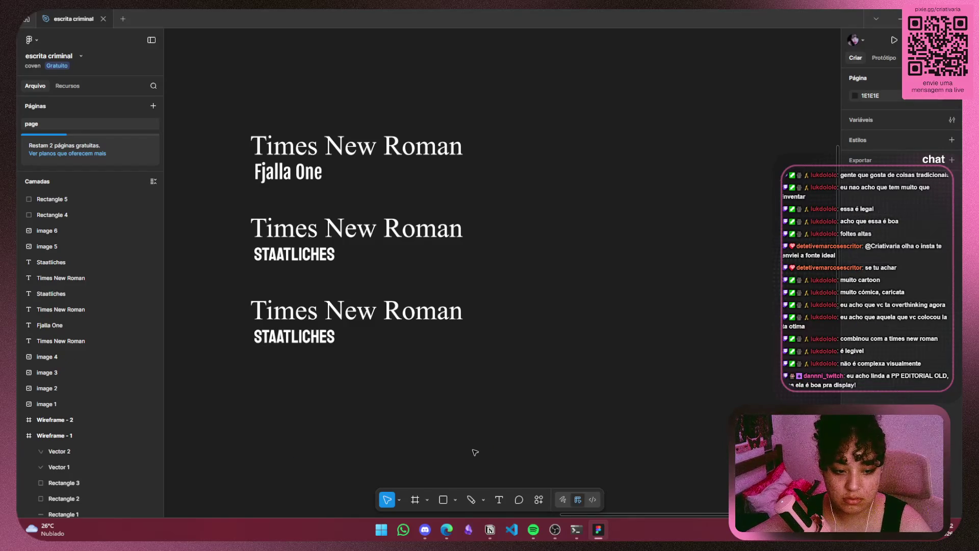
{"action": "key", "text": "alt+Tab"}
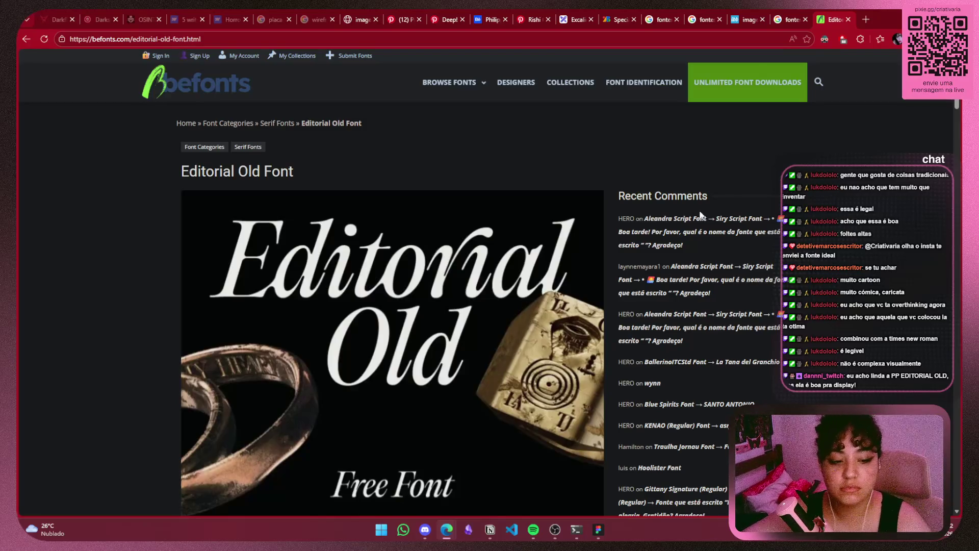
Scroll through the Editorial Old Font specimen images on BeFonts
{"action": "scroll", "coordinate": [762, 216], "scroll_direction": "down", "scroll_amount": 5}
{"action": "scroll", "coordinate": [761, 212], "scroll_direction": "down", "scroll_amount": 5}
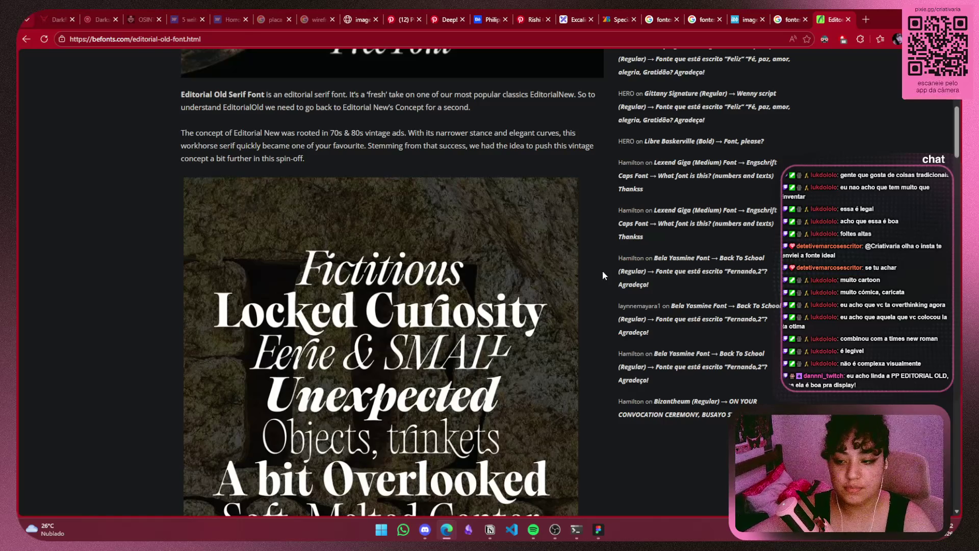
{"action": "scroll", "coordinate": [515, 230], "scroll_direction": "down", "scroll_amount": 2}
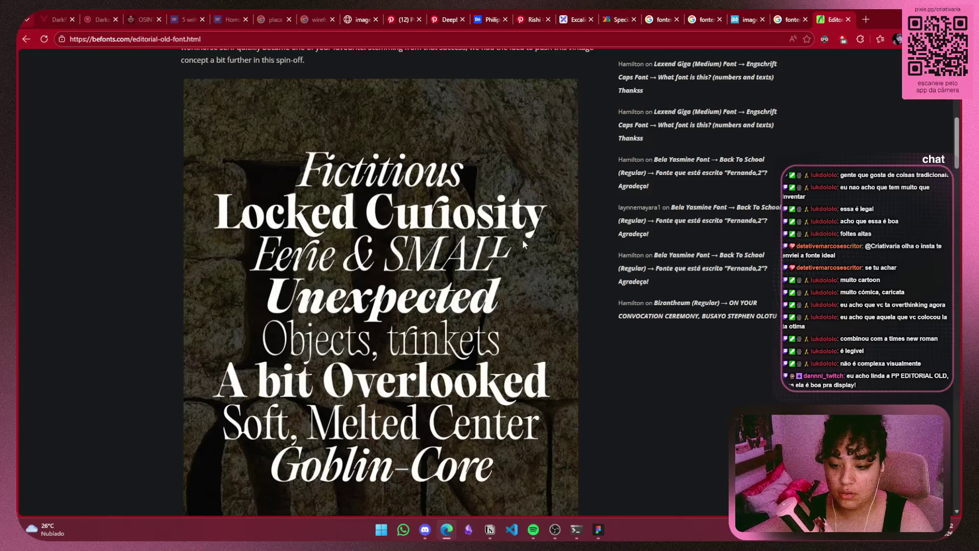
{"action": "scroll", "coordinate": [522, 229], "scroll_direction": "up", "scroll_amount": 10}
{"action": "scroll", "coordinate": [529, 221], "scroll_direction": "up", "scroll_amount": 2}
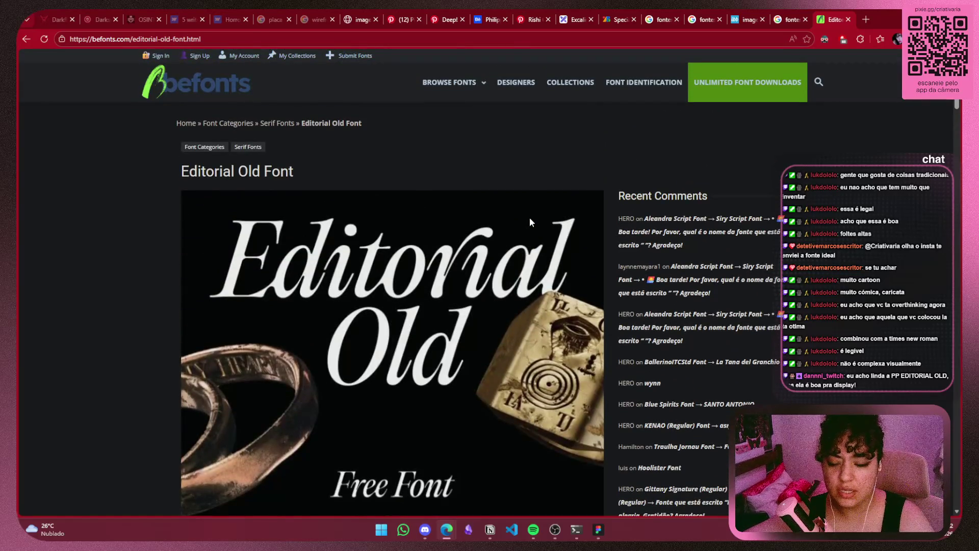
{"action": "scroll", "coordinate": [530, 220], "scroll_direction": "down", "scroll_amount": 1}
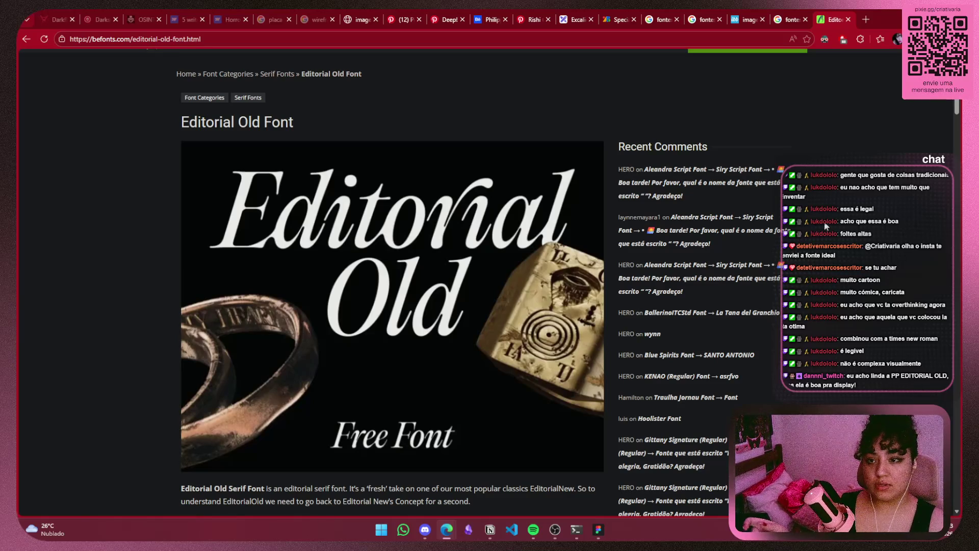
{"action": "left_click", "coordinate": [608, 24]}
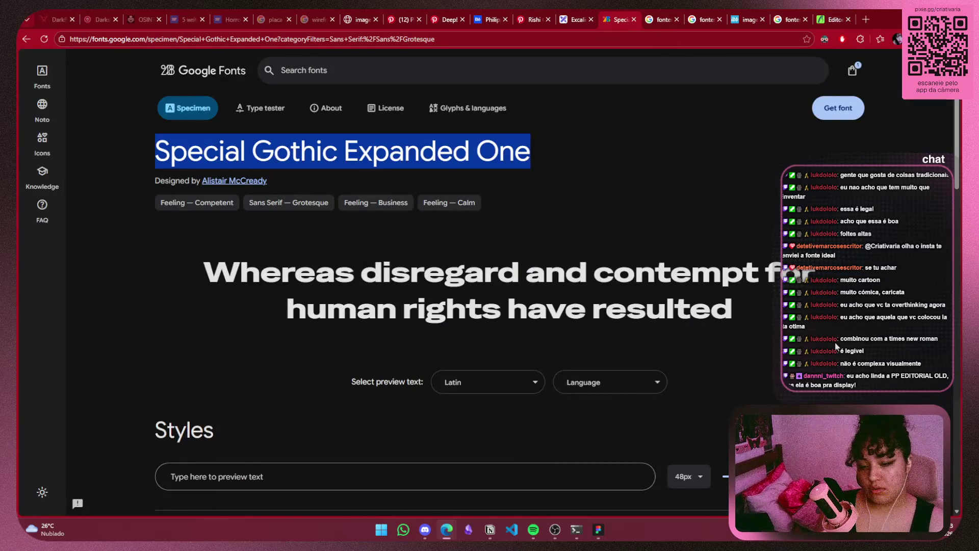
Go back to the Grotesque-filtered Google Fonts list and scroll through it
{"action": "left_click", "coordinate": [757, 330]}
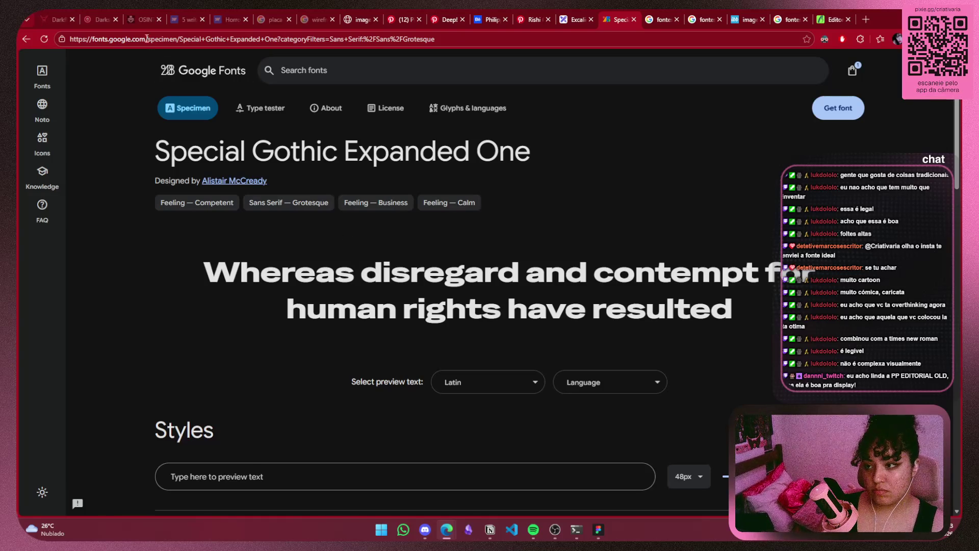
{"action": "left_click", "coordinate": [27, 39]}
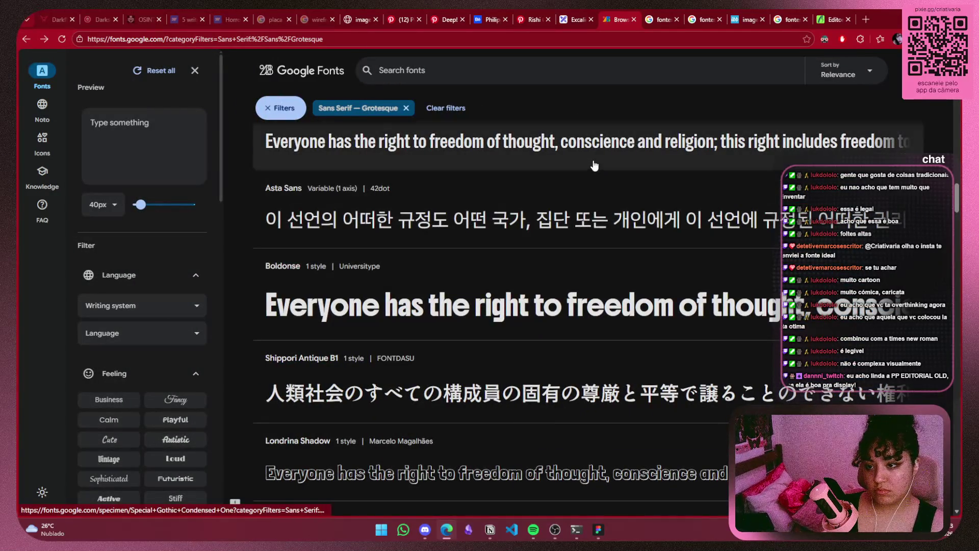
{"action": "scroll", "coordinate": [590, 227], "scroll_direction": "up", "scroll_amount": 2}
{"action": "scroll", "coordinate": [591, 228], "scroll_direction": "up", "scroll_amount": 1}
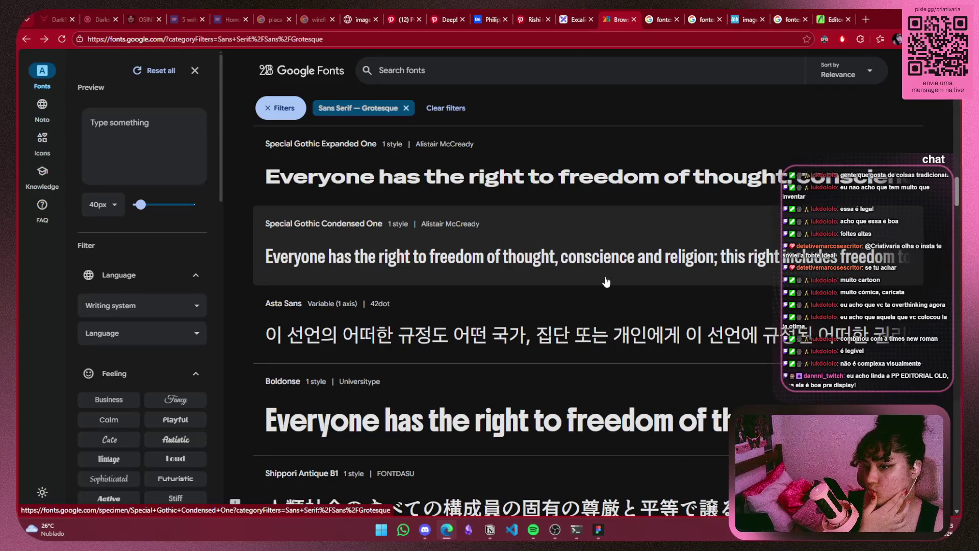
{"action": "scroll", "coordinate": [605, 282], "scroll_direction": "up", "scroll_amount": 3}
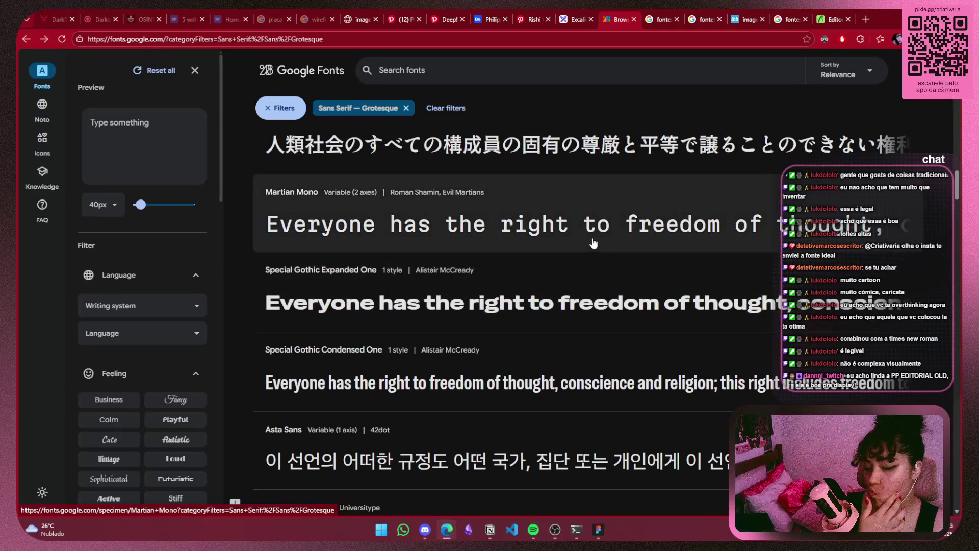
{"action": "scroll", "coordinate": [561, 239], "scroll_direction": "down", "scroll_amount": 5}
{"action": "scroll", "coordinate": [561, 240], "scroll_direction": "down", "scroll_amount": 5}
Select the Editorial Old Font heading on BeFonts and return to Figma
{"action": "left_click", "coordinate": [832, 19]}
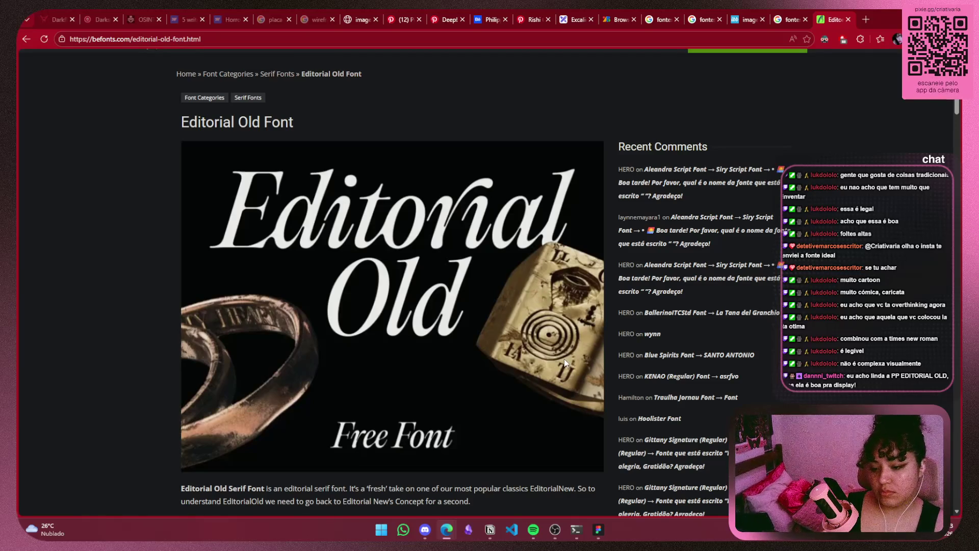
{"action": "left_click_drag", "start_coordinate": [304, 130], "coordinate": [169, 114]}
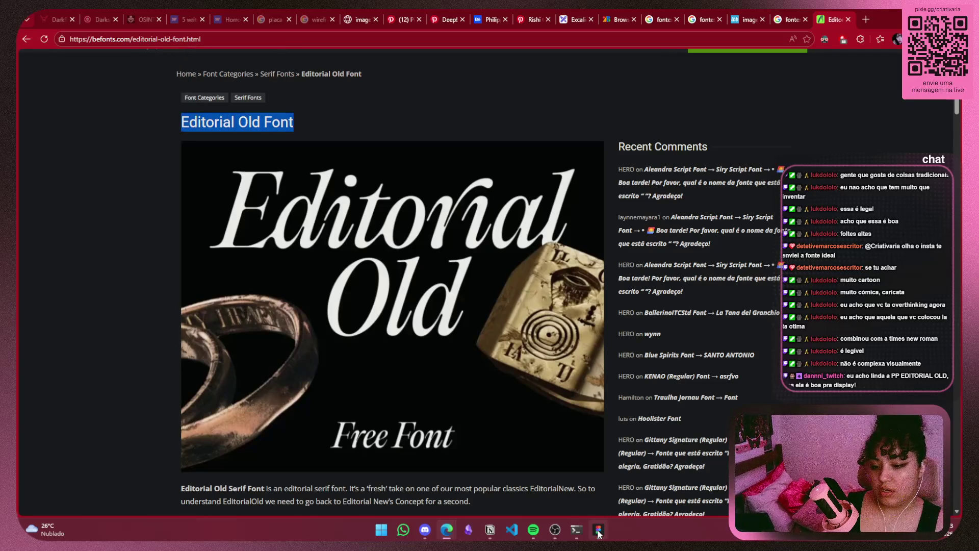
{"action": "mouse_move", "coordinate": [598, 533]}
{"action": "left_click", "coordinate": [595, 470]}
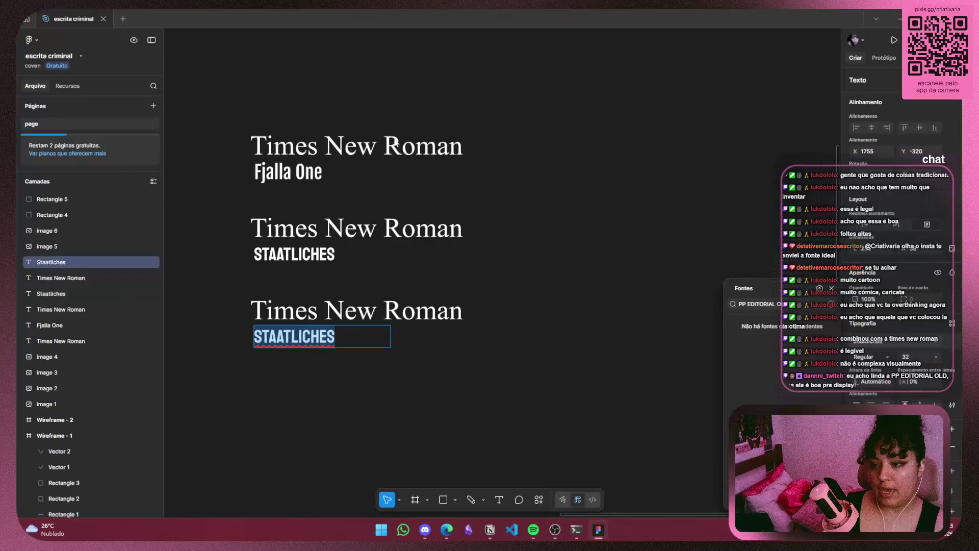
Exit STAATLICHES text editing, select the top Times New Roman title, and minimise Figma
{"action": "left_click", "coordinate": [391, 141]}
{"action": "left_click", "coordinate": [831, 289]}
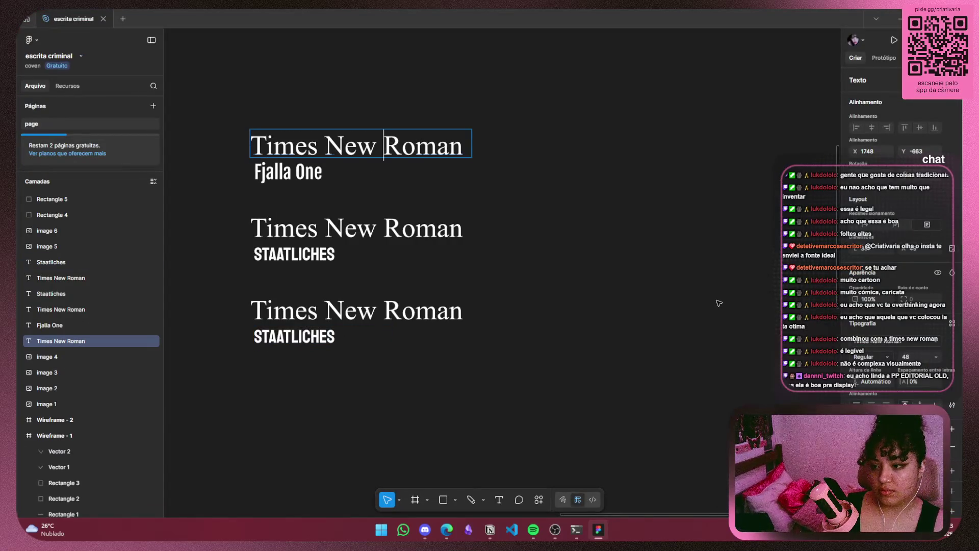
{"action": "scroll", "coordinate": [716, 301], "scroll_direction": "left", "scroll_amount": 1}
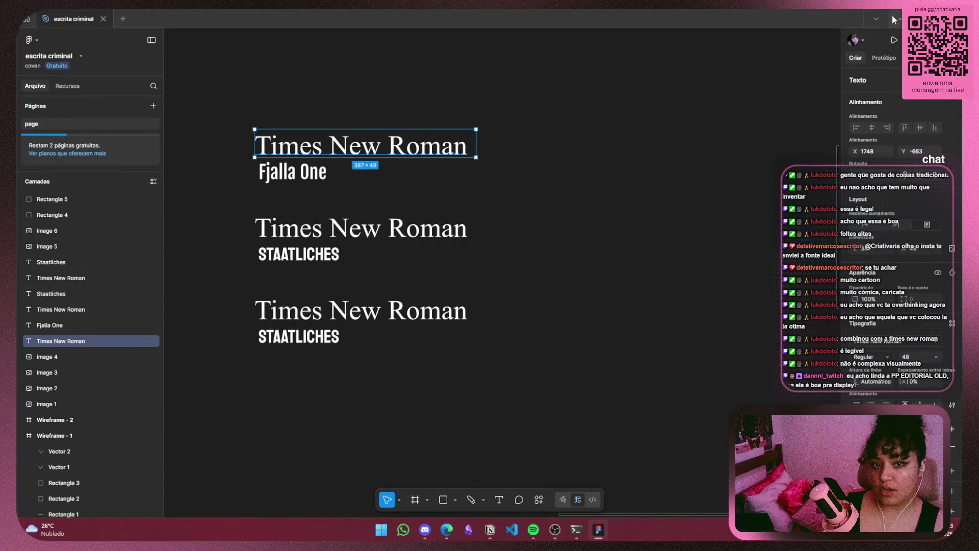
{"action": "left_click", "coordinate": [892, 19]}
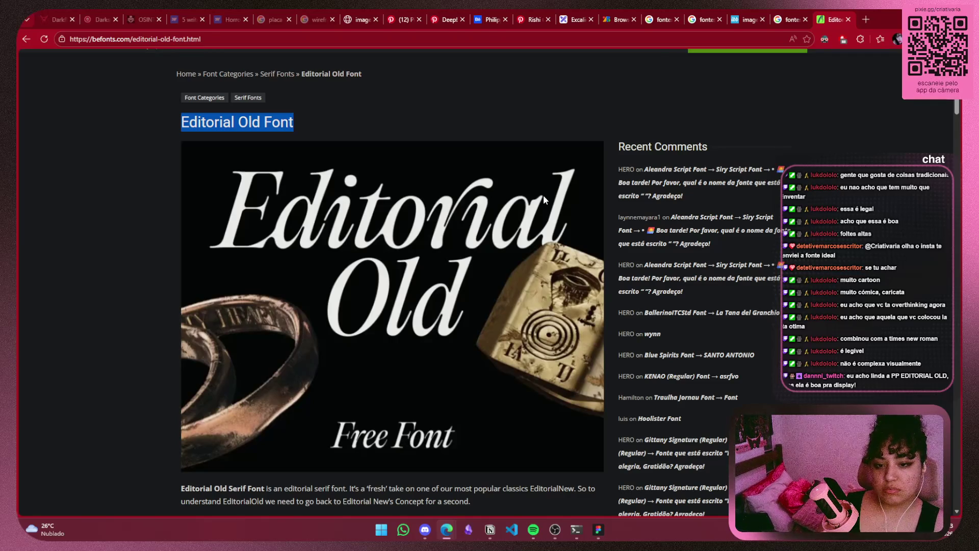
Scroll the Editorial Old specimens down to the 'Editorial Old is Here!' poster, then bring up Notion
{"action": "scroll", "coordinate": [588, 182], "scroll_direction": "down", "scroll_amount": 3}
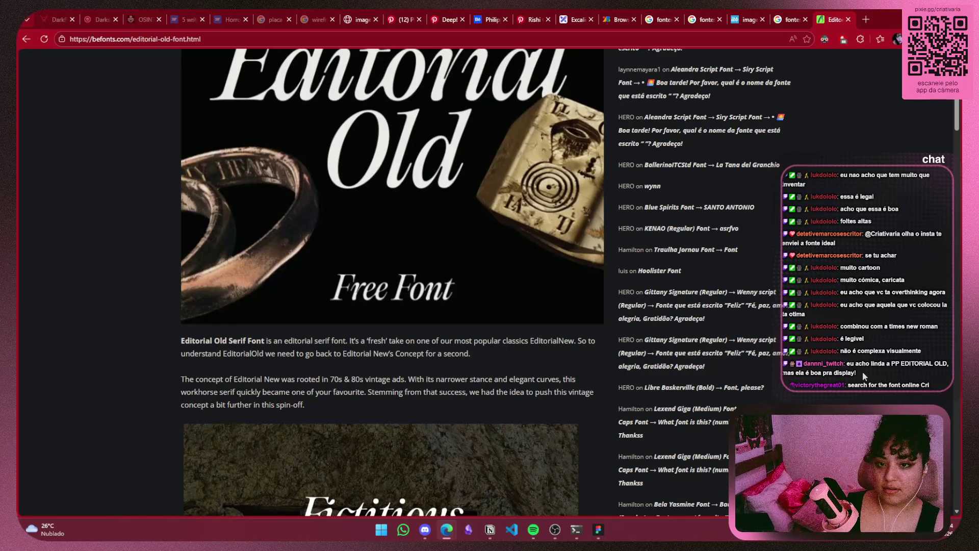
{"action": "scroll", "coordinate": [818, 366], "scroll_direction": "down", "scroll_amount": 5}
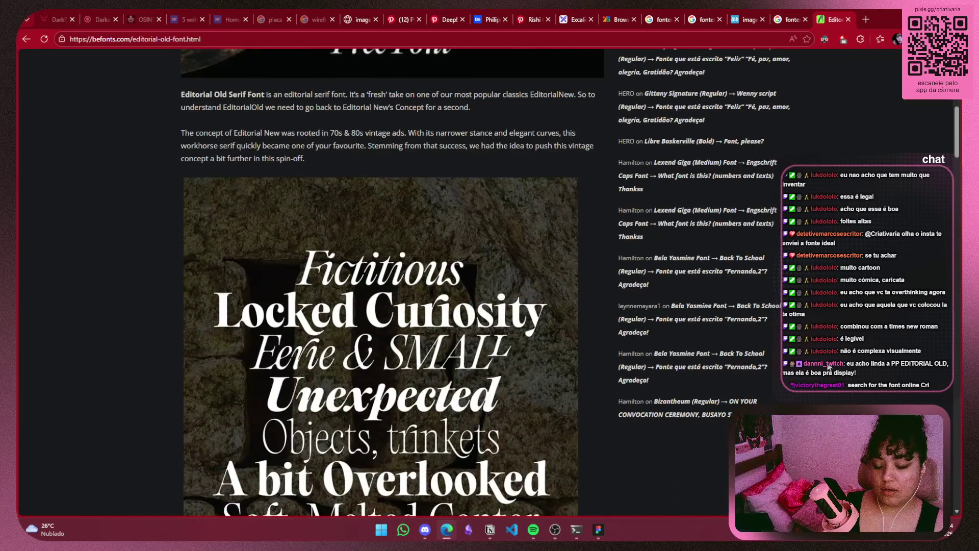
{"action": "scroll", "coordinate": [825, 361], "scroll_direction": "down", "scroll_amount": 3}
{"action": "scroll", "coordinate": [827, 361], "scroll_direction": "down", "scroll_amount": 5}
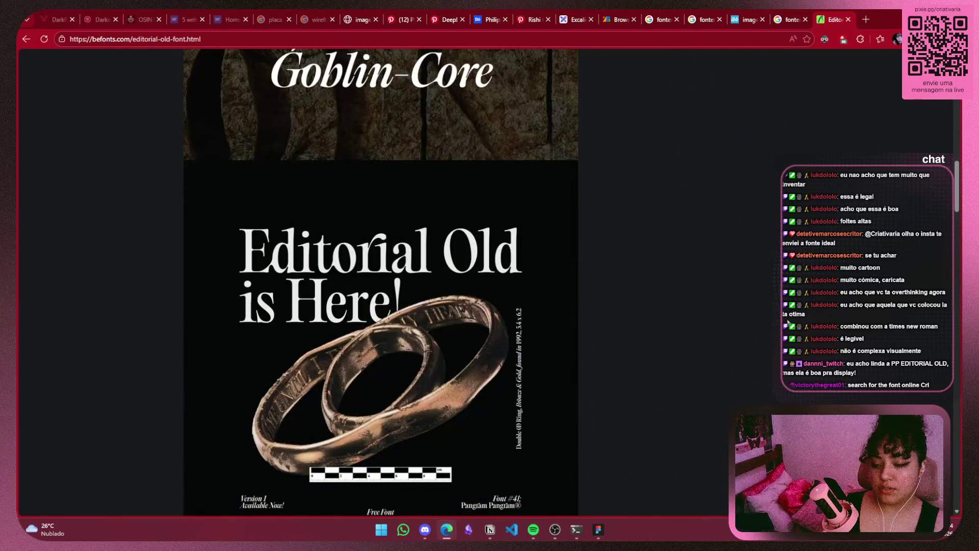
{"action": "left_click", "coordinate": [489, 529]}
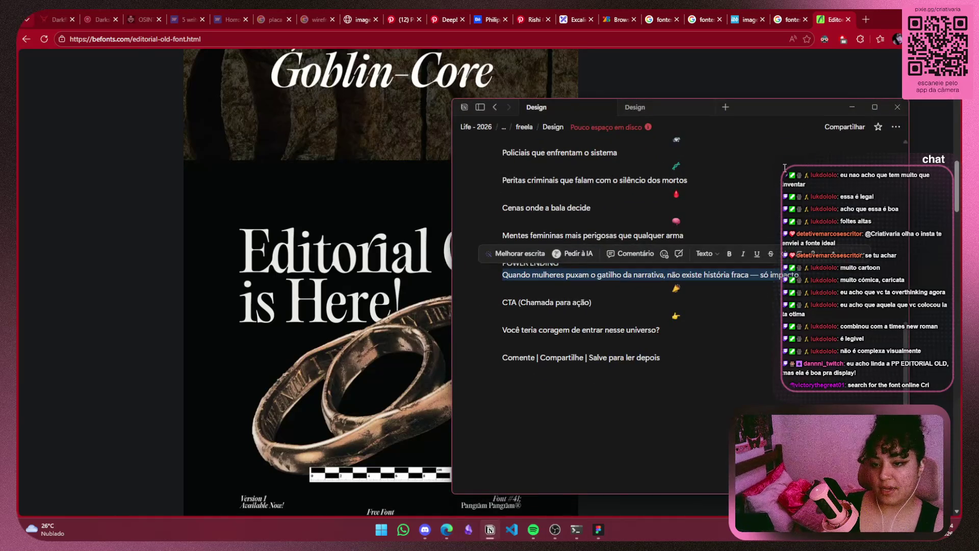
Hide the Notion notes and zoom and pan Figma to review the three Times New Roman pairings
{"action": "left_click", "coordinate": [851, 106]}
{"action": "left_click", "coordinate": [598, 529]}
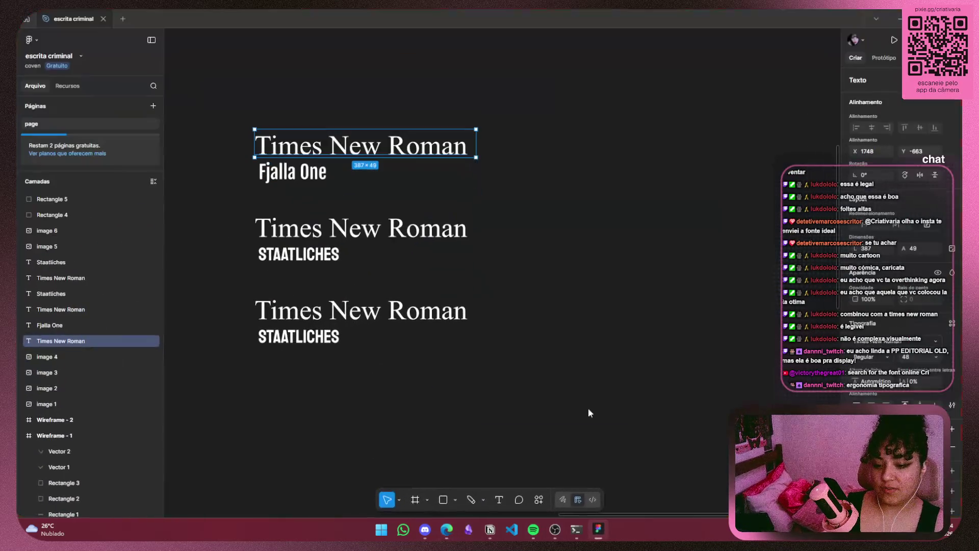
{"action": "scroll", "coordinate": [561, 285], "scroll_direction": "left", "scroll_amount": 5}
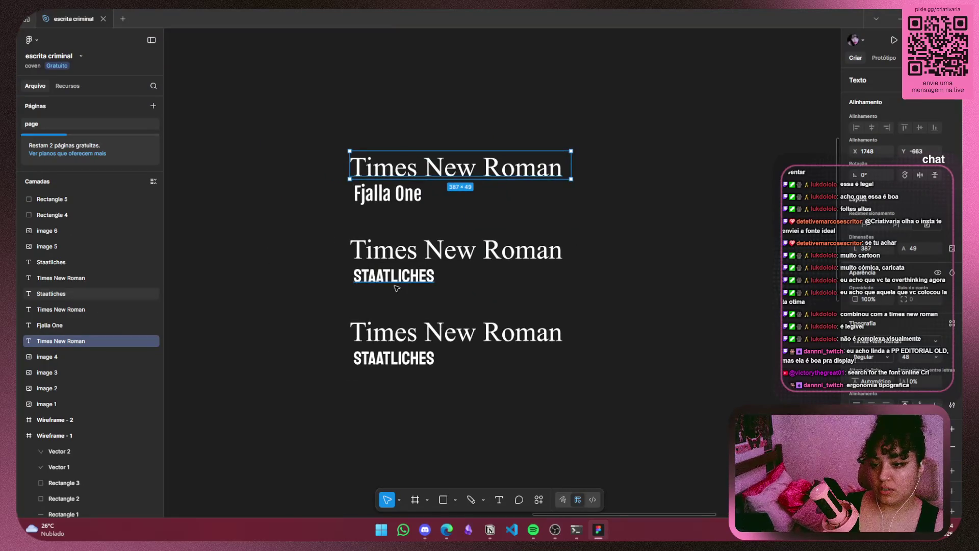
{"action": "left_click", "coordinate": [640, 321]}
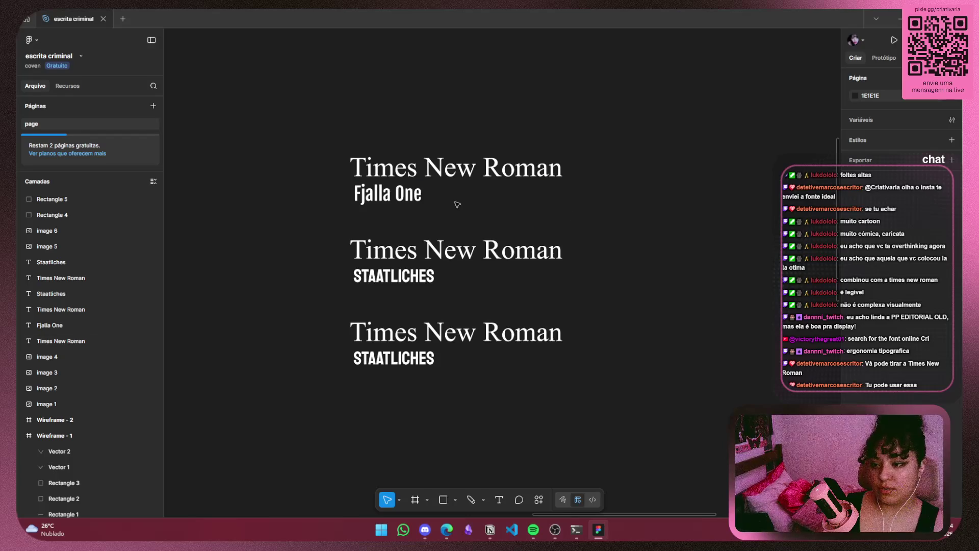
{"action": "scroll", "coordinate": [457, 205], "scroll_direction": "up", "scroll_amount": 2}
{"action": "scroll", "coordinate": [459, 202], "scroll_direction": "up", "scroll_amount": 1}
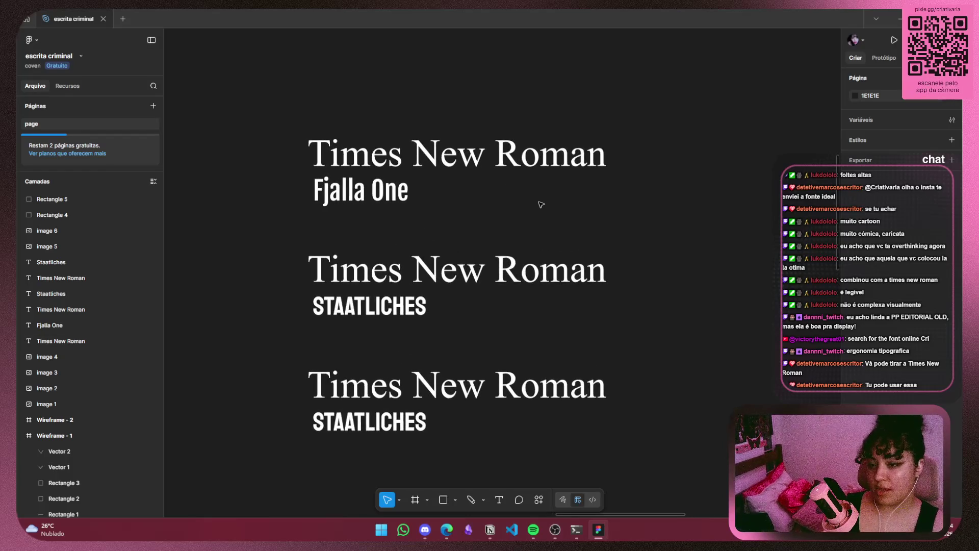
{"action": "scroll", "coordinate": [472, 218], "scroll_direction": "up", "scroll_amount": 2}
{"action": "scroll", "coordinate": [463, 203], "scroll_direction": "down", "scroll_amount": 3}
{"action": "scroll", "coordinate": [450, 199], "scroll_direction": "up", "scroll_amount": 1}
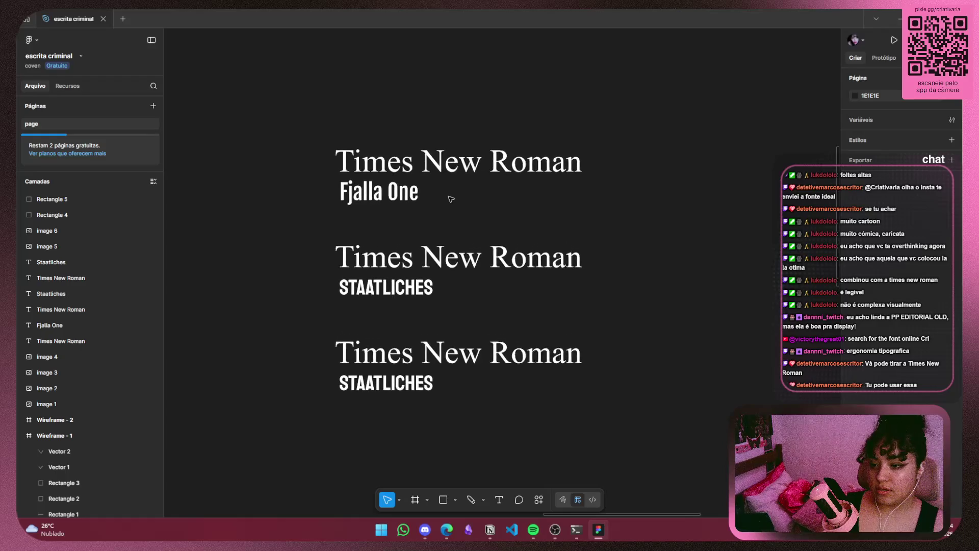
{"action": "scroll", "coordinate": [451, 199], "scroll_direction": "up", "scroll_amount": 1}
{"action": "mouse_move", "coordinate": [475, 211]}
{"action": "left_mouse_down"}
{"action": "mouse_move", "coordinate": [470, 406]}
{"action": "mouse_move", "coordinate": [439, 199]}
{"action": "left_mouse_up"}
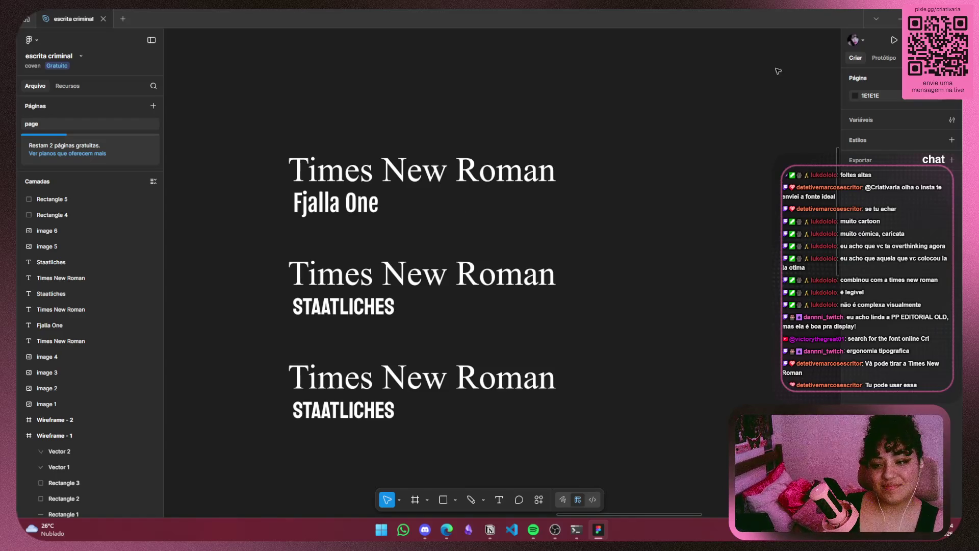
{"action": "left_click", "coordinate": [899, 14]}
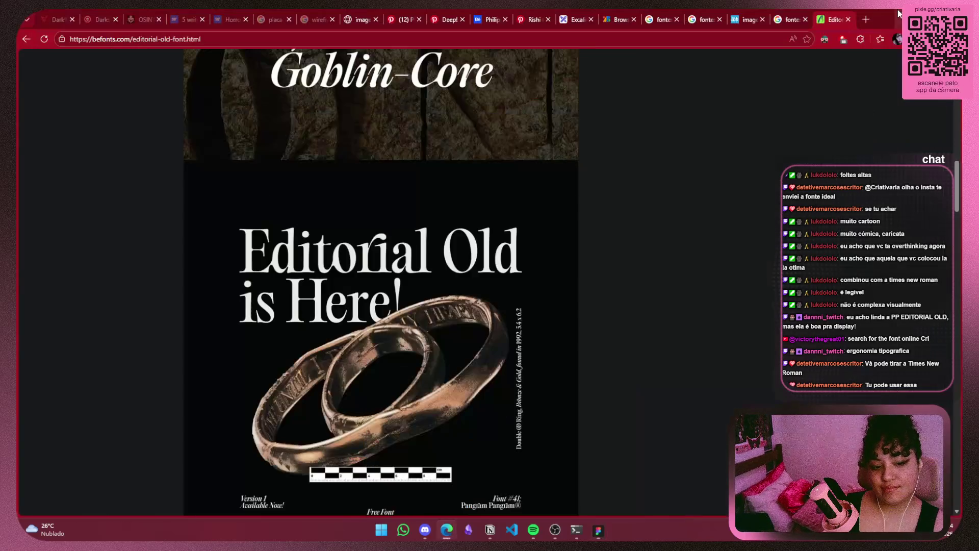
Search Google for 'the font' in a new tab, open DaFont and accept its cookies
{"action": "left_click", "coordinate": [864, 22]}
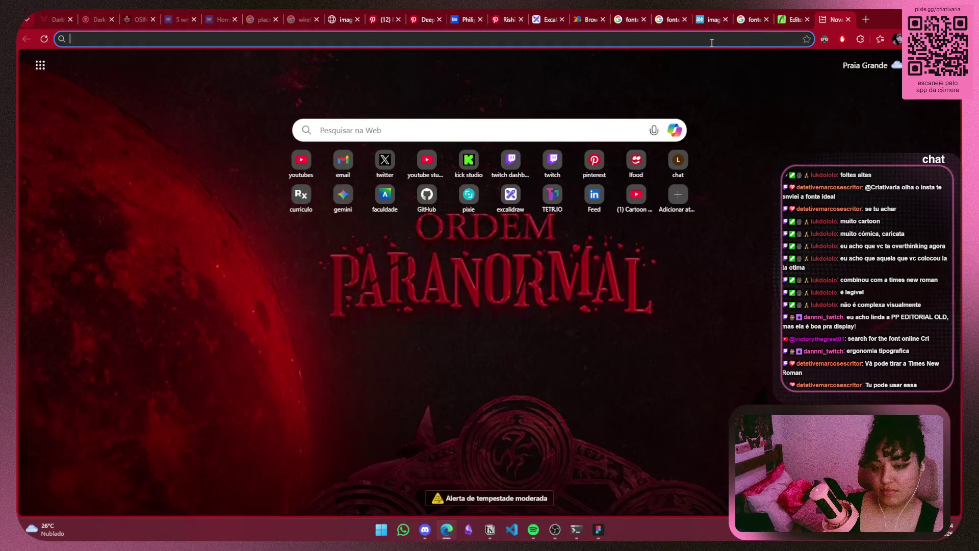
{"action": "type", "text": "the font"}
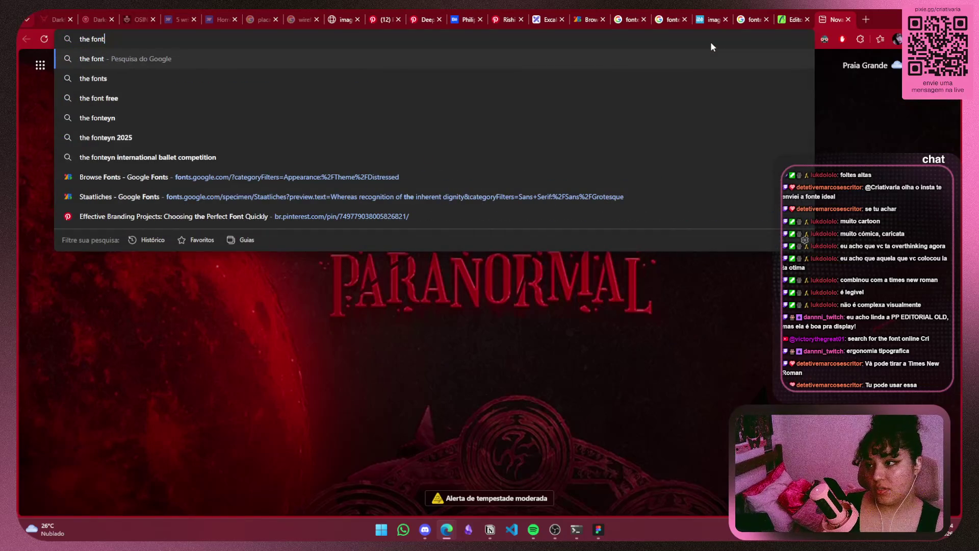
{"action": "key", "text": "Return"}
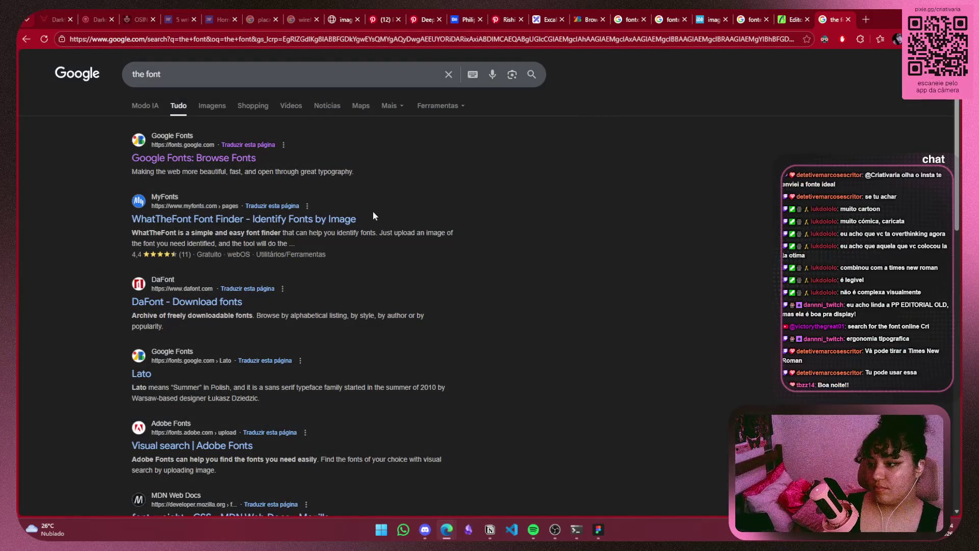
{"action": "left_click", "coordinate": [190, 302]}
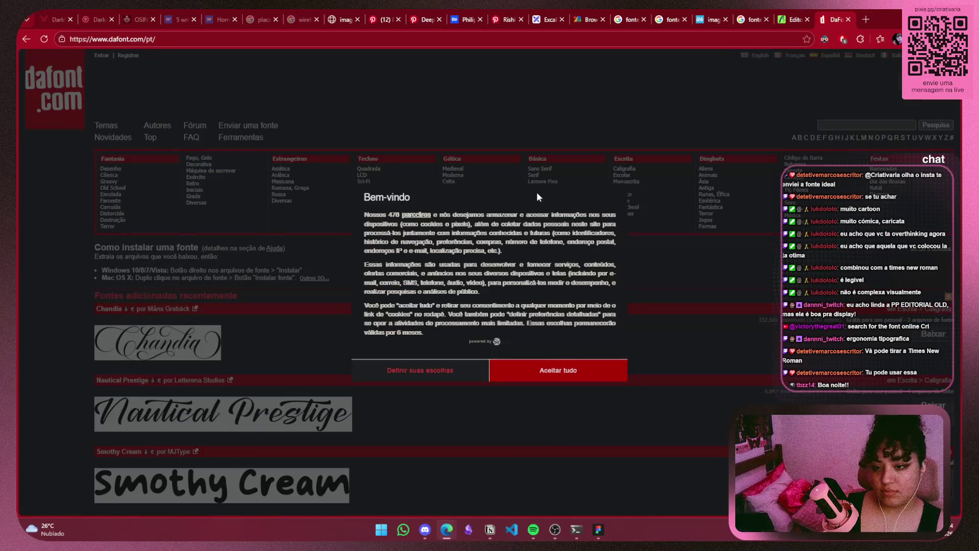
{"action": "left_click", "coordinate": [557, 372]}
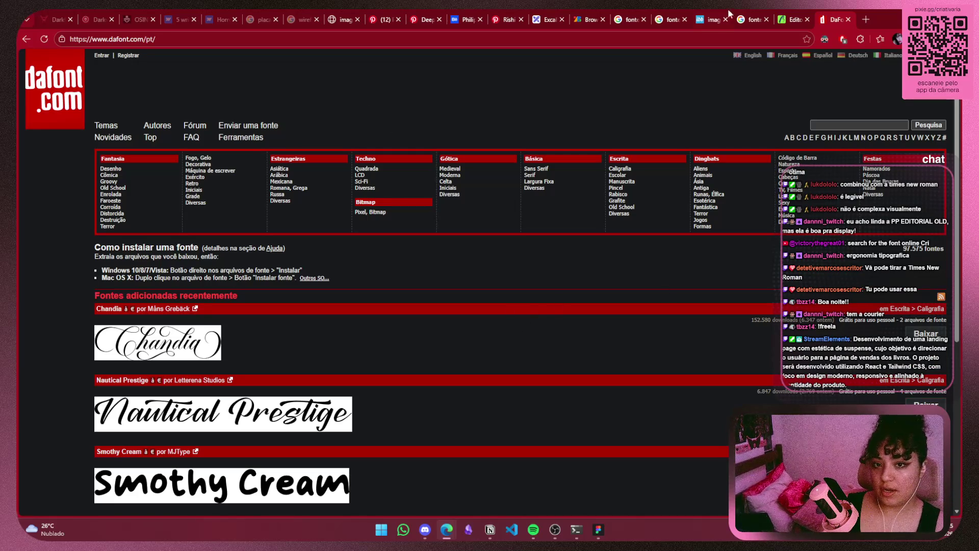
{"action": "left_click", "coordinate": [598, 529]}
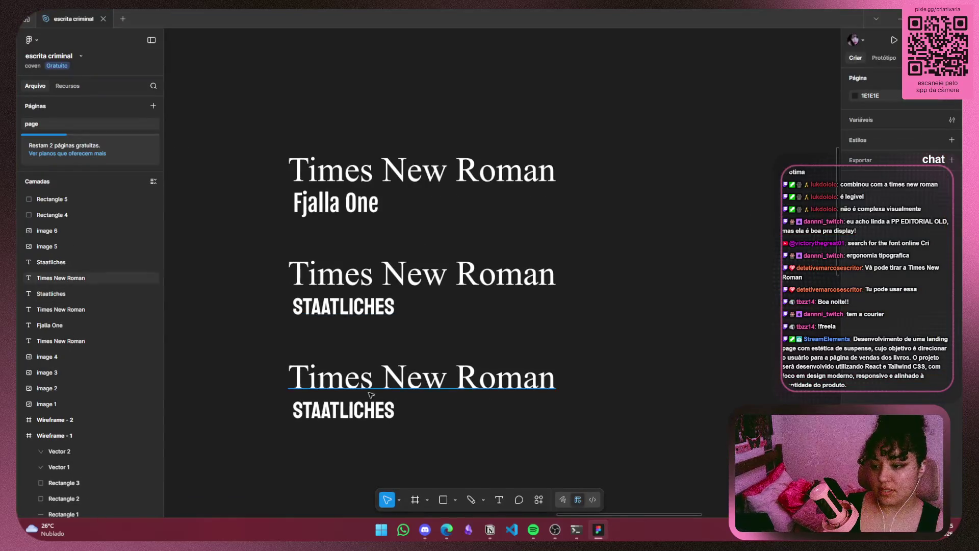
Set the third Staatliches sample in Courier Prime and shift it left under its heading
{"action": "left_click", "coordinate": [432, 408]}
{"action": "left_click", "coordinate": [890, 341]}
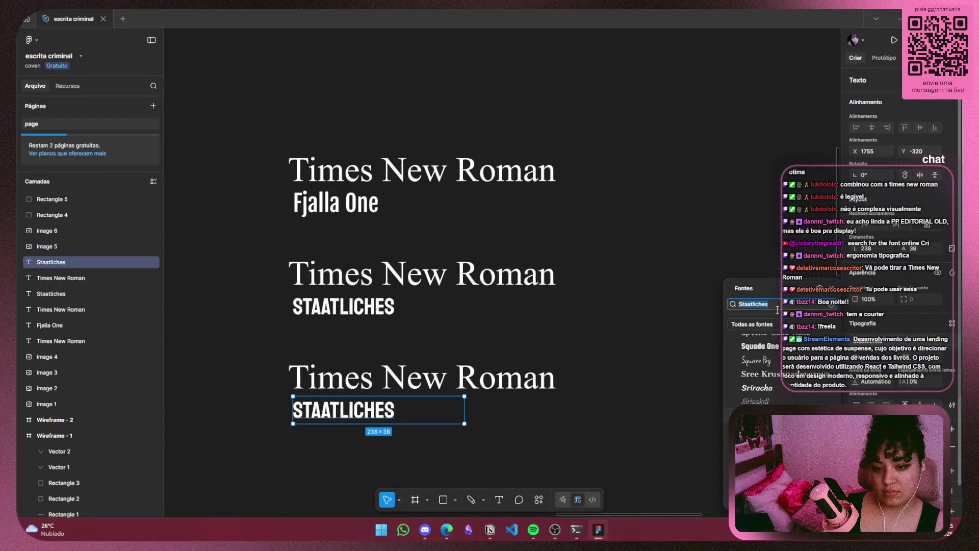
{"action": "type", "text": "courier"}
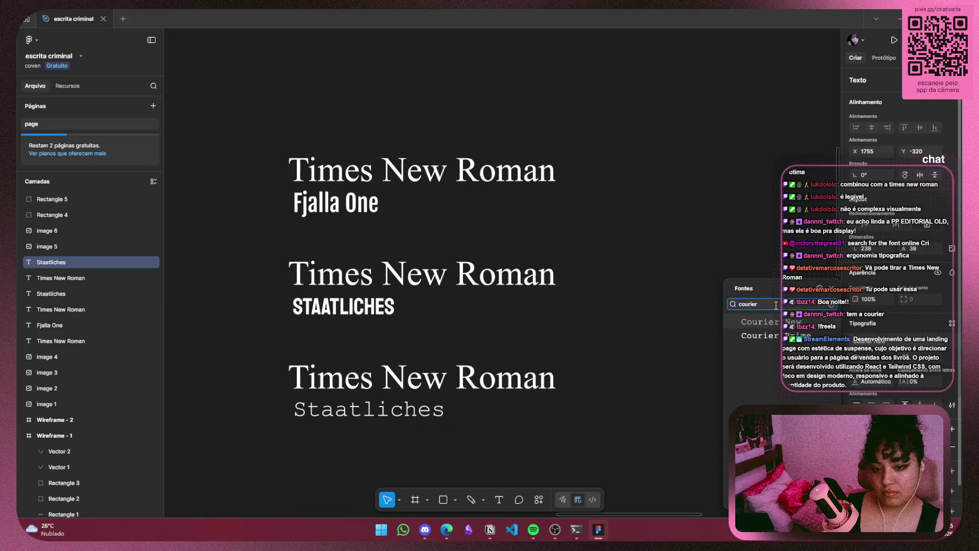
{"action": "left_click", "coordinate": [769, 337]}
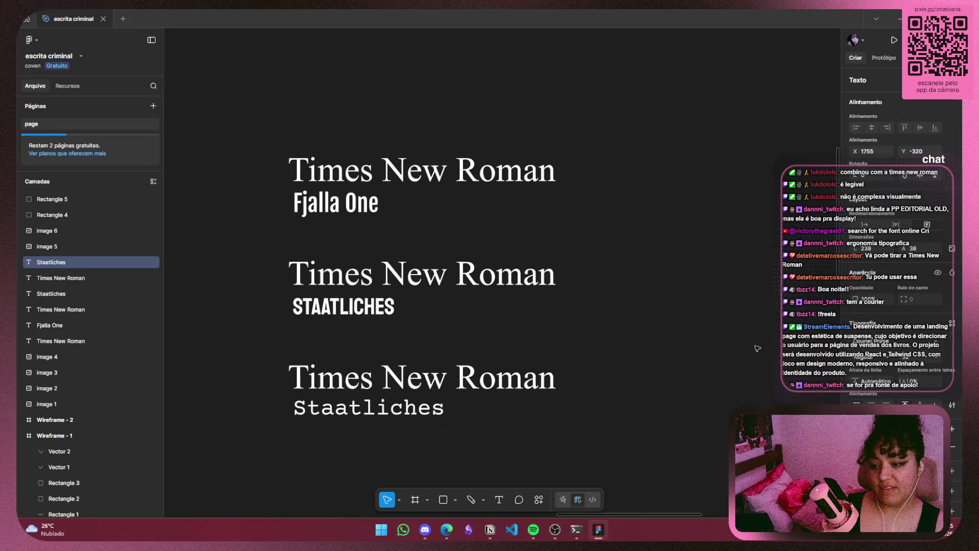
{"action": "left_click_drag", "start_coordinate": [421, 408], "coordinate": [410, 408]}
Retype the sample as 'courier' and set its weight to Regular after a brief Bold try
{"action": "double_click", "coordinate": [413, 407]}
{"action": "type", "text": "courier"}
{"action": "key", "text": "Escape"}
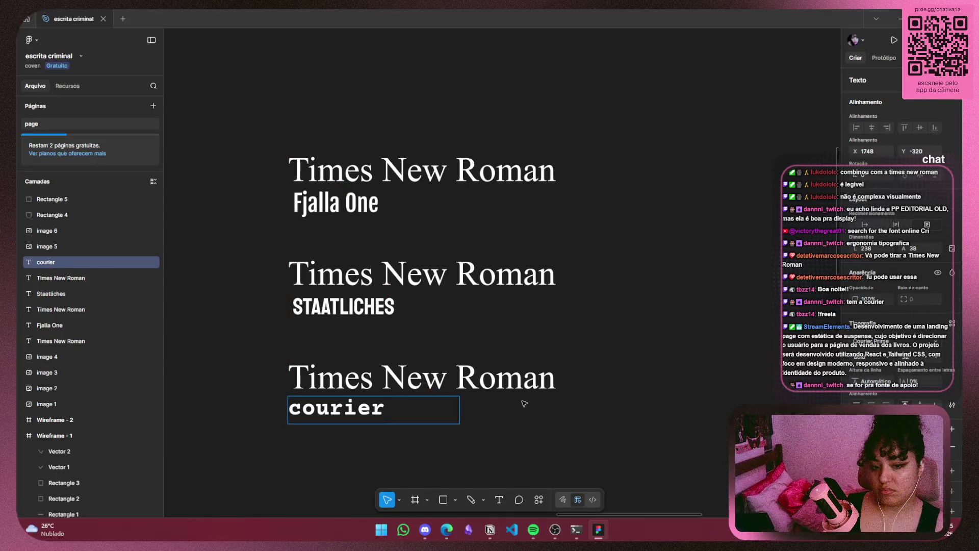
{"action": "left_click", "coordinate": [880, 365]}
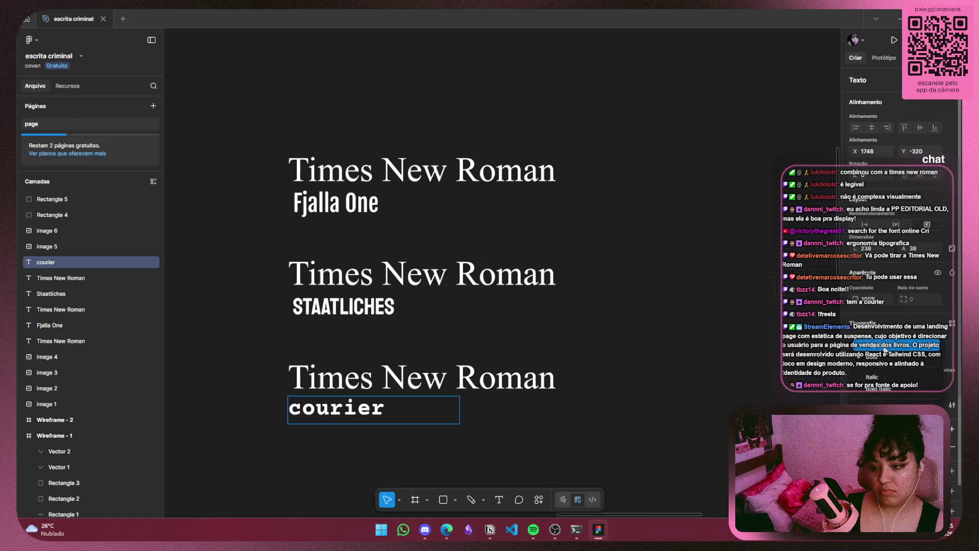
{"action": "left_click", "coordinate": [886, 357]}
{"action": "double_click", "coordinate": [300, 416]}
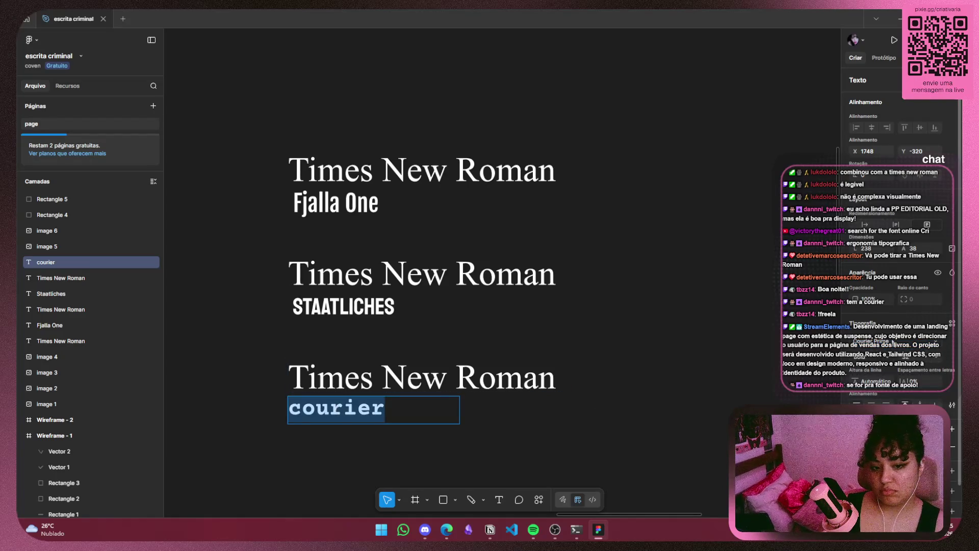
{"action": "left_click", "coordinate": [882, 357]}
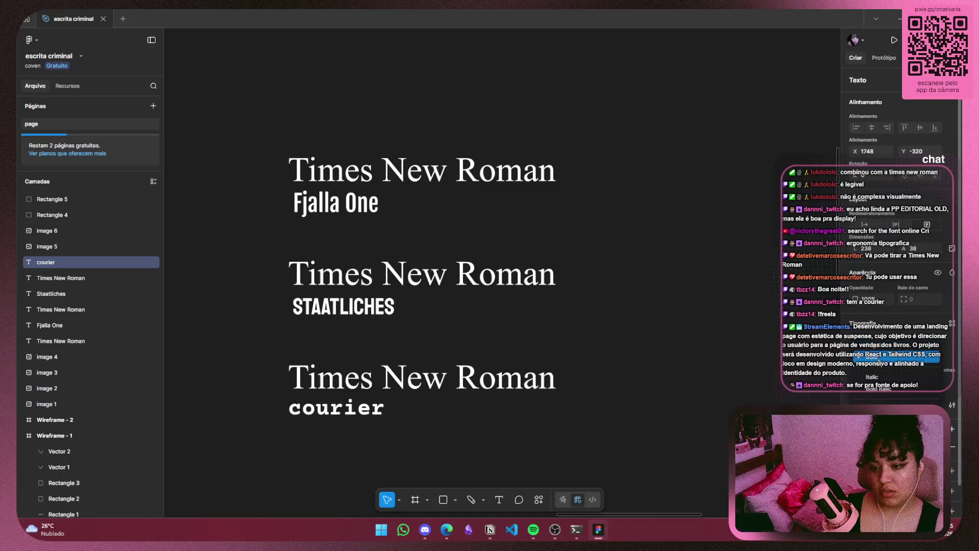
{"action": "left_click", "coordinate": [883, 348]}
{"action": "left_click", "coordinate": [638, 442]}
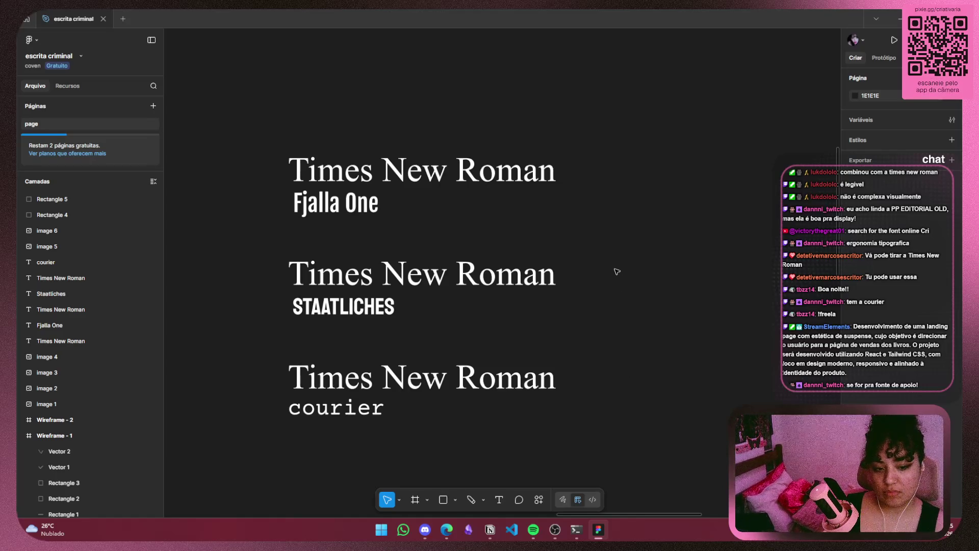
Move the courier line up beneath the third Times New Roman title
{"action": "scroll", "coordinate": [614, 260], "scroll_direction": "down", "scroll_amount": 1}
{"action": "scroll", "coordinate": [617, 252], "scroll_direction": "down", "scroll_amount": 3}
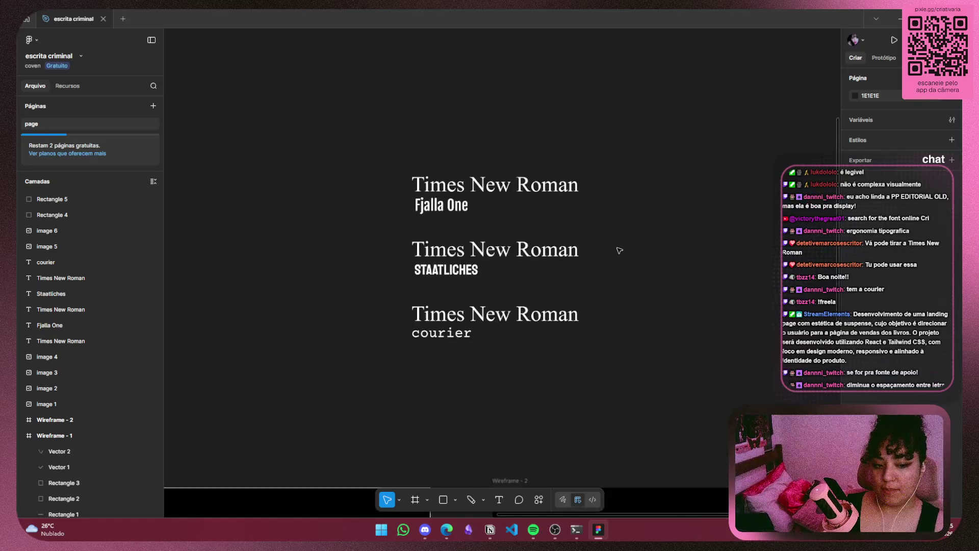
{"action": "scroll", "coordinate": [619, 250], "scroll_direction": "up", "scroll_amount": 2}
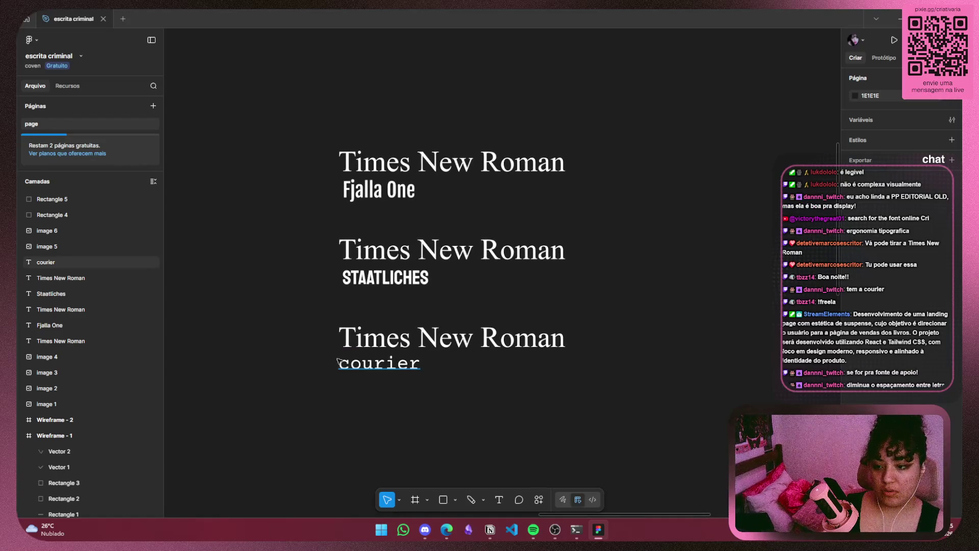
{"action": "left_click", "coordinate": [375, 368]}
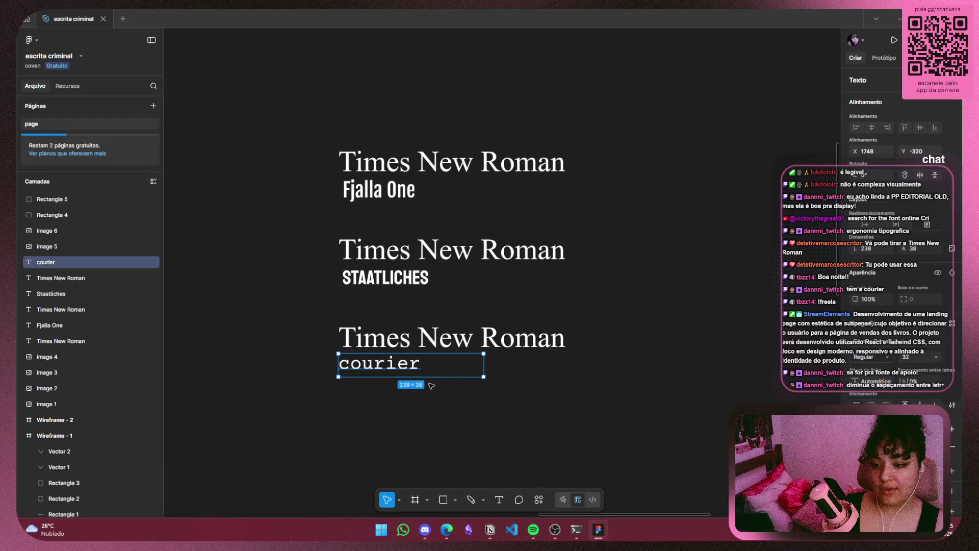
{"action": "left_click_drag", "start_coordinate": [461, 373], "coordinate": [431, 382]}
{"action": "left_click", "coordinate": [560, 339]}
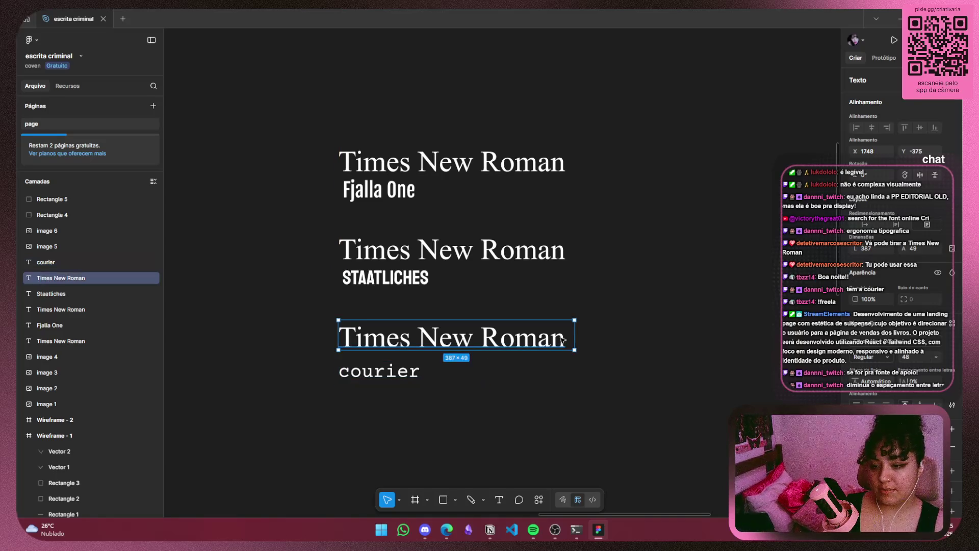
{"action": "double_click", "coordinate": [400, 375]}
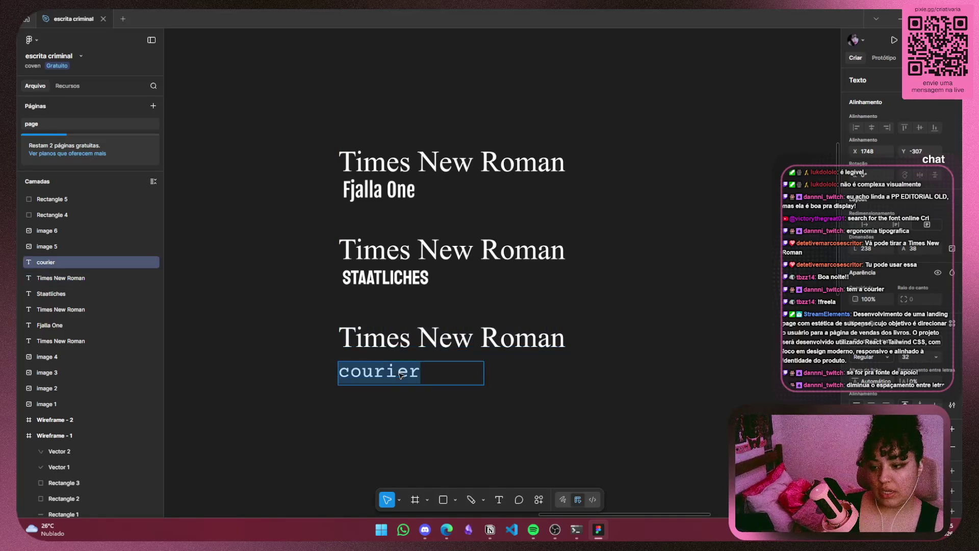
{"action": "key", "text": "Escape"}
{"action": "left_click_drag", "start_coordinate": [388, 379], "coordinate": [386, 372]}
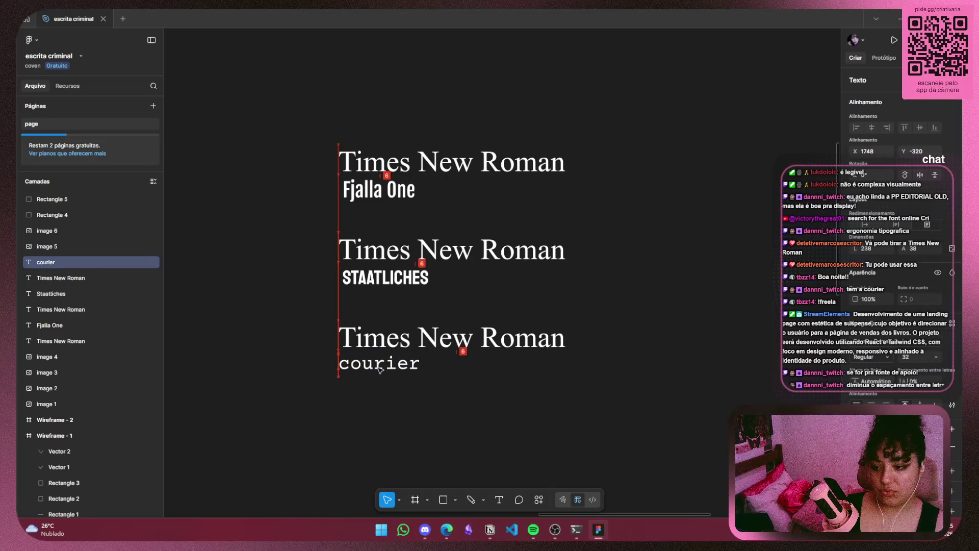
{"action": "left_click", "coordinate": [479, 406]}
{"action": "scroll", "coordinate": [478, 408], "scroll_direction": "down", "scroll_amount": 5}
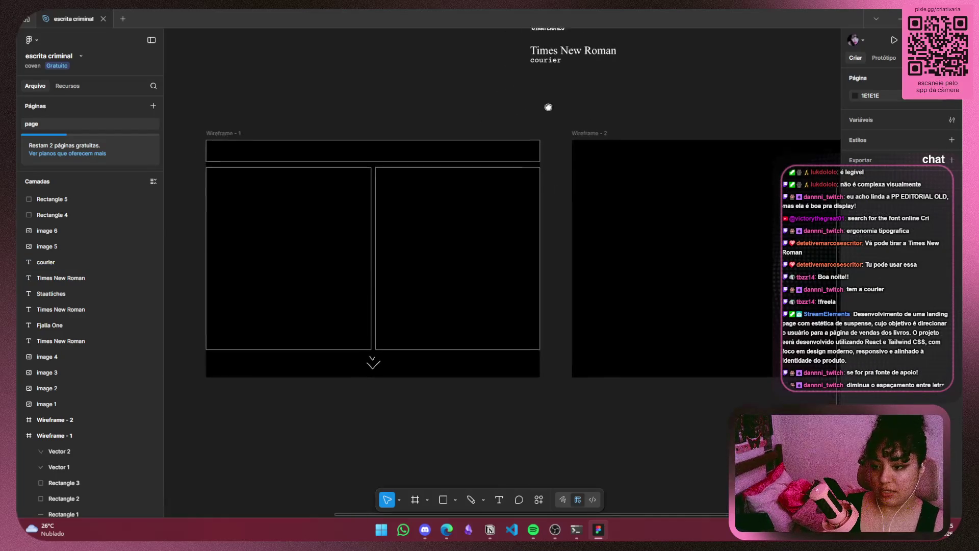
{"action": "left_click_drag", "start_coordinate": [549, 105], "coordinate": [455, 327]}
{"action": "scroll", "coordinate": [489, 301], "scroll_direction": "up", "scroll_amount": 4}
{"action": "scroll", "coordinate": [489, 300], "scroll_direction": "up", "scroll_amount": 1}
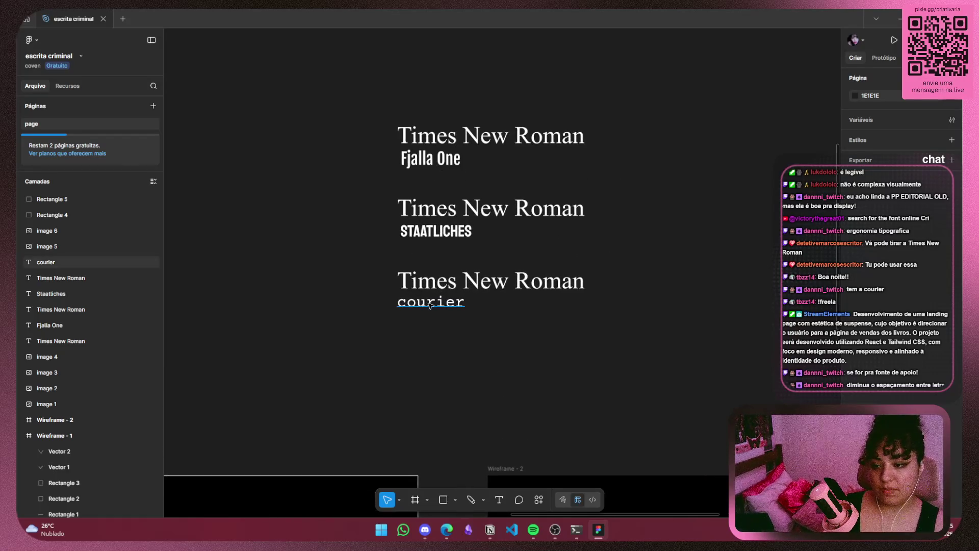
Tighten courier's letter spacing, starting at -7% and settling around -9%
{"action": "left_click", "coordinate": [443, 307]}
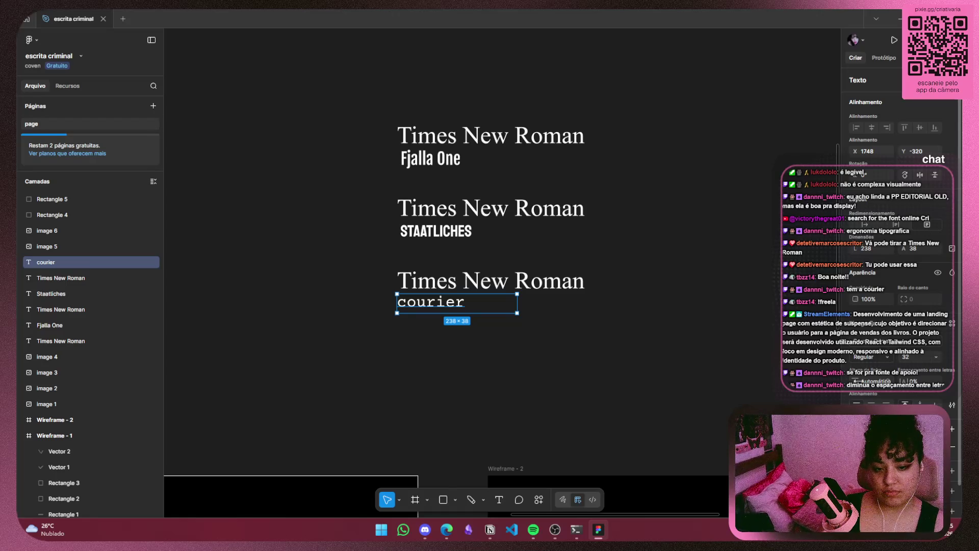
{"action": "type", "text": "-7"}
{"action": "key", "text": "Return"}
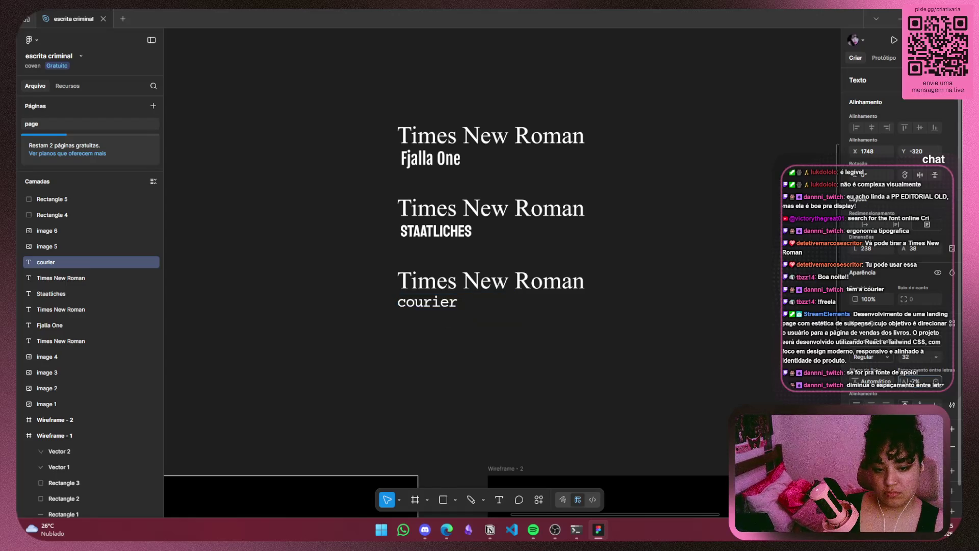
{"action": "key", "text": "Down"}
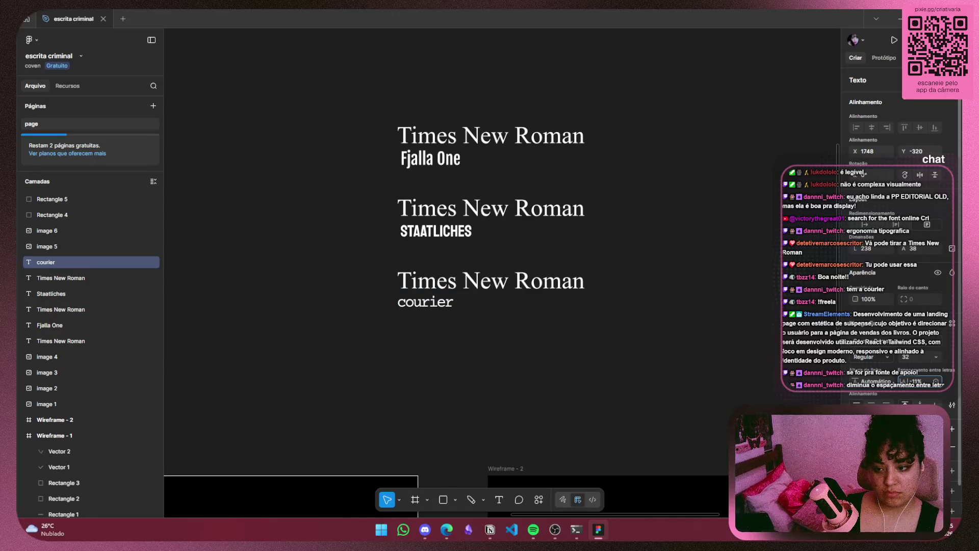
{"action": "left_click_drag", "start_coordinate": [904, 383], "coordinate": [903, 385]}
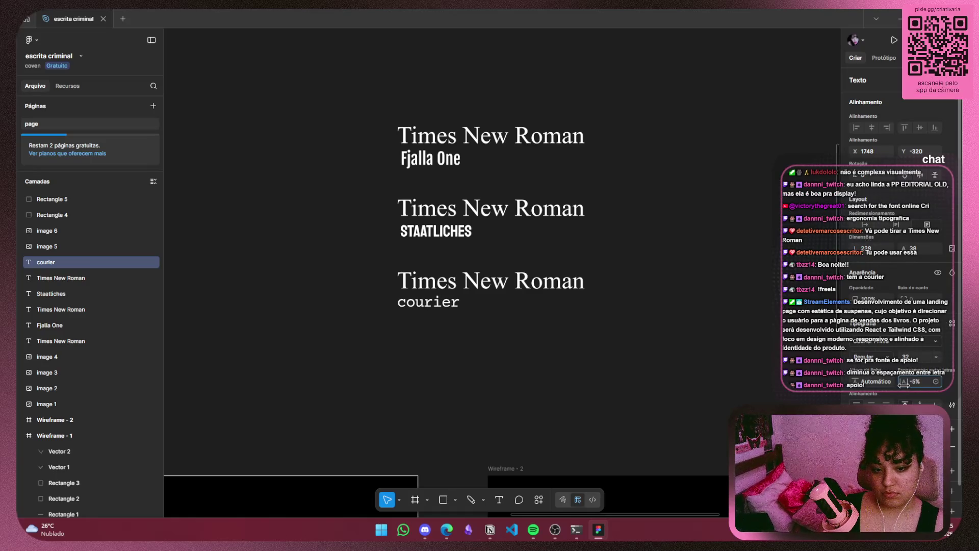
{"action": "left_click_drag", "start_coordinate": [902, 384], "coordinate": [899, 384]}
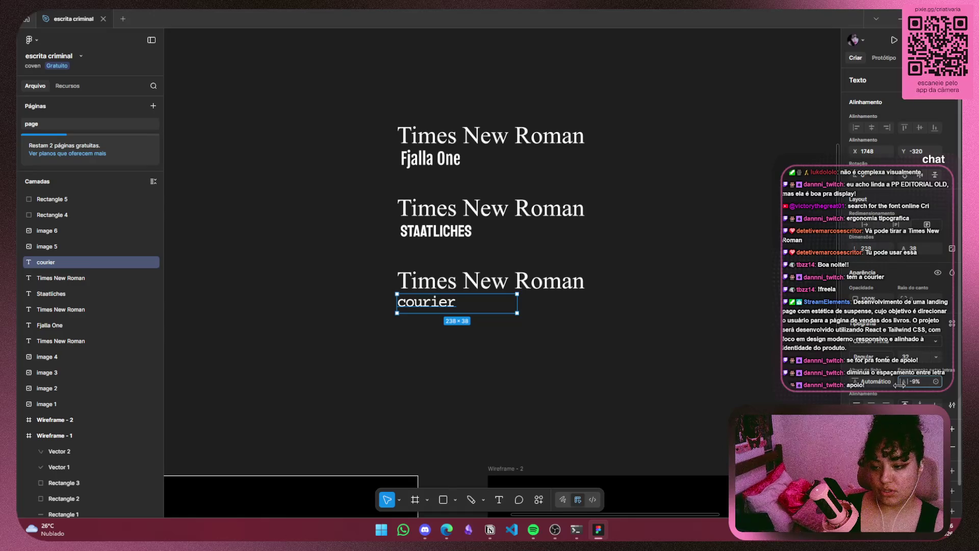
{"action": "left_click", "coordinate": [662, 385]}
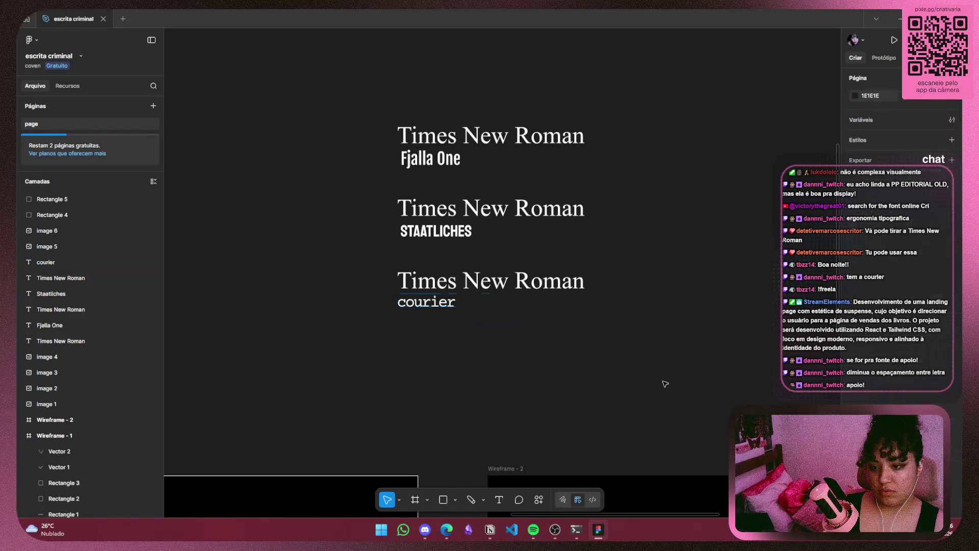
{"action": "scroll", "coordinate": [408, 306], "scroll_direction": "up", "scroll_amount": 5}
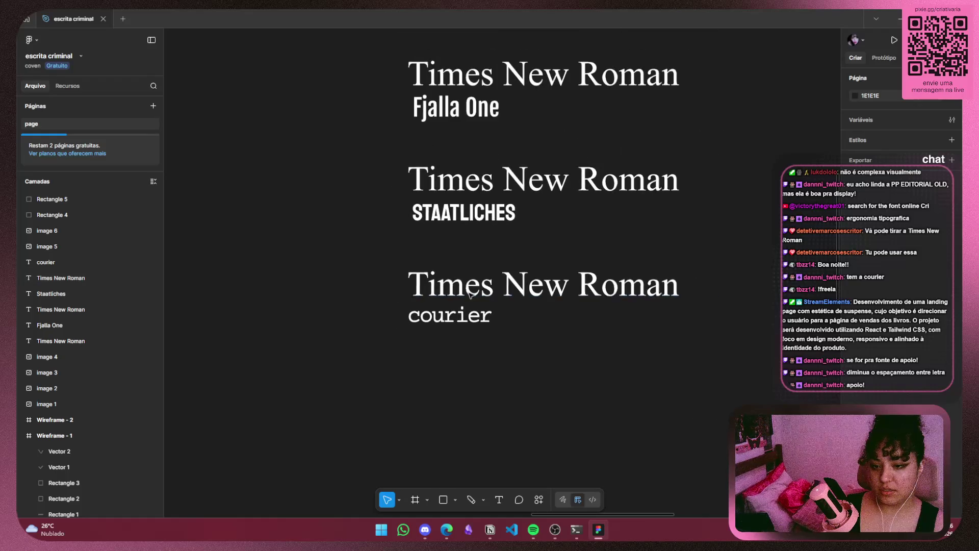
Marquee-select the Fjalla One and Staatliches pairings and move them upward
{"action": "left_click_drag", "start_coordinate": [482, 385], "coordinate": [290, 350]}
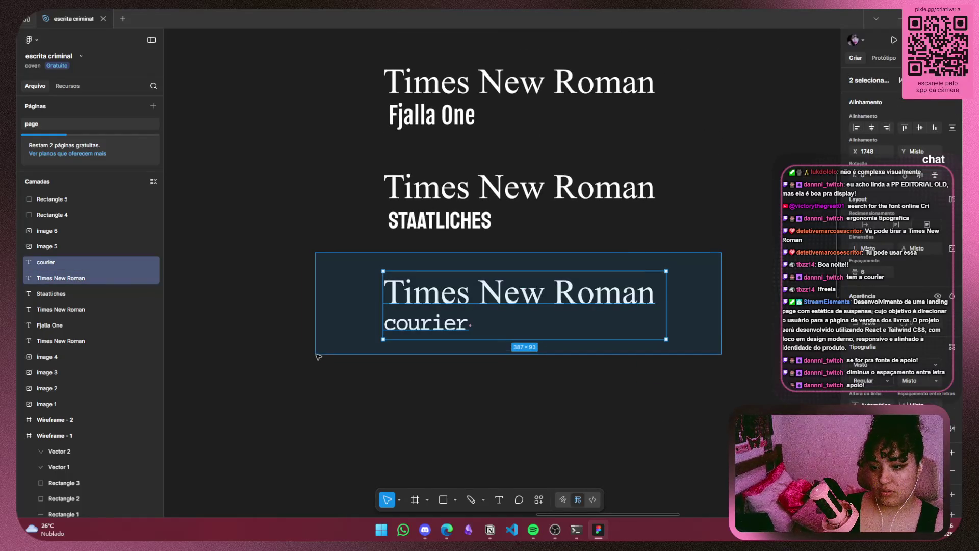
{"action": "left_click", "coordinate": [537, 235]}
{"action": "mouse_move", "coordinate": [358, 241]}
{"action": "left_mouse_down"}
{"action": "mouse_move", "coordinate": [693, 92]}
{"action": "mouse_move", "coordinate": [362, 324]}
{"action": "left_mouse_up"}
{"action": "left_click", "coordinate": [734, 89]}
{"action": "left_click", "coordinate": [446, 335]}
{"action": "left_click_drag", "start_coordinate": [753, 88], "coordinate": [363, 326]}
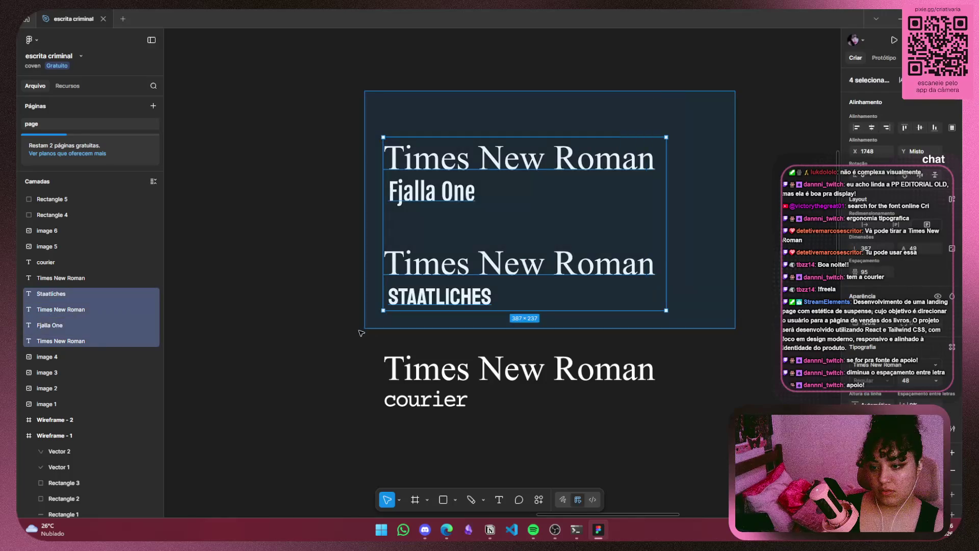
{"action": "left_click_drag", "start_coordinate": [490, 265], "coordinate": [490, 82]}
{"action": "scroll", "coordinate": [510, 288], "scroll_direction": "down", "scroll_amount": 2}
{"action": "scroll", "coordinate": [515, 290], "scroll_direction": "down", "scroll_amount": 4}
{"action": "scroll", "coordinate": [526, 296], "scroll_direction": "up", "scroll_amount": 2}
{"action": "scroll", "coordinate": [526, 296], "scroll_direction": "up", "scroll_amount": 2}
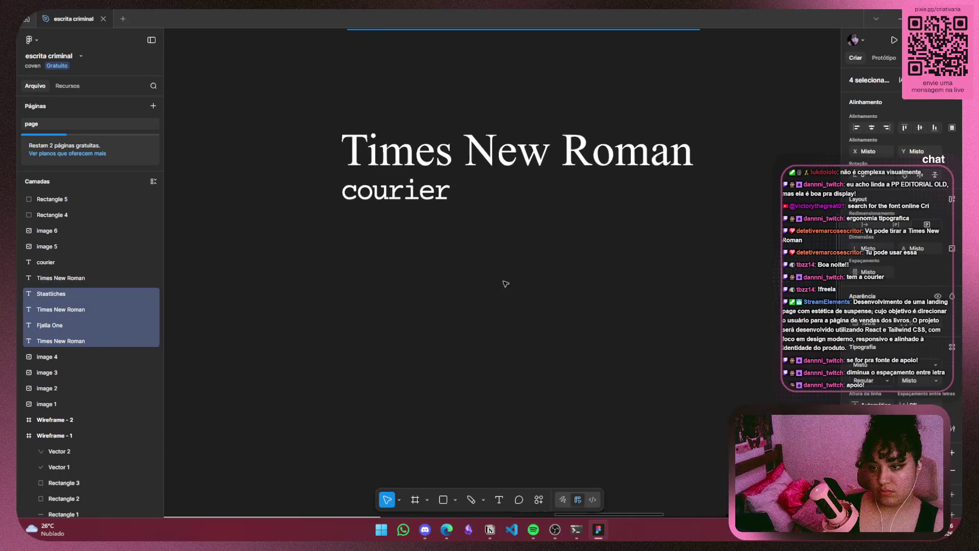
{"action": "left_click", "coordinate": [507, 281]}
{"action": "scroll", "coordinate": [525, 326], "scroll_direction": "up", "scroll_amount": 3}
{"action": "scroll", "coordinate": [526, 330], "scroll_direction": "down", "scroll_amount": 1}
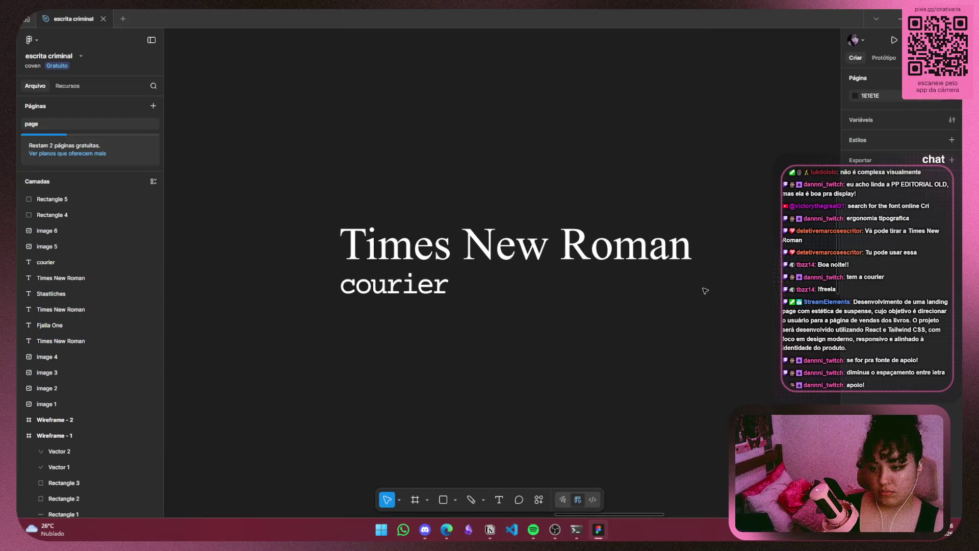
Fine-tune courier's letter spacing, trying values down to -10% and settling at -5%
{"action": "left_click", "coordinate": [417, 295]}
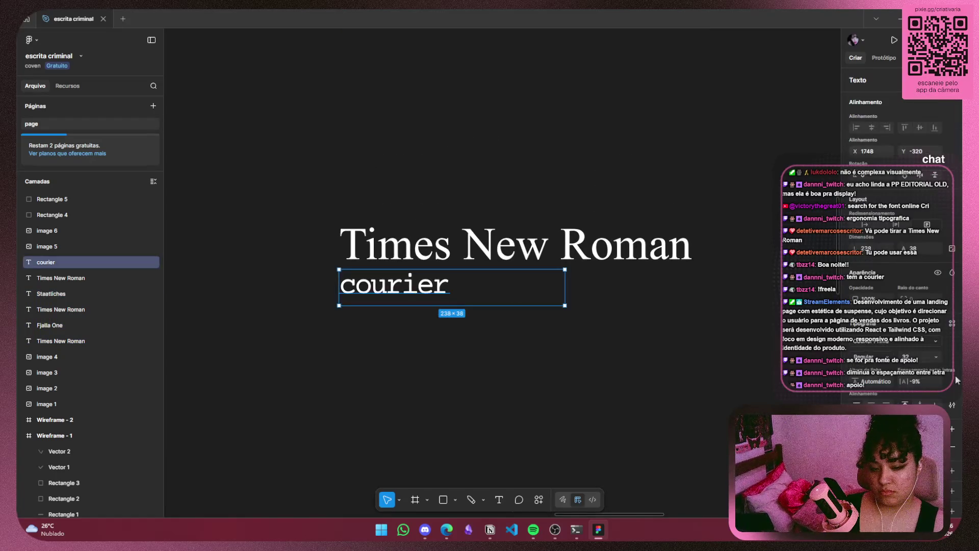
{"action": "left_click_drag", "start_coordinate": [904, 382], "coordinate": [911, 384]}
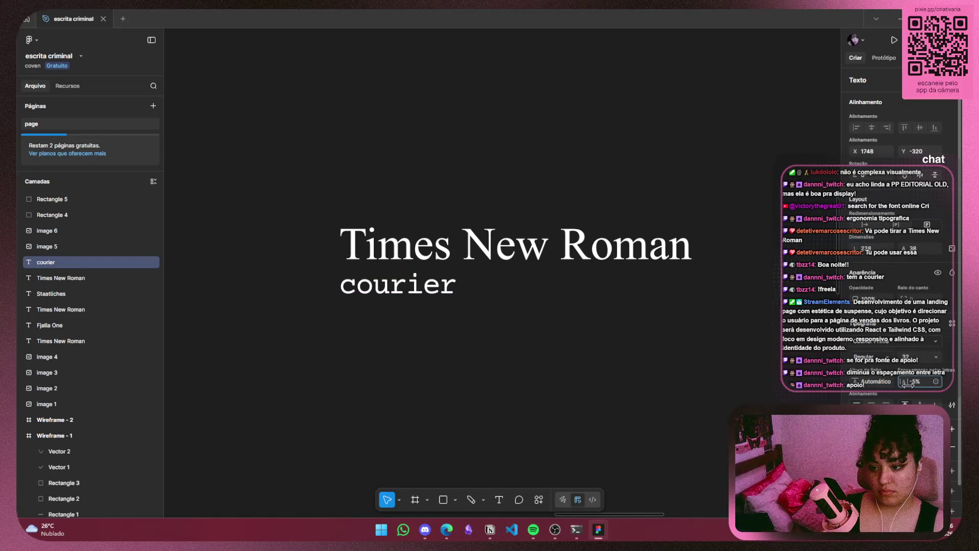
{"action": "left_click", "coordinate": [472, 372]}
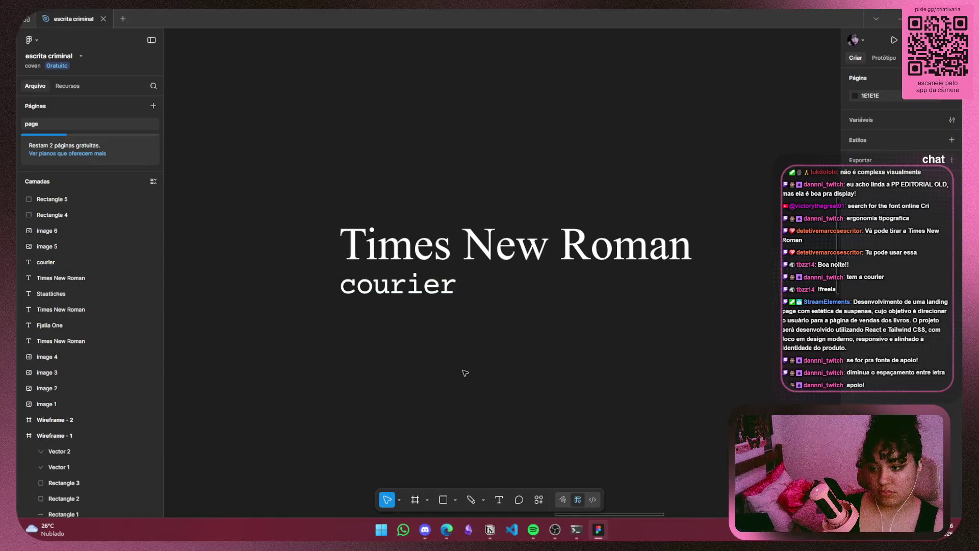
{"action": "left_click", "coordinate": [423, 293]}
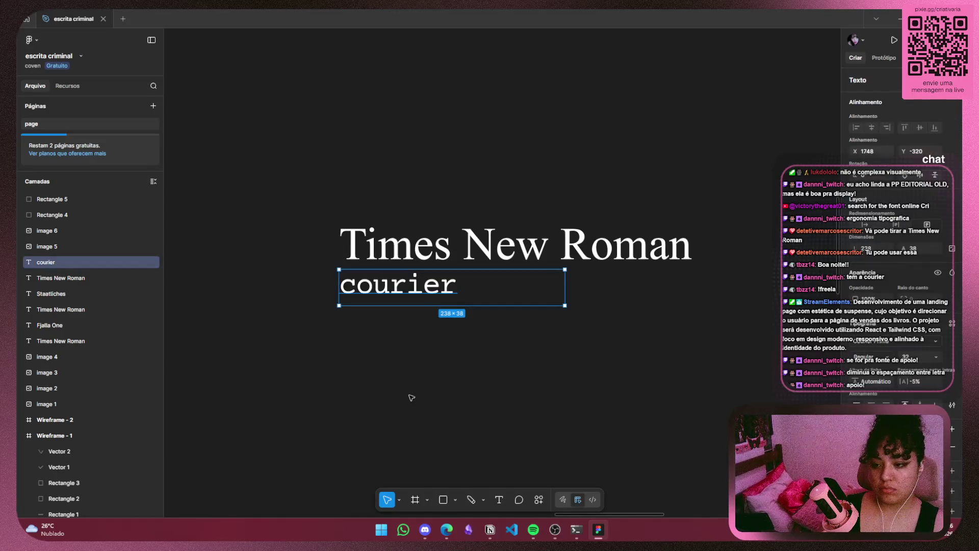
{"action": "left_click_drag", "start_coordinate": [910, 385], "coordinate": [901, 388]}
{"action": "left_click_drag", "start_coordinate": [901, 389], "coordinate": [907, 387]}
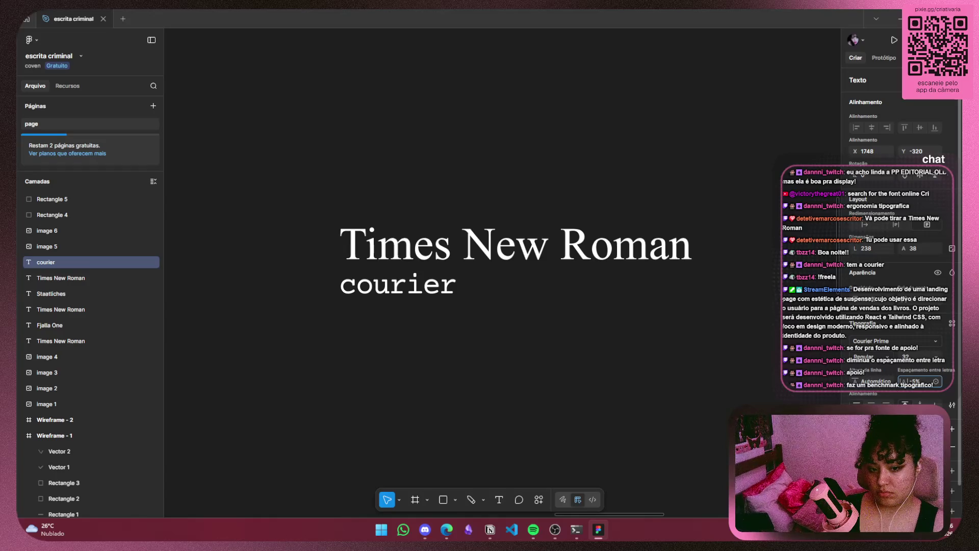
Nudge courier up under its title and test tighter letter spacing down to -15%
{"action": "left_click", "coordinate": [448, 348]}
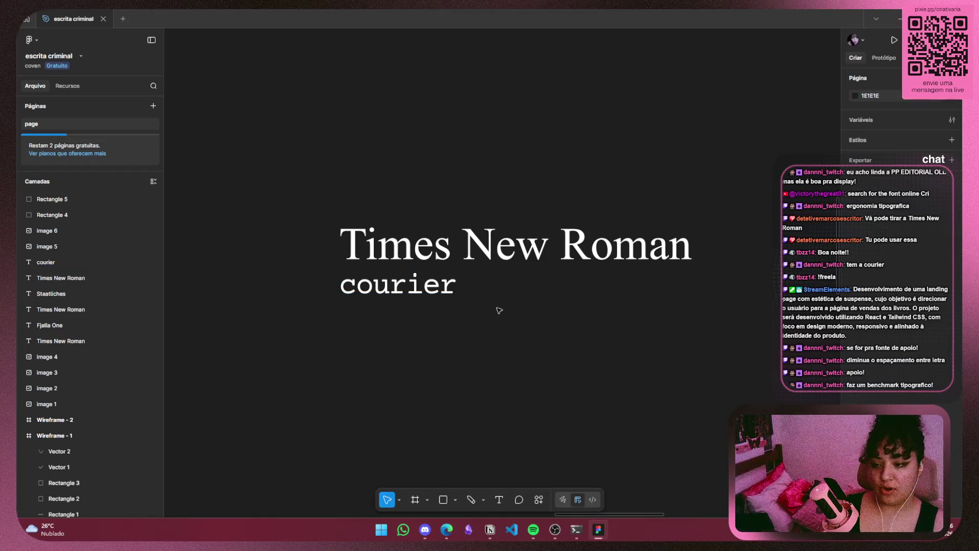
{"action": "left_click_drag", "start_coordinate": [434, 286], "coordinate": [433, 283]}
{"action": "left_click", "coordinate": [628, 310]}
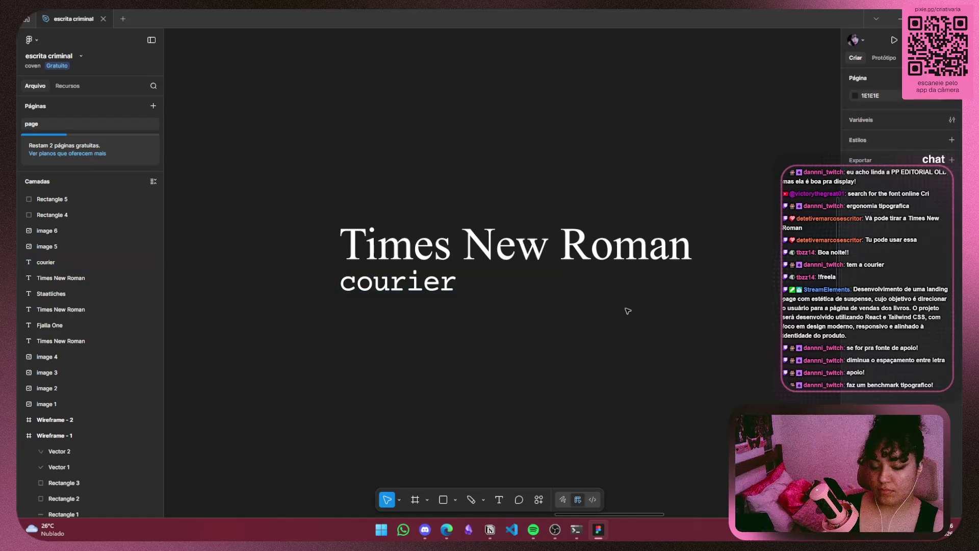
{"action": "left_click", "coordinate": [428, 288]}
{"action": "left_click", "coordinate": [917, 381]}
{"action": "key", "text": "Down"}
{"action": "key", "text": "Down"}
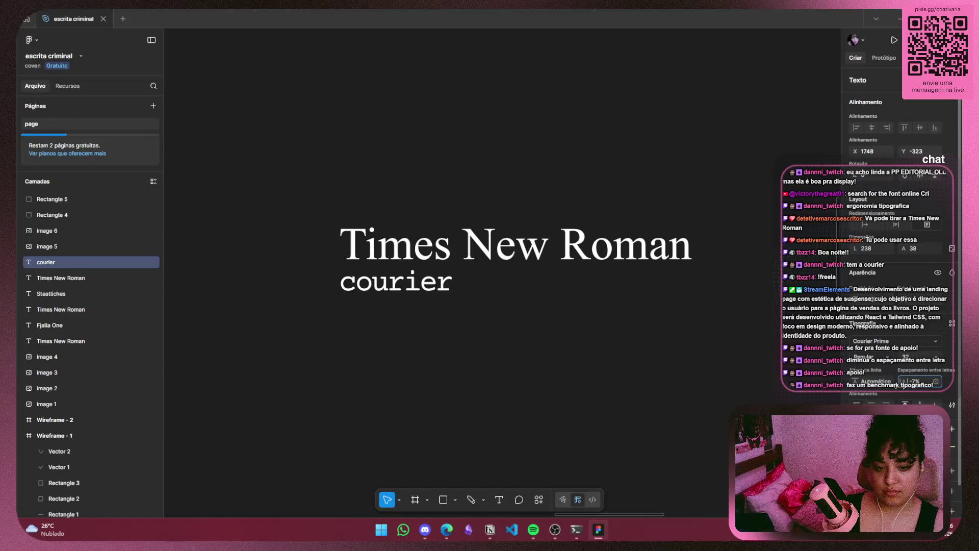
{"action": "key", "text": "Down"}
{"action": "key", "text": "Down"}
{"action": "key", "text": "Down"}
{"action": "key", "text": "Down"}
{"action": "key", "text": "Down"}
{"action": "key", "text": "Down"}
{"action": "key", "text": "Down"}
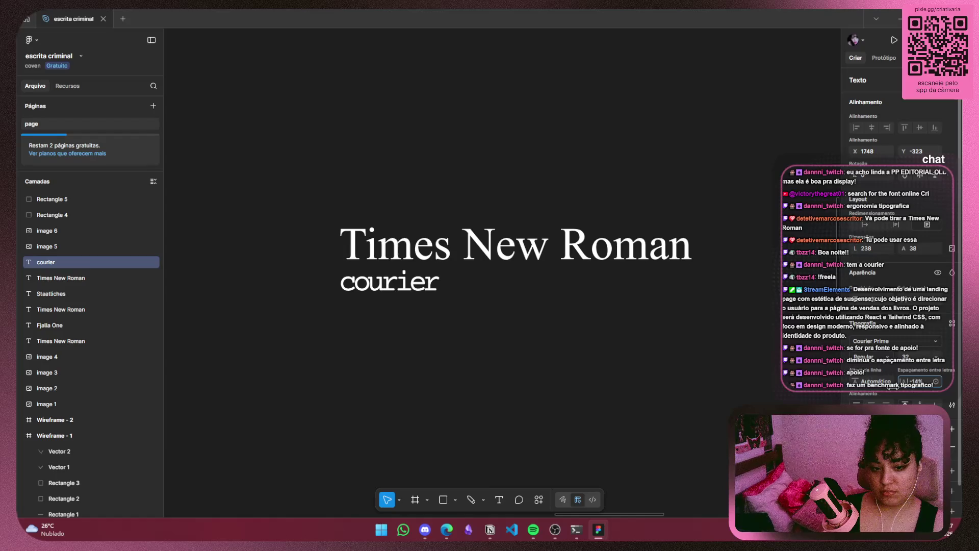
{"action": "mouse_move", "coordinate": [896, 387]}
{"action": "left_mouse_down"}
{"action": "mouse_move", "coordinate": [844, 389]}
{"action": "mouse_move", "coordinate": [899, 389]}
{"action": "left_mouse_up"}
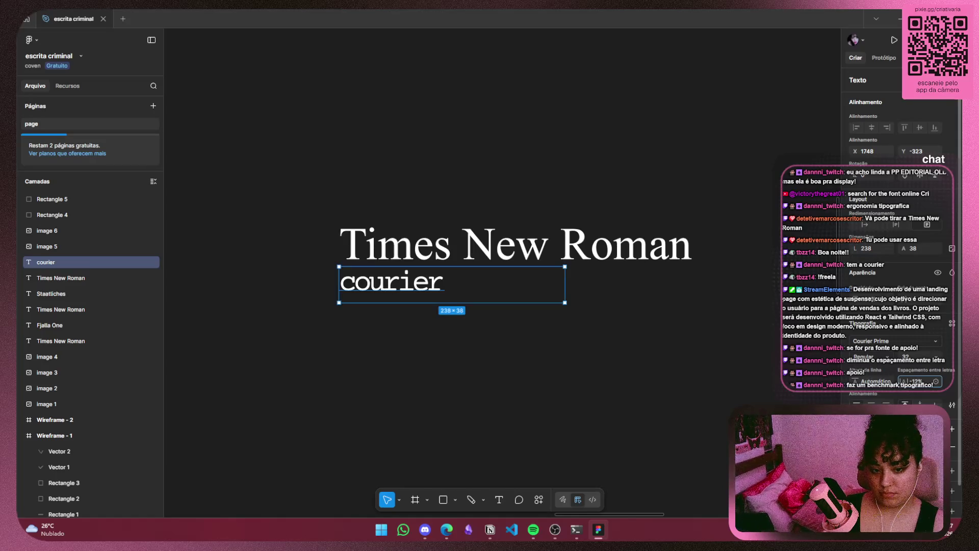
{"action": "left_click_drag", "start_coordinate": [898, 389], "coordinate": [893, 390]}
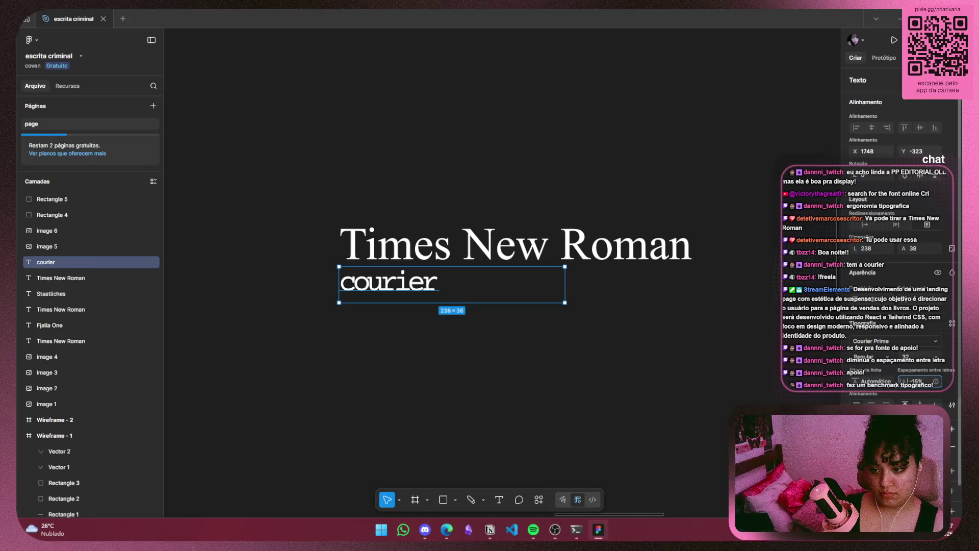
{"action": "left_click", "coordinate": [462, 367]}
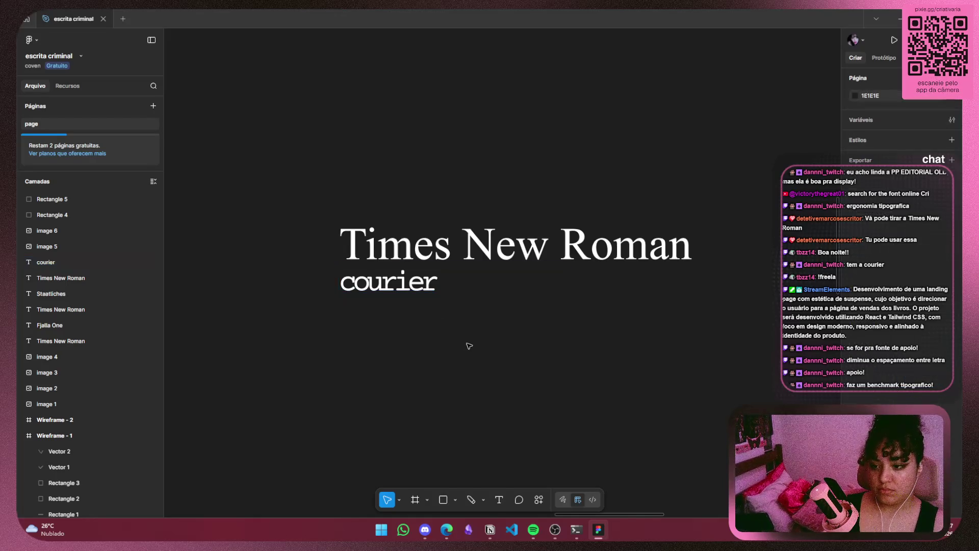
Loosen courier's letter spacing back to about -10%
{"action": "scroll", "coordinate": [467, 343], "scroll_direction": "down", "scroll_amount": 3}
{"action": "scroll", "coordinate": [469, 345], "scroll_direction": "up", "scroll_amount": 2}
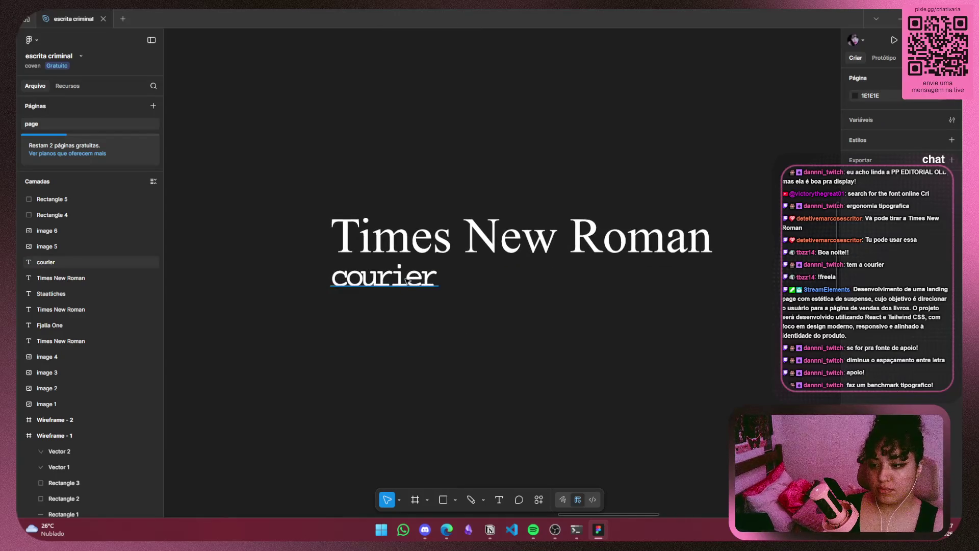
{"action": "left_click", "coordinate": [385, 277]}
{"action": "left_click_drag", "start_coordinate": [902, 381], "coordinate": [912, 382]}
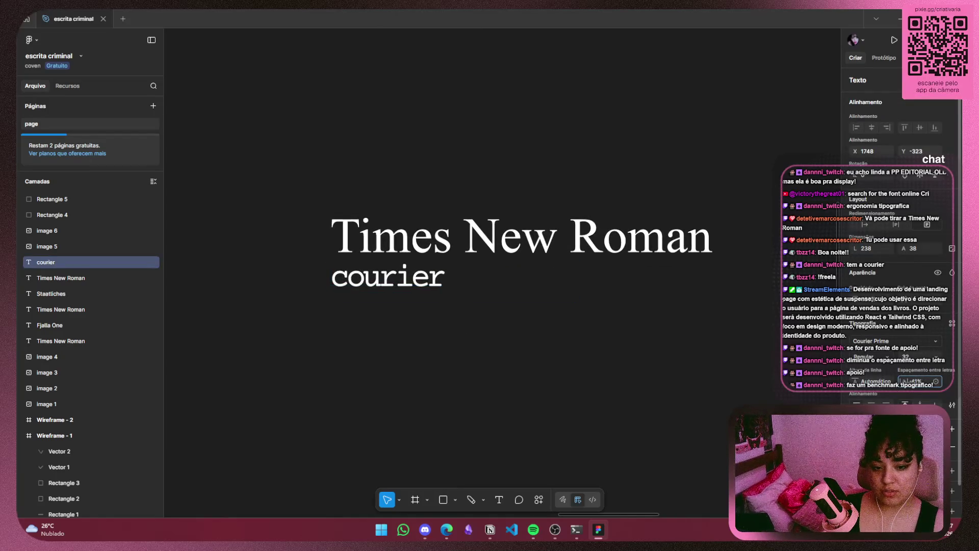
{"action": "left_click_drag", "start_coordinate": [912, 382], "coordinate": [918, 381]}
{"action": "left_click", "coordinate": [441, 364]}
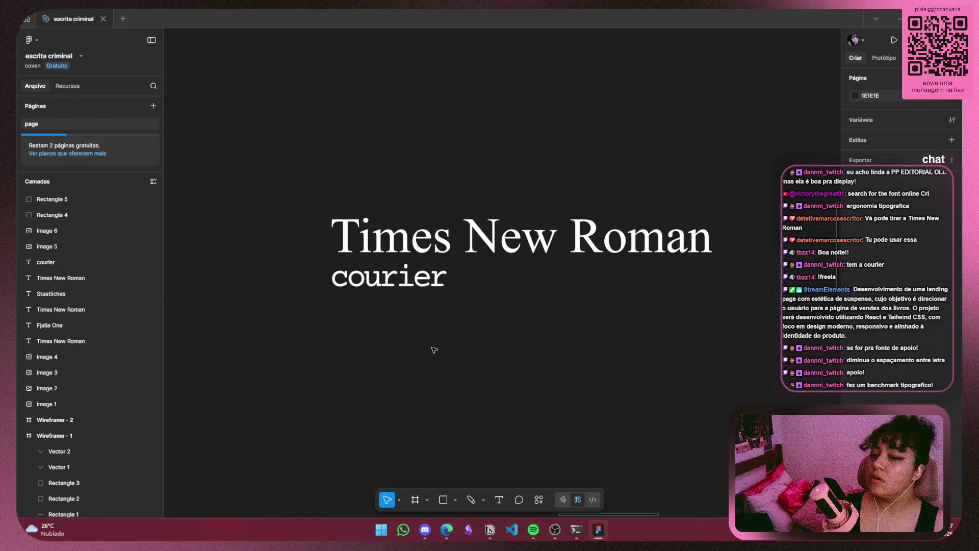
Move the courier text slightly lower under the title and check its placement
{"action": "mouse_move", "coordinate": [414, 286]}
{"action": "left_mouse_down"}
{"action": "mouse_move", "coordinate": [414, 314]}
{"action": "mouse_move", "coordinate": [392, 274]}
{"action": "left_mouse_up"}
{"action": "left_click", "coordinate": [648, 352]}
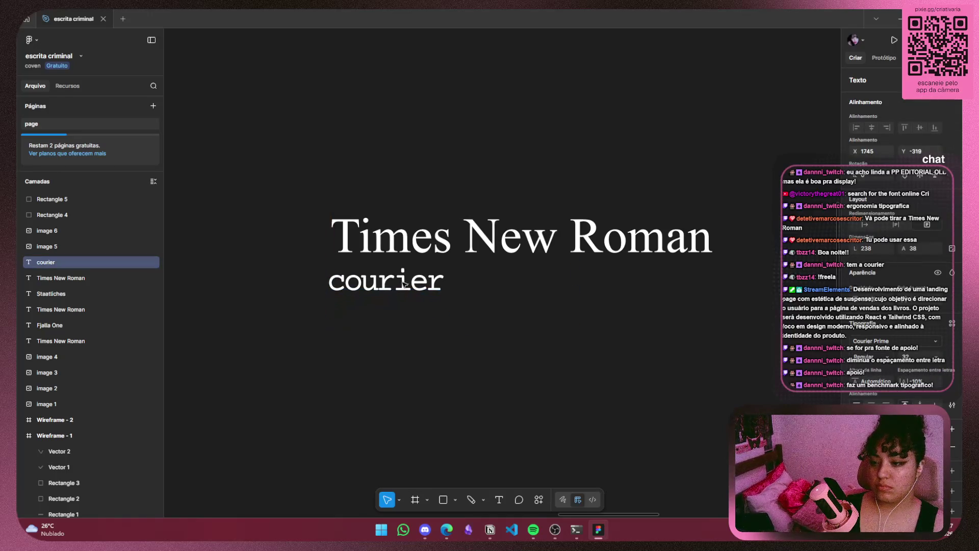
{"action": "left_click", "coordinate": [454, 367]}
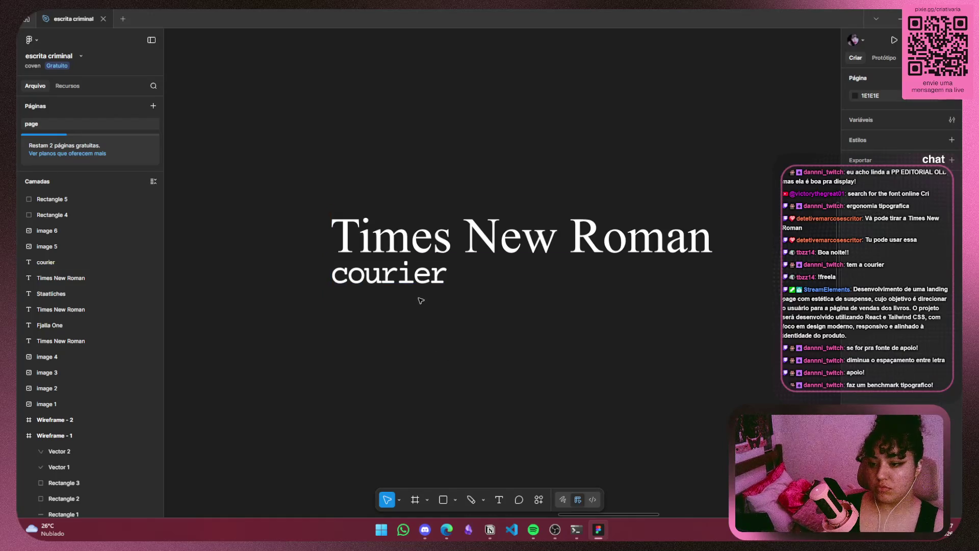
{"action": "left_click", "coordinate": [418, 278]}
{"action": "left_click", "coordinate": [491, 372]}
{"action": "scroll", "coordinate": [383, 274], "scroll_direction": "up", "scroll_amount": 3}
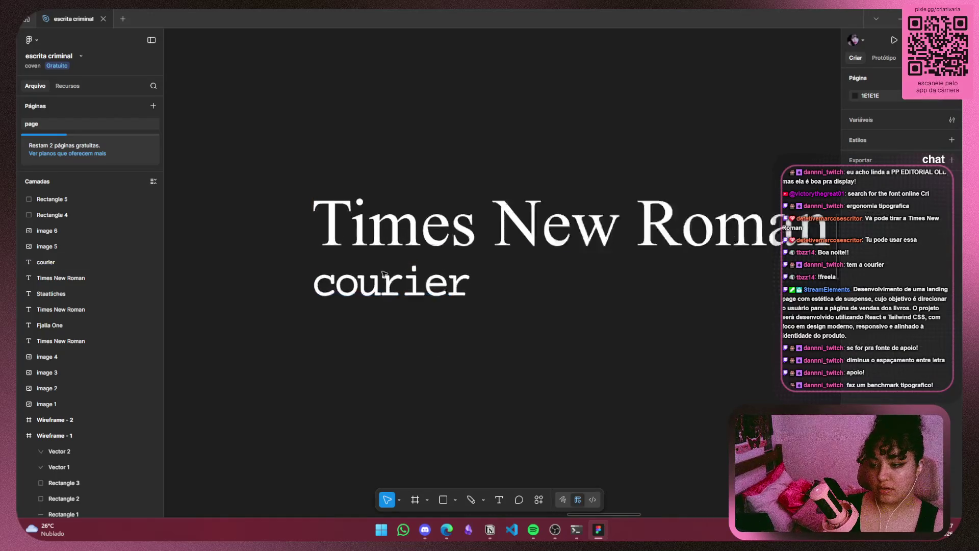
{"action": "scroll", "coordinate": [384, 274], "scroll_direction": "up", "scroll_amount": 5}
{"action": "mouse_move", "coordinate": [358, 345]}
{"action": "left_mouse_down"}
{"action": "mouse_move", "coordinate": [445, 328]}
{"action": "mouse_move", "coordinate": [425, 334]}
{"action": "left_mouse_up"}
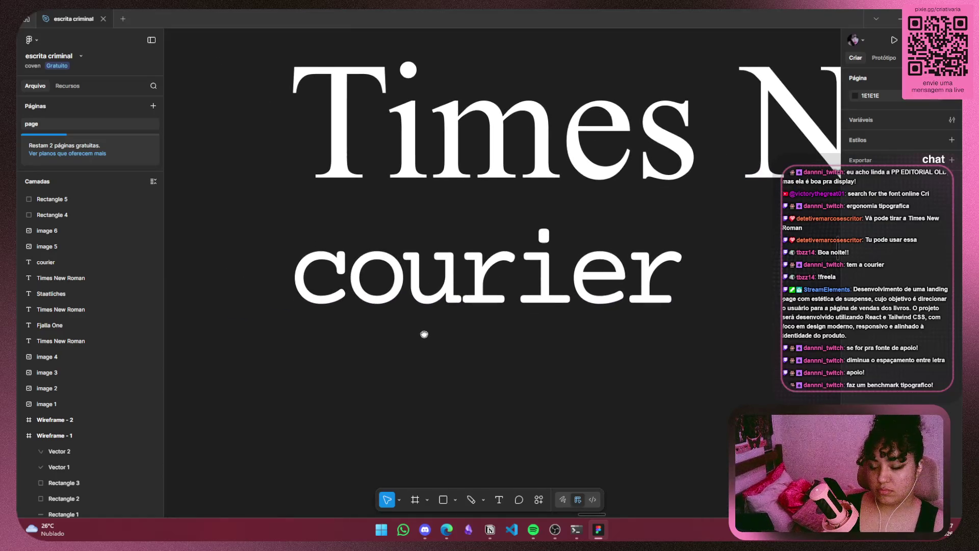
{"action": "scroll", "coordinate": [708, 357], "scroll_direction": "down", "scroll_amount": 5}
{"action": "scroll", "coordinate": [703, 347], "scroll_direction": "down", "scroll_amount": 3}
Visit the browser briefly, then return to Figma and paste a copy of the courier text
{"action": "left_click", "coordinate": [898, 19]}
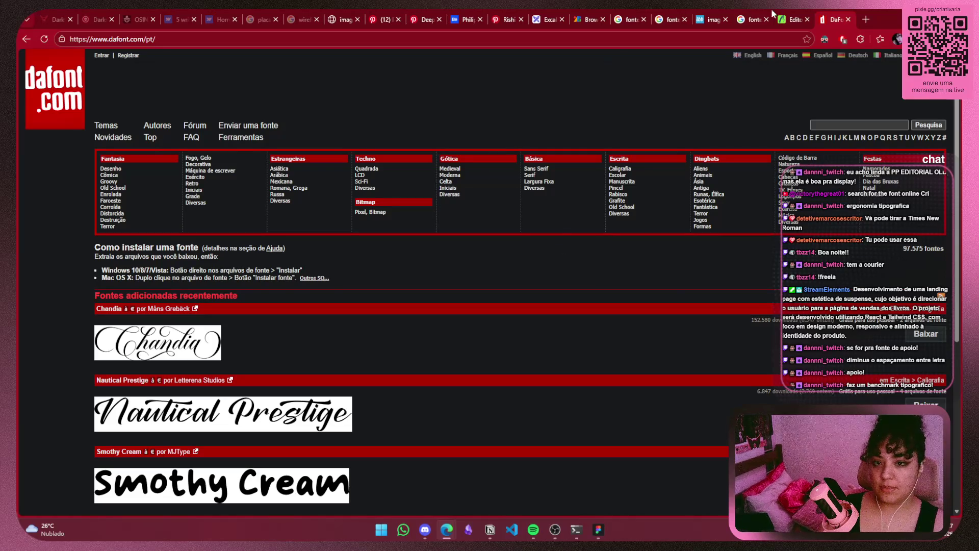
{"action": "left_click", "coordinate": [862, 19]}
{"action": "key", "text": "alt+Tab"}
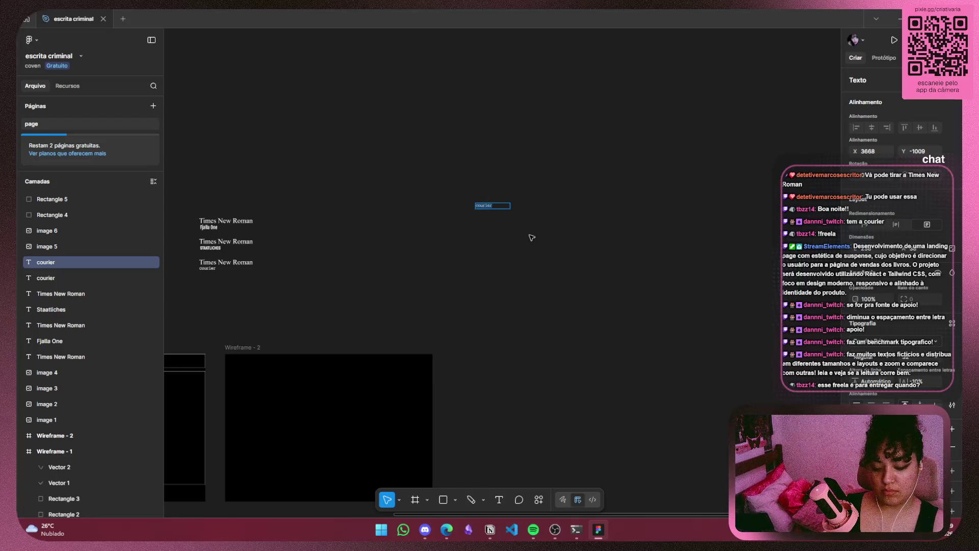
Paste the author bio paragraph from clipboard history into the copy and widen its box to 853 px
{"action": "key", "text": "super+v"}
{"action": "left_click", "coordinate": [542, 378]}
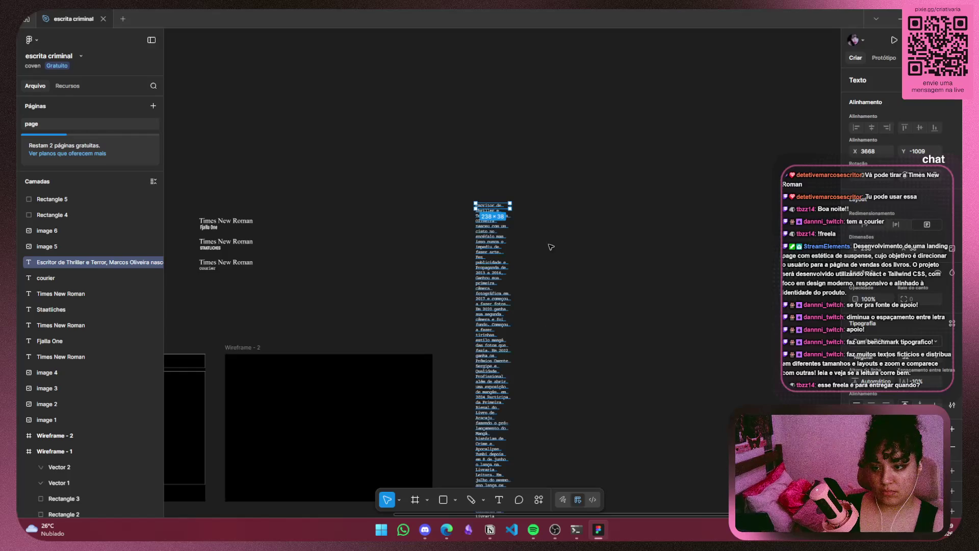
{"action": "left_click_drag", "start_coordinate": [510, 208], "coordinate": [598, 209]}
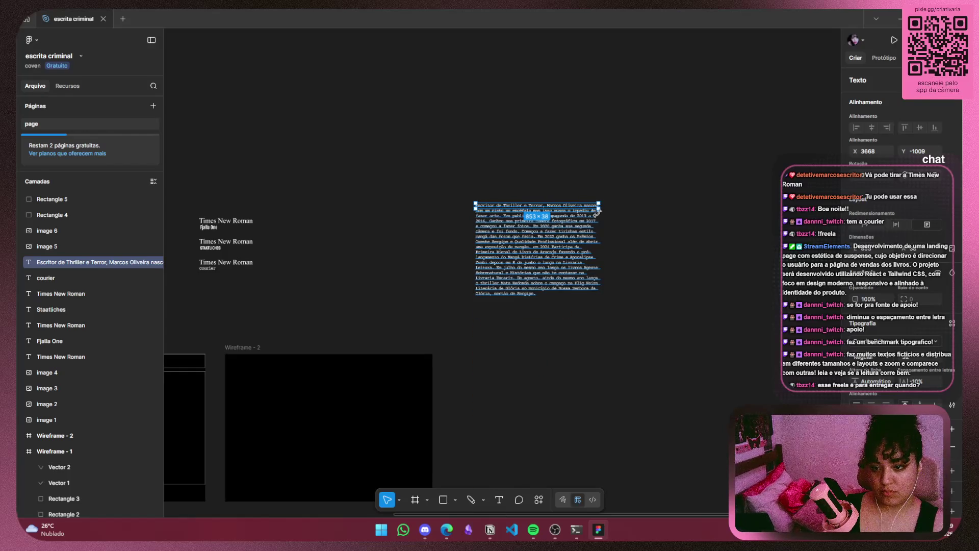
{"action": "left_click", "coordinate": [579, 321]}
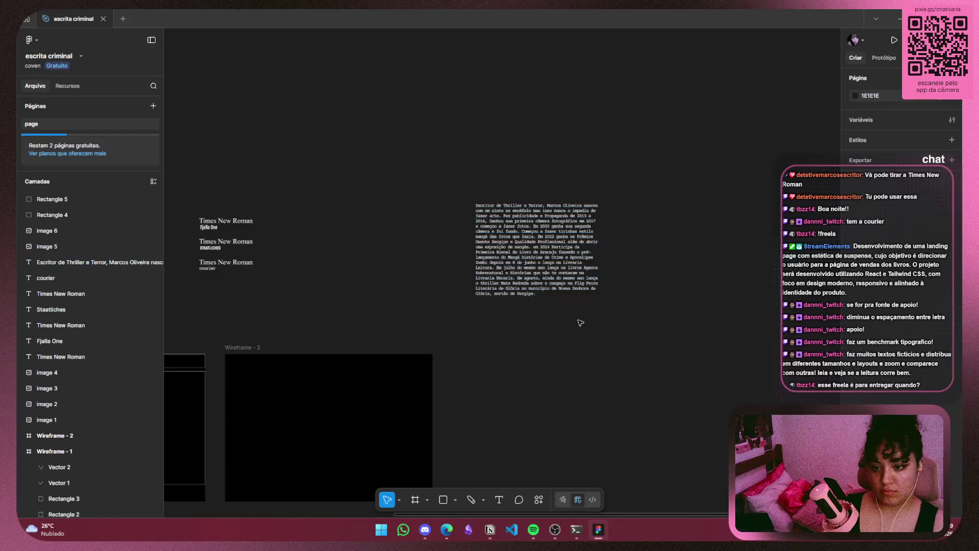
{"action": "scroll", "coordinate": [540, 247], "scroll_direction": "up", "scroll_amount": 3, "text": "ctrl"}
{"action": "scroll", "coordinate": [540, 247], "scroll_direction": "up", "scroll_amount": 2, "text": "ctrl"}
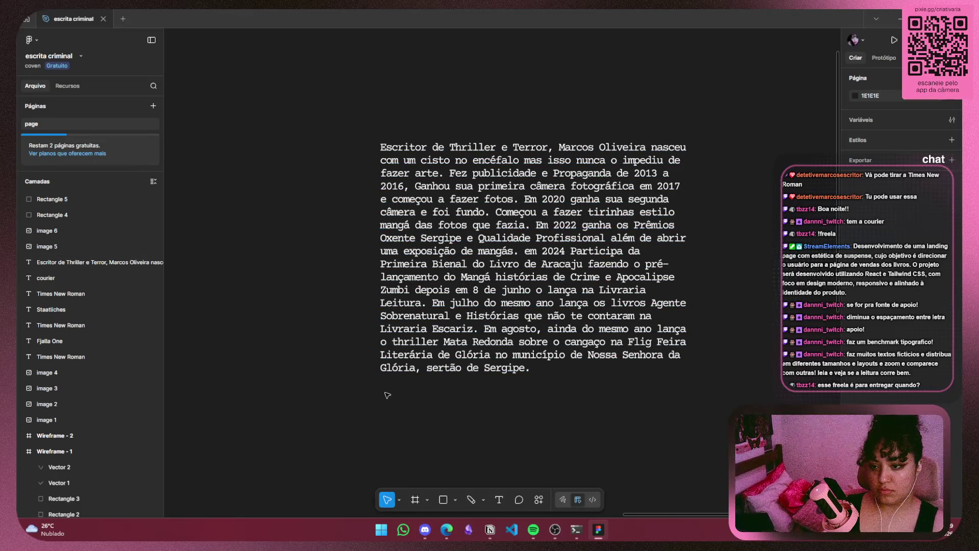
Set the bio paragraph's line height to Auto and extend its box downward
{"action": "left_click", "coordinate": [618, 197]}
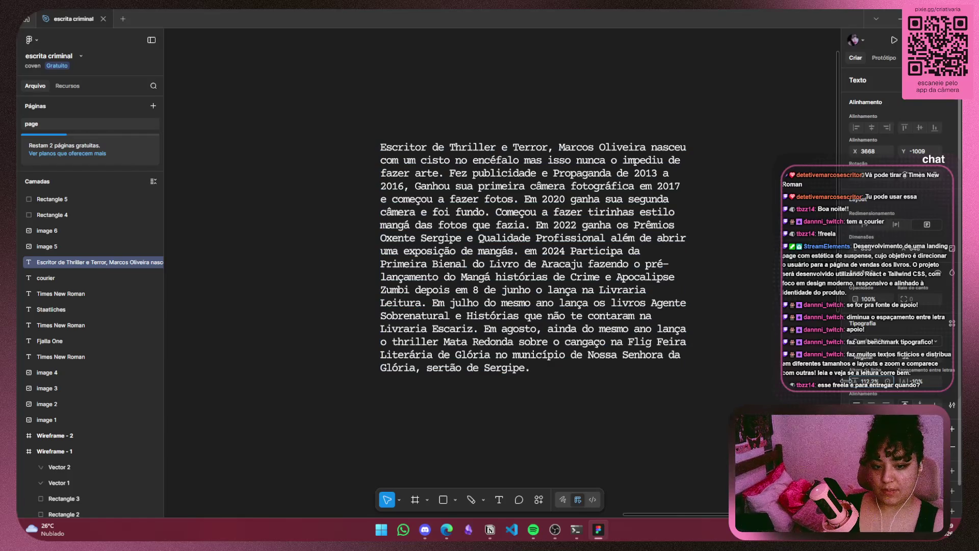
{"action": "key", "text": "BackSpace"}
{"action": "key", "text": "Return"}
{"action": "left_click_drag", "start_coordinate": [621, 375], "coordinate": [624, 439]}
{"action": "left_click", "coordinate": [730, 404]}
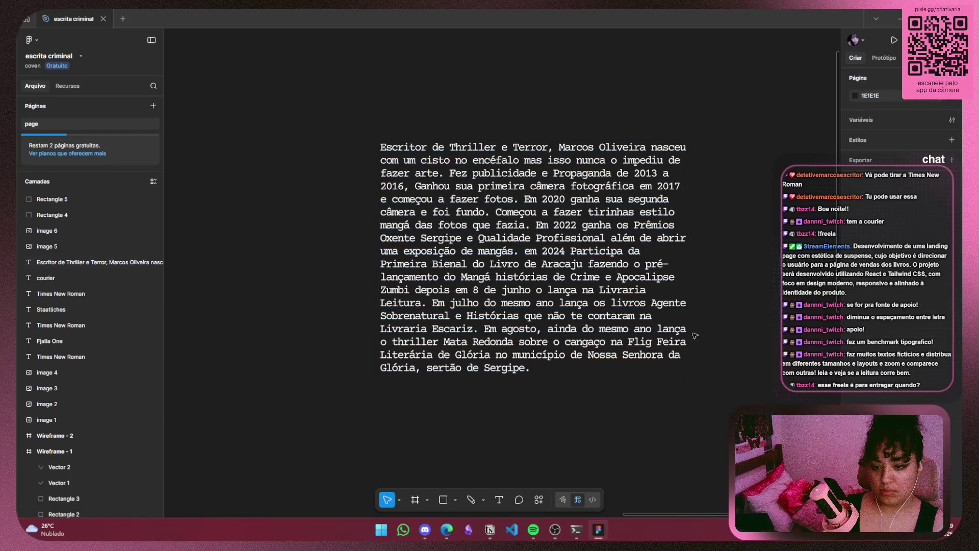
Try a 0% line height on the paragraph, then undo back to normal spacing
{"action": "left_click", "coordinate": [663, 339]}
{"action": "left_click", "coordinate": [714, 357]}
{"action": "left_click", "coordinate": [618, 347]}
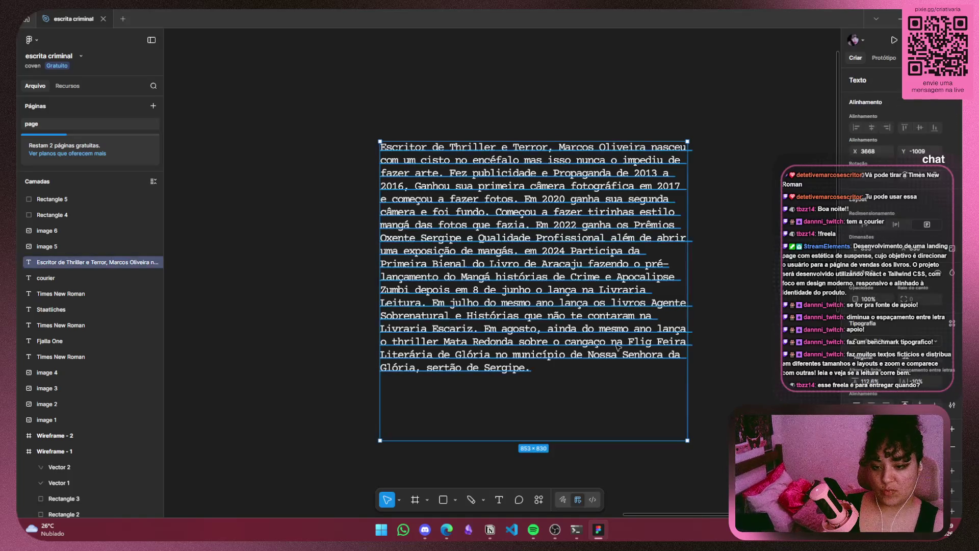
{"action": "left_click", "coordinate": [882, 347]}
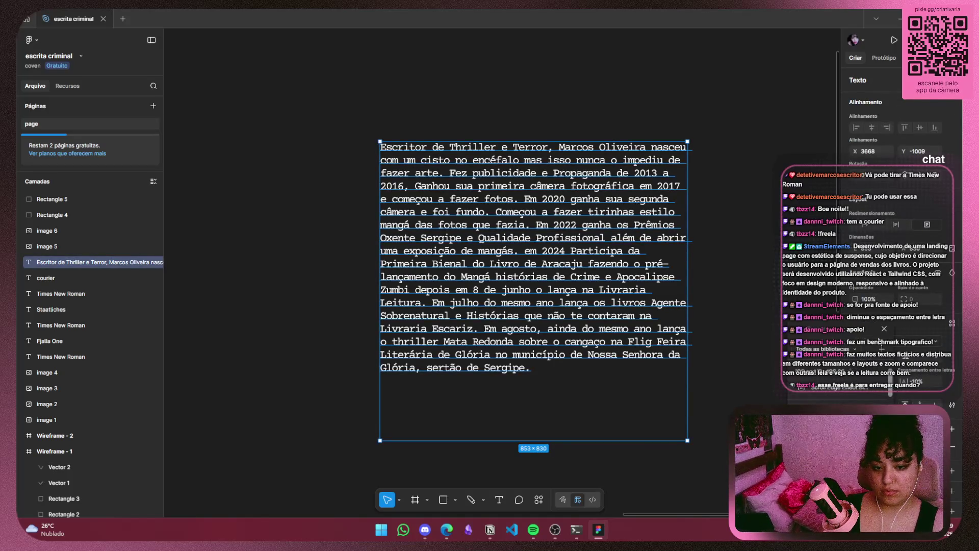
{"action": "left_click", "coordinate": [883, 329]}
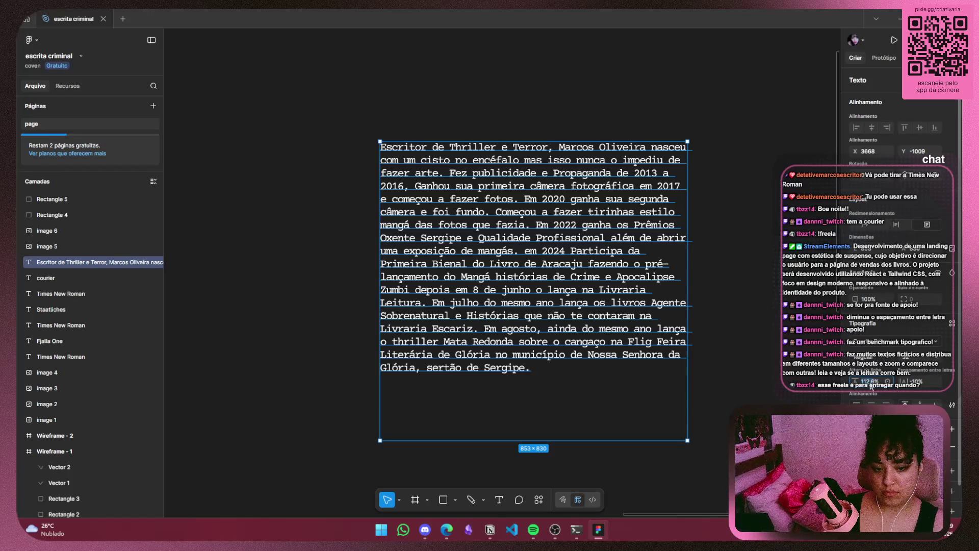
{"action": "type", "text": "0"}
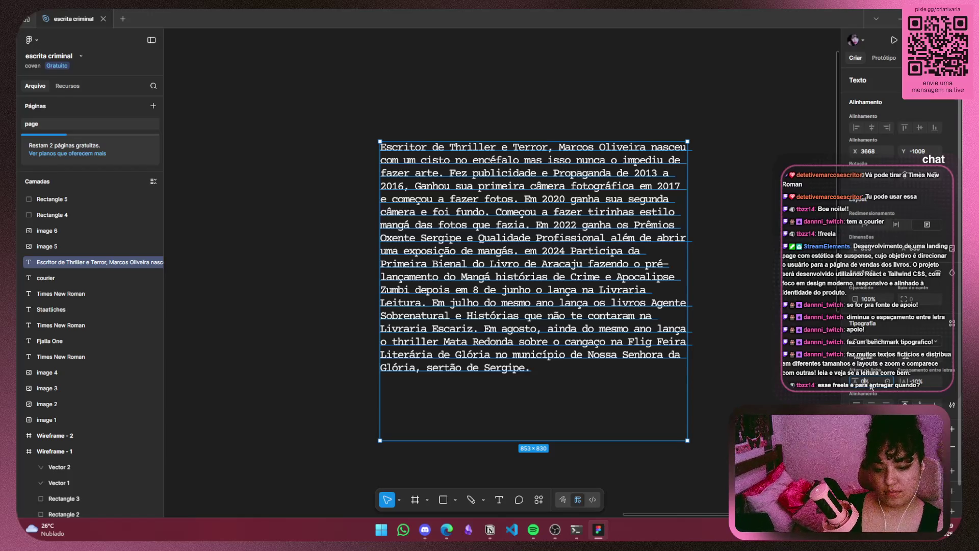
{"action": "key", "text": "Return"}
{"action": "left_click", "coordinate": [703, 240]}
{"action": "key", "text": "ctrl+z"}
{"action": "key", "text": "ctrl+shift+z"}
{"action": "key", "text": "ctrl+z"}
{"action": "key", "text": "ctrl+z"}
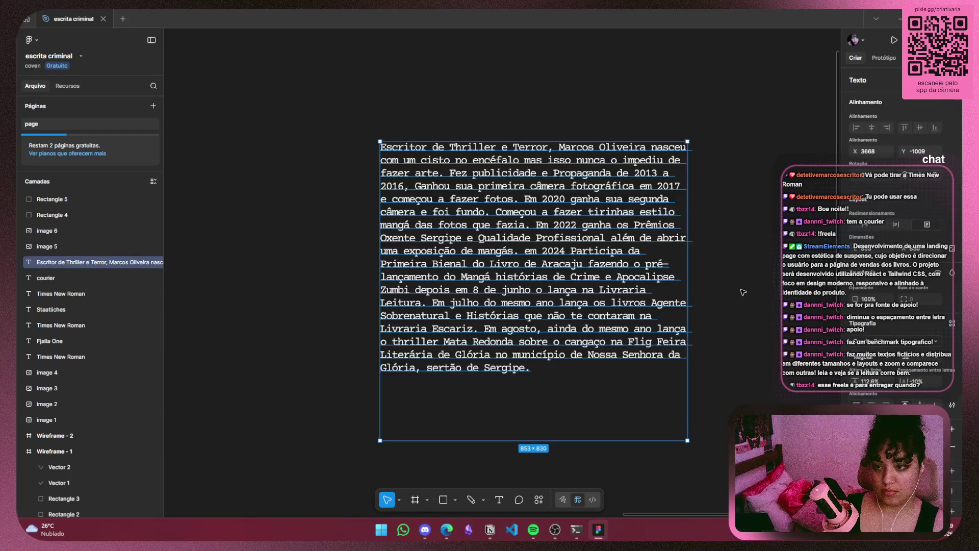
{"action": "key", "text": "ctrl+z"}
{"action": "key", "text": "ctrl+z"}
{"action": "key", "text": "ctrl+z"}
{"action": "key", "text": "ctrl+z"}
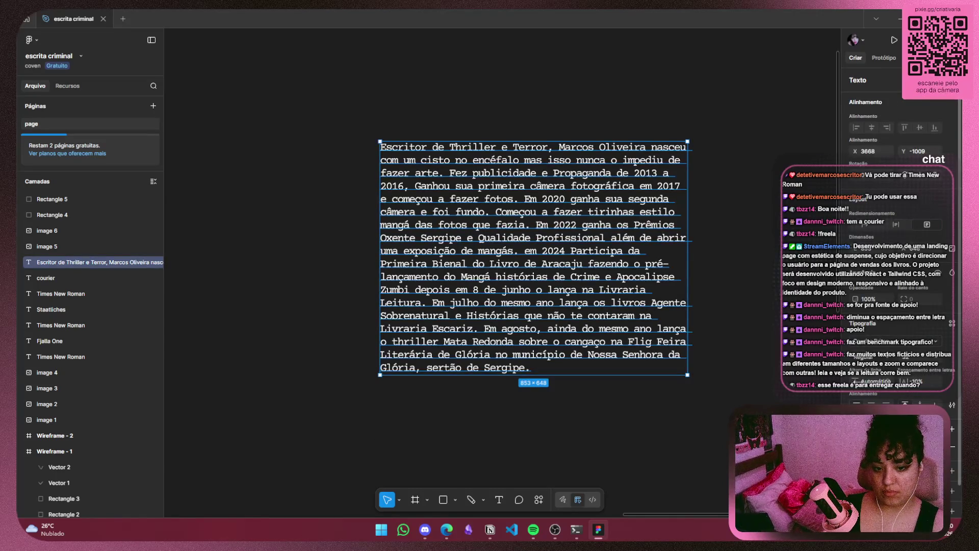
Raise the paragraph's line height to about 113%
{"action": "left_click", "coordinate": [892, 385]}
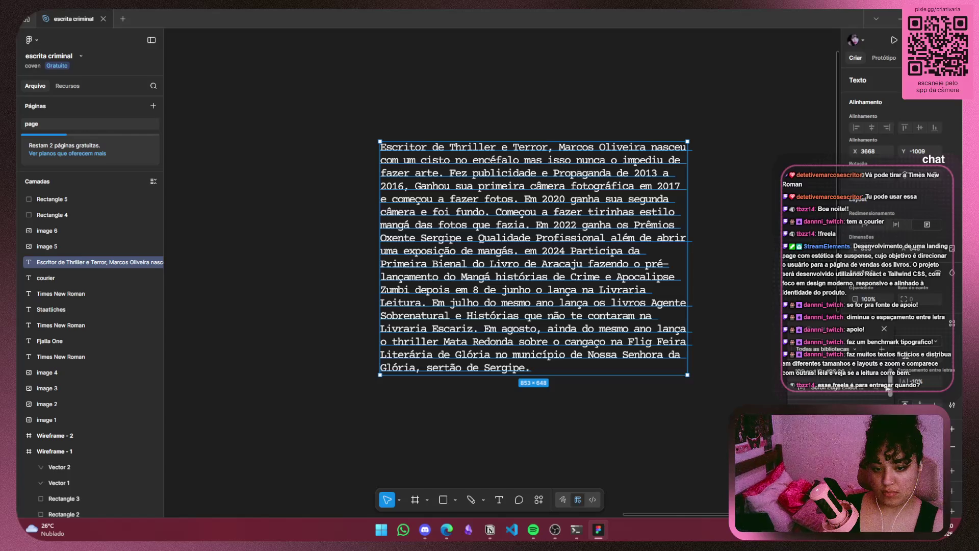
{"action": "key", "text": "Escape"}
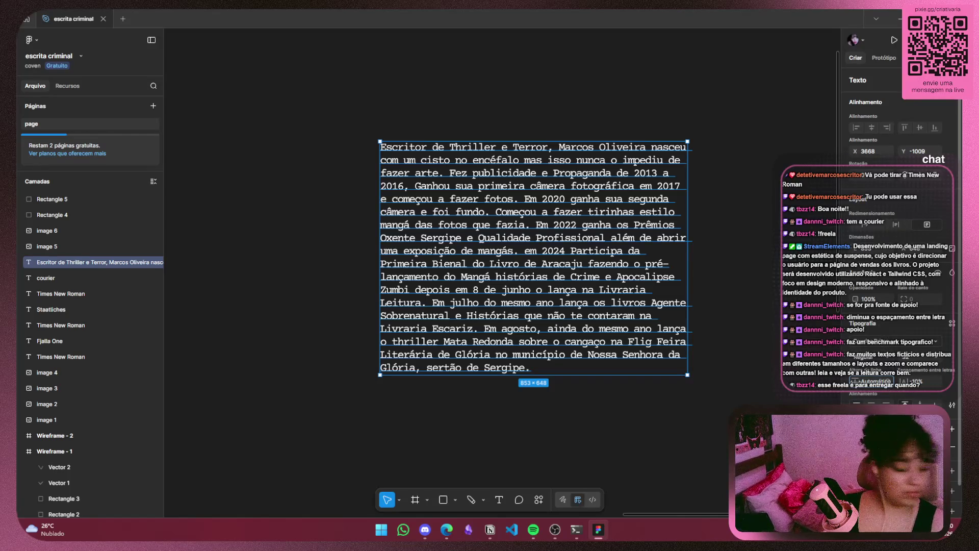
{"action": "left_click", "coordinate": [867, 381]}
{"action": "left_click_drag", "start_coordinate": [43, 388], "coordinate": [678, 359]}
Test a 64% line height, undo it, then stretch the bio box to 853 × 710
{"action": "left_click", "coordinate": [736, 318]}
{"action": "left_click", "coordinate": [574, 328]}
{"action": "key", "text": "Return"}
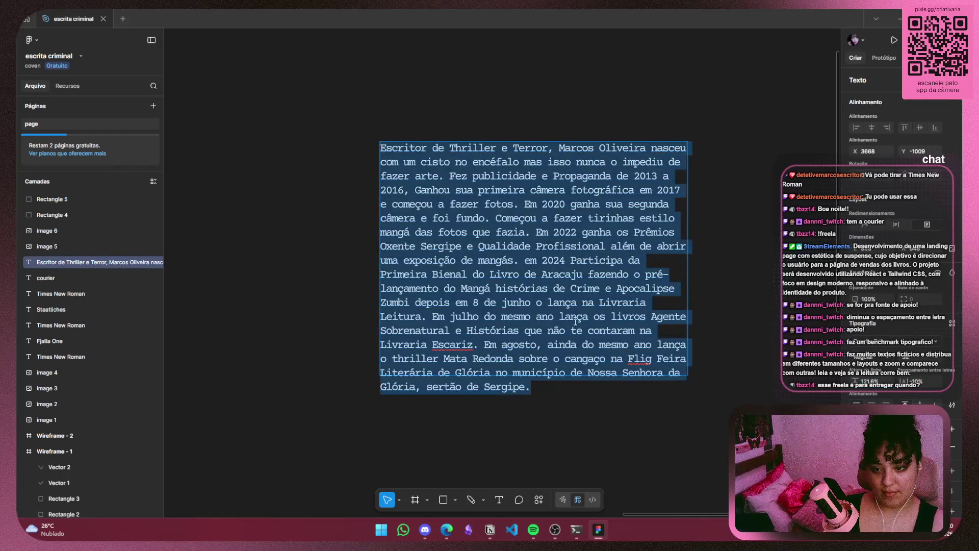
{"action": "key", "text": "Escape"}
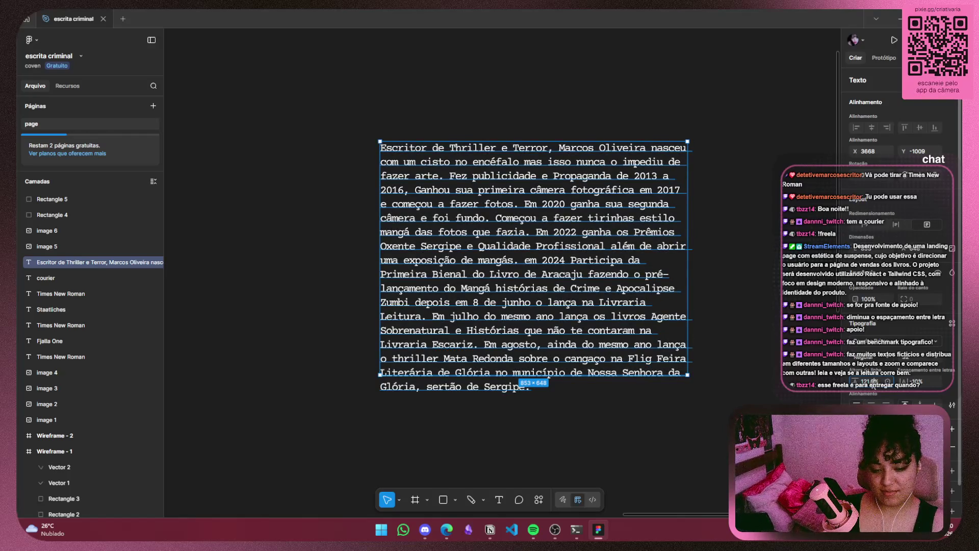
{"action": "left_click", "coordinate": [866, 395]}
{"action": "type", "text": "64"}
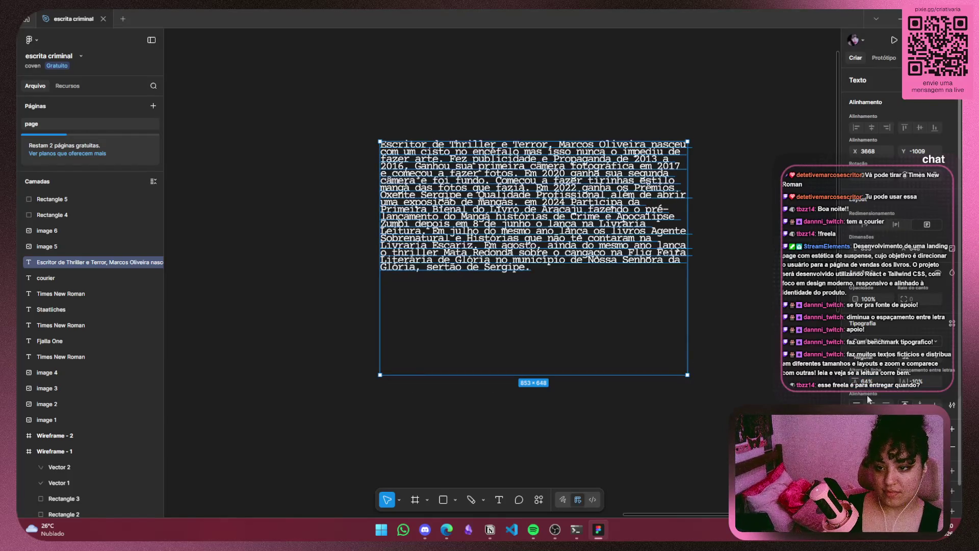
{"action": "key", "text": "ctrl+z"}
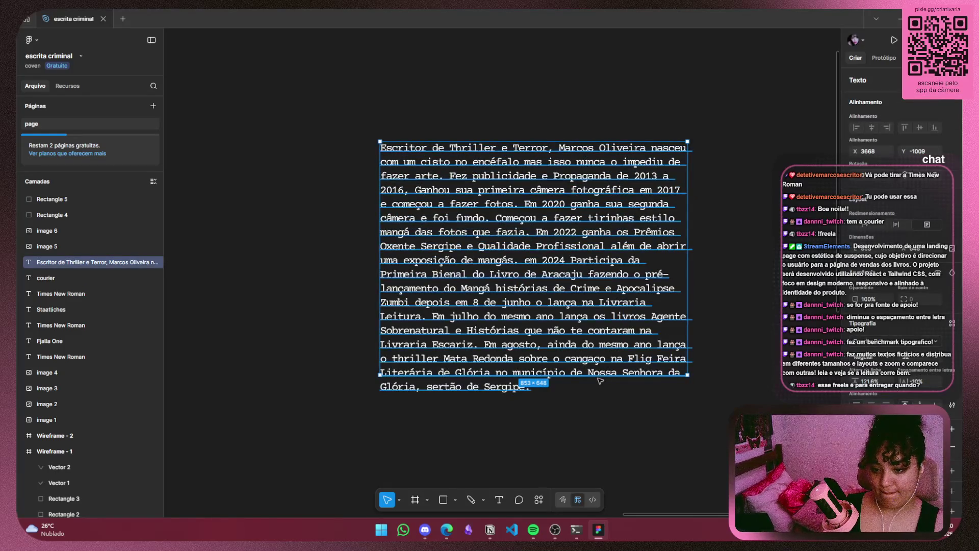
{"action": "left_click_drag", "start_coordinate": [600, 376], "coordinate": [600, 397]}
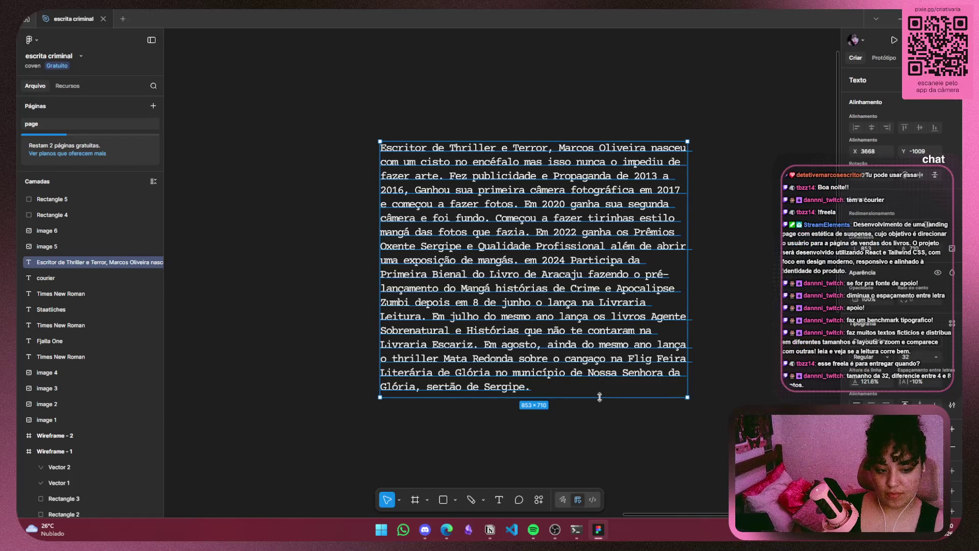
{"action": "left_click", "coordinate": [596, 439]}
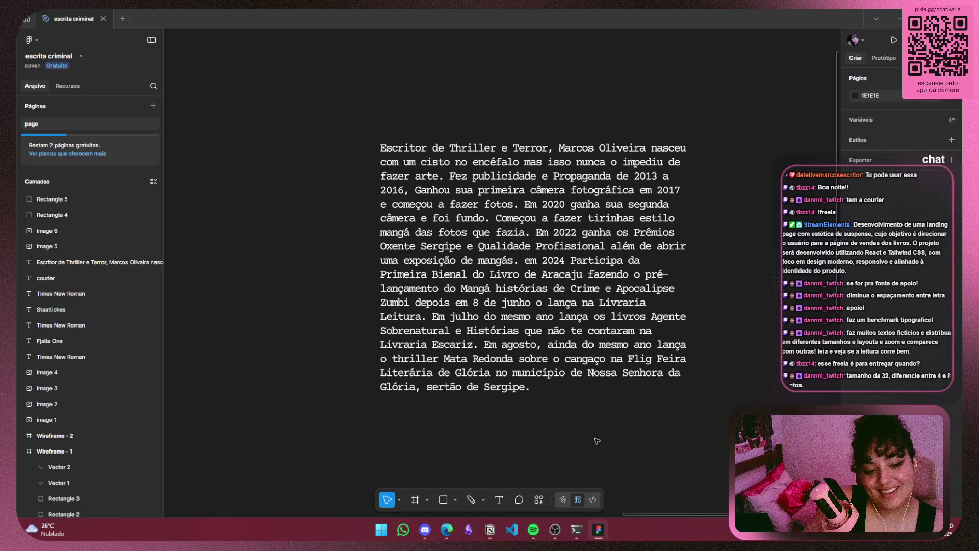
{"action": "left_click", "coordinate": [602, 351]}
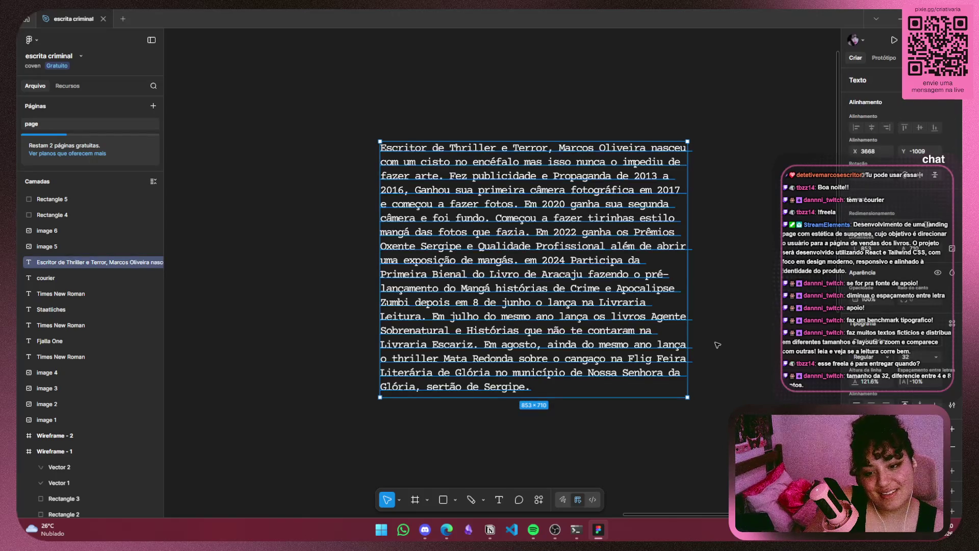
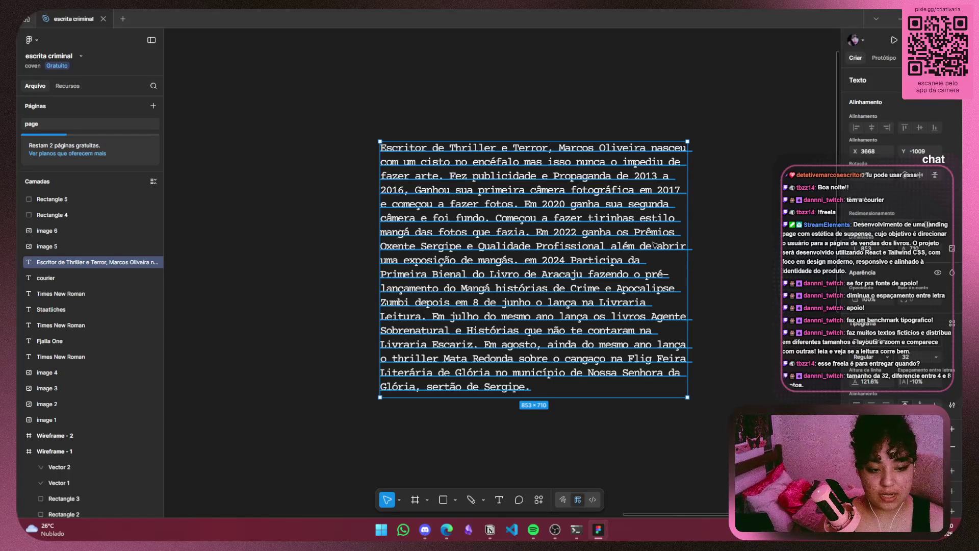
Trim the bottom of the Escritor paragraph text box so it measures 853×702
{"action": "left_click", "coordinate": [754, 392]}
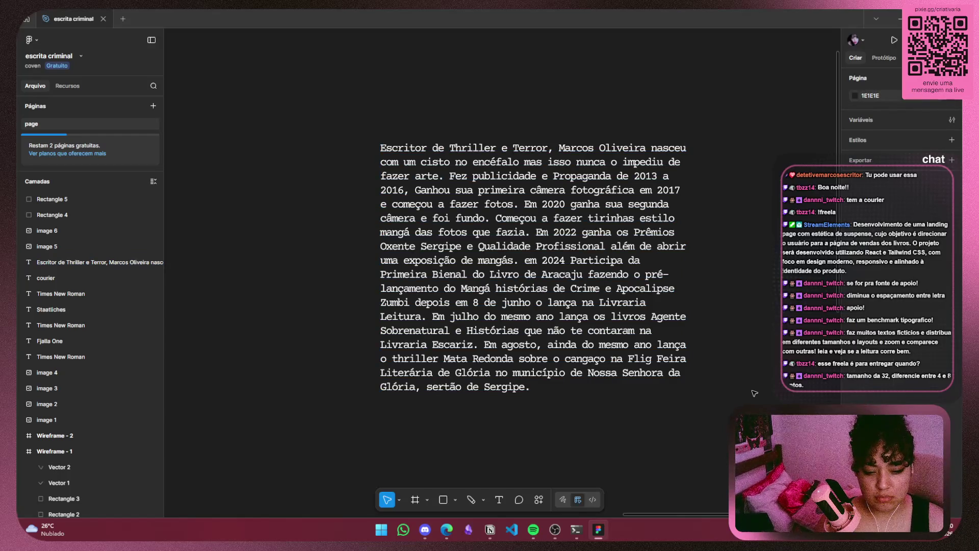
{"action": "left_click", "coordinate": [630, 284]}
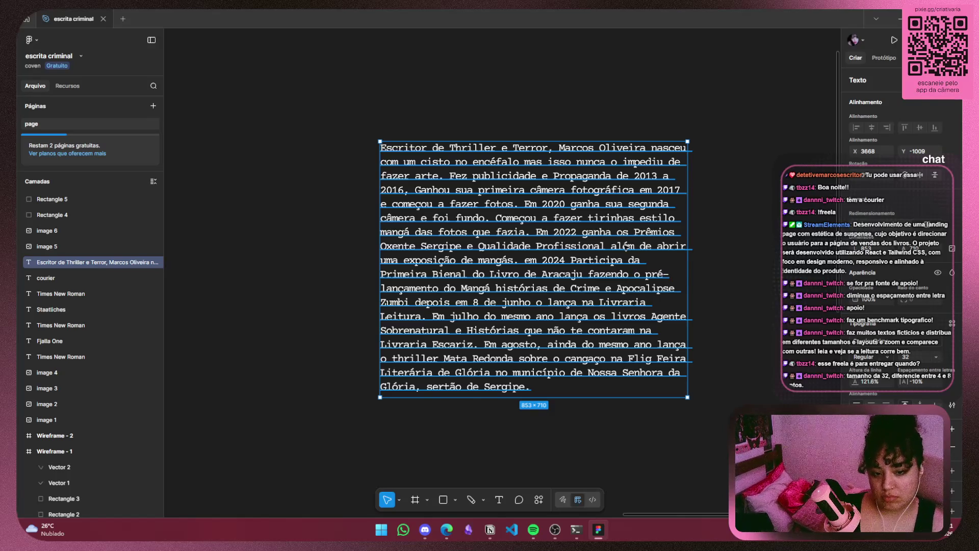
{"action": "scroll", "coordinate": [577, 240], "scroll_direction": "down", "scroll_amount": 3}
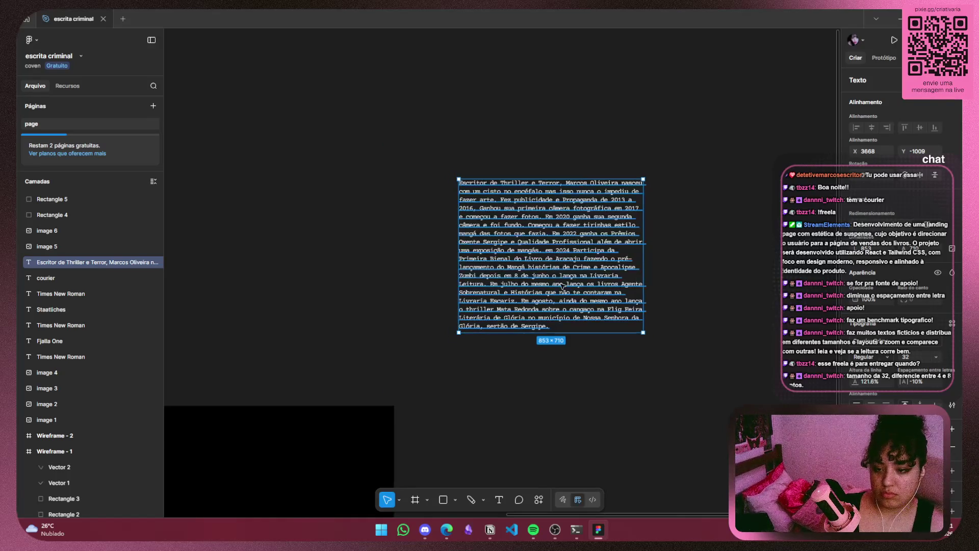
{"action": "scroll", "coordinate": [563, 287], "scroll_direction": "up", "scroll_amount": 3}
{"action": "left_click_drag", "start_coordinate": [539, 369], "coordinate": [539, 366]}
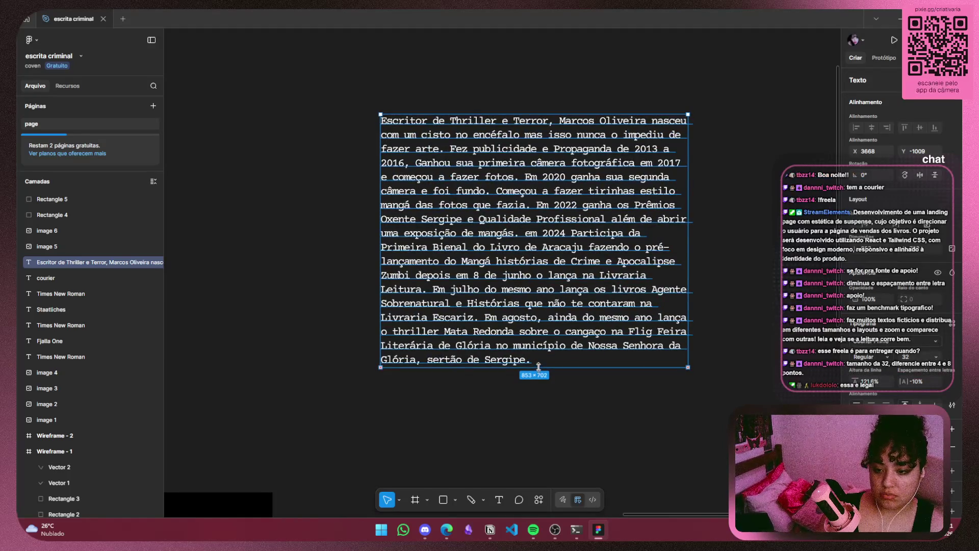
Duplicate the resized paragraph text box with Ctrl+D
{"action": "left_click", "coordinate": [616, 412]}
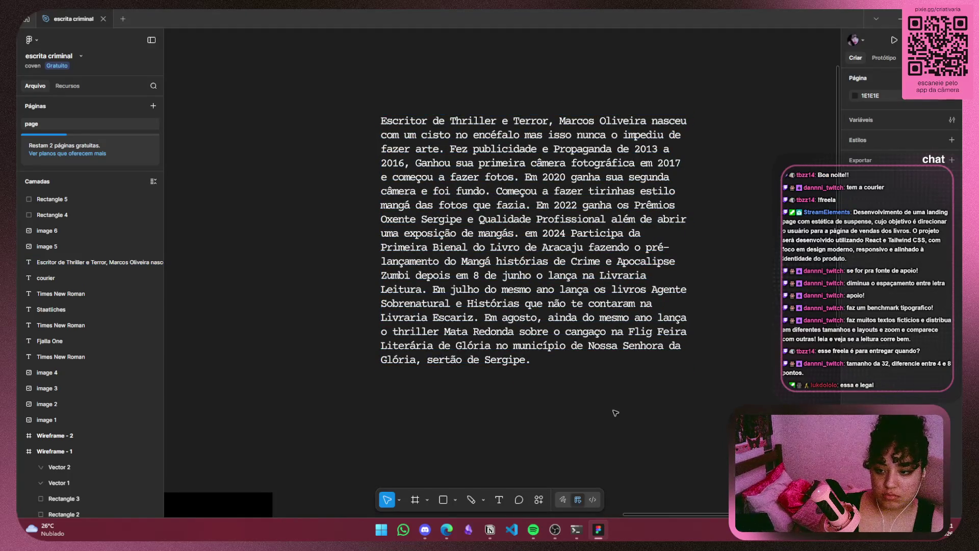
{"action": "left_click", "coordinate": [598, 348]}
{"action": "key", "text": "ctrl+d"}
{"action": "mouse_move", "coordinate": [603, 303]}
{"action": "left_mouse_down"}
{"action": "mouse_move", "coordinate": [597, 481]}
{"action": "mouse_move", "coordinate": [607, 502]}
{"action": "left_mouse_up"}
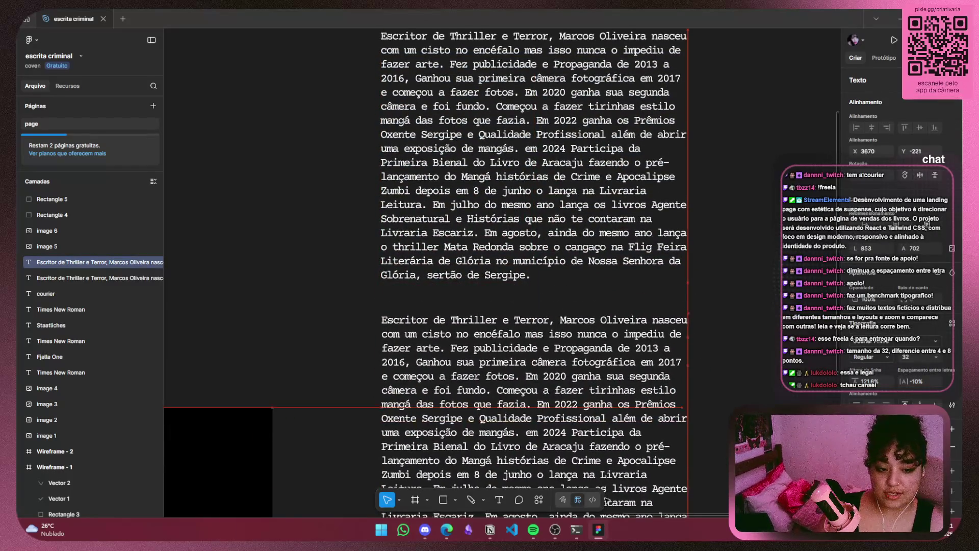
{"action": "key", "text": "Escape"}
{"action": "scroll", "coordinate": [561, 306], "scroll_direction": "down", "scroll_amount": 3}
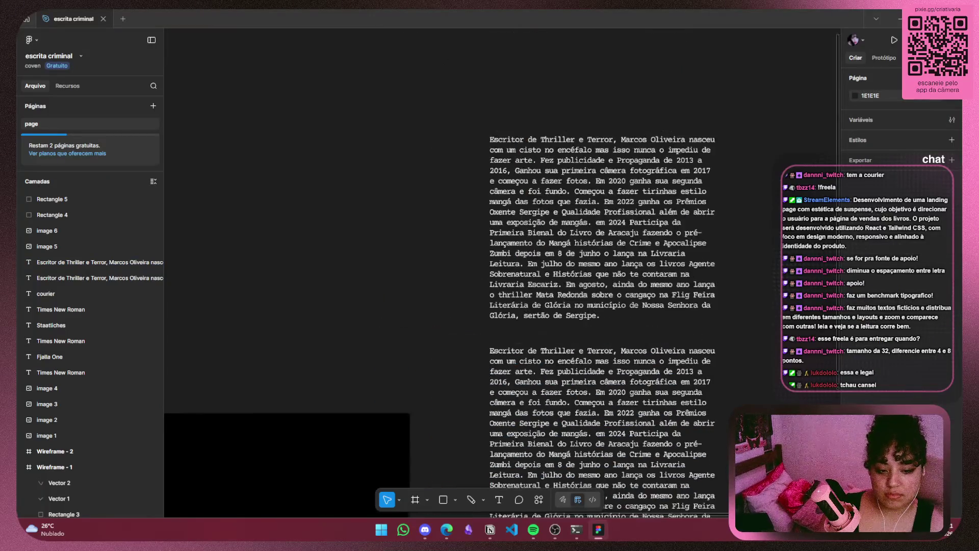
{"action": "mouse_move", "coordinate": [796, 452]}
{"action": "left_mouse_down"}
{"action": "mouse_move", "coordinate": [737, 254]}
{"action": "mouse_move", "coordinate": [708, 390]}
{"action": "left_mouse_up"}
{"action": "left_click", "coordinate": [538, 370]}
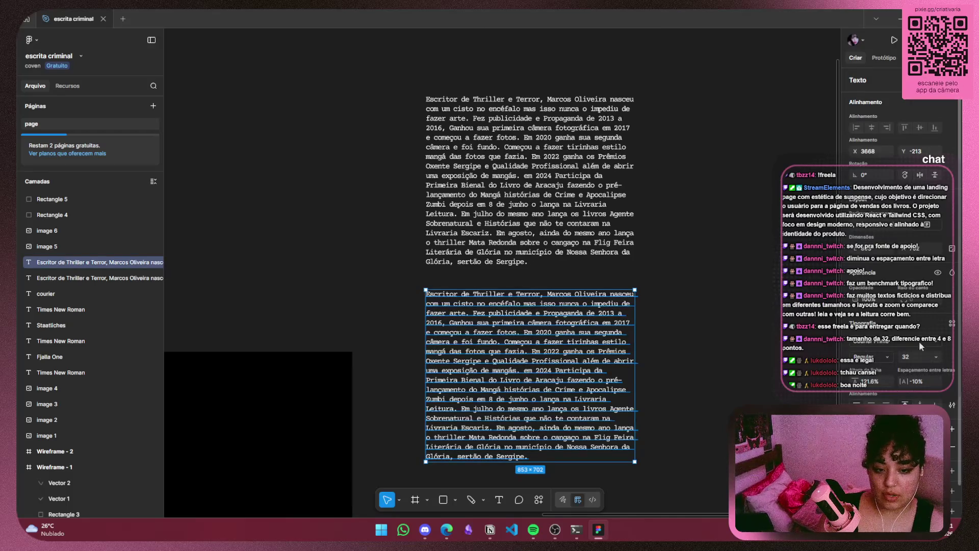
{"action": "left_click", "coordinate": [937, 357]}
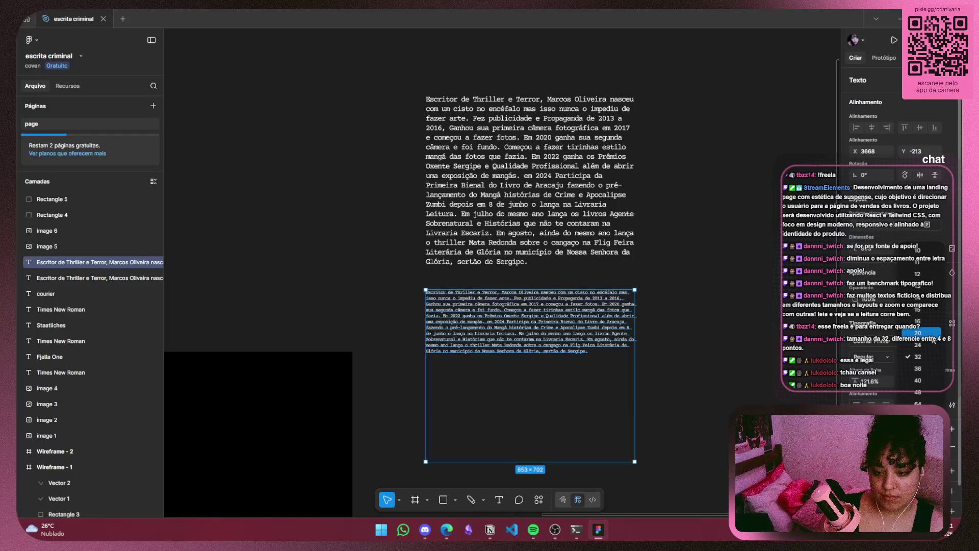
{"action": "key", "text": "Escape"}
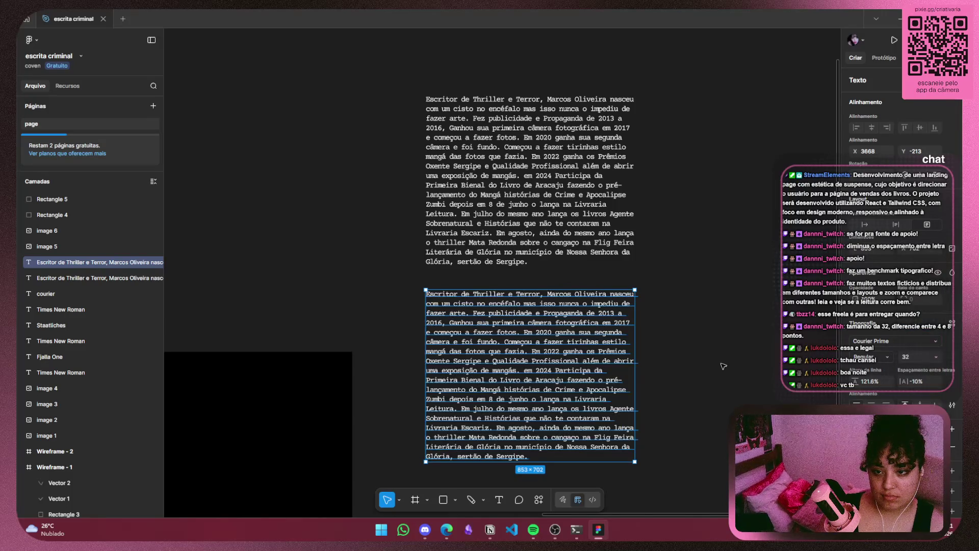
{"action": "key", "text": "Delete"}
{"action": "scroll", "coordinate": [535, 253], "scroll_direction": "up", "scroll_amount": 5}
{"action": "scroll", "coordinate": [544, 421], "scroll_direction": "up", "scroll_amount": 3}
{"action": "left_click_drag", "start_coordinate": [544, 421], "coordinate": [541, 419]}
{"action": "scroll", "coordinate": [532, 408], "scroll_direction": "up", "scroll_amount": 1}
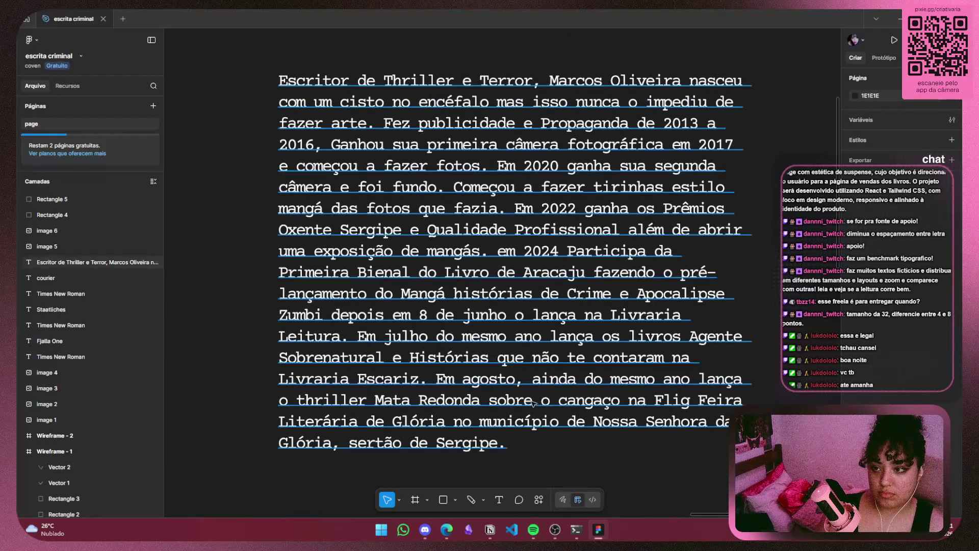
{"action": "scroll", "coordinate": [664, 360], "scroll_direction": "down", "scroll_amount": 5}
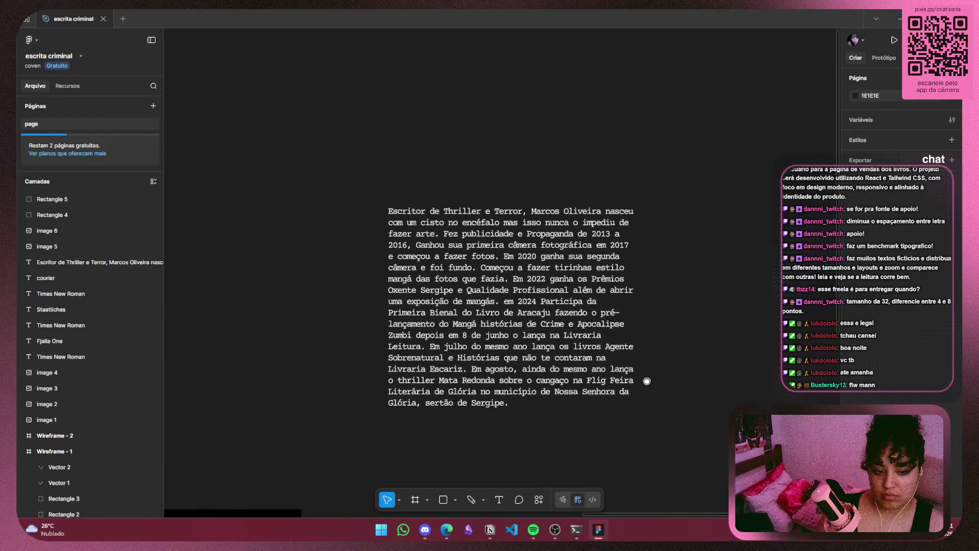
{"action": "mouse_move", "coordinate": [622, 368]}
{"action": "left_mouse_down"}
{"action": "mouse_move", "coordinate": [651, 365]}
{"action": "mouse_move", "coordinate": [653, 353]}
{"action": "left_mouse_up"}
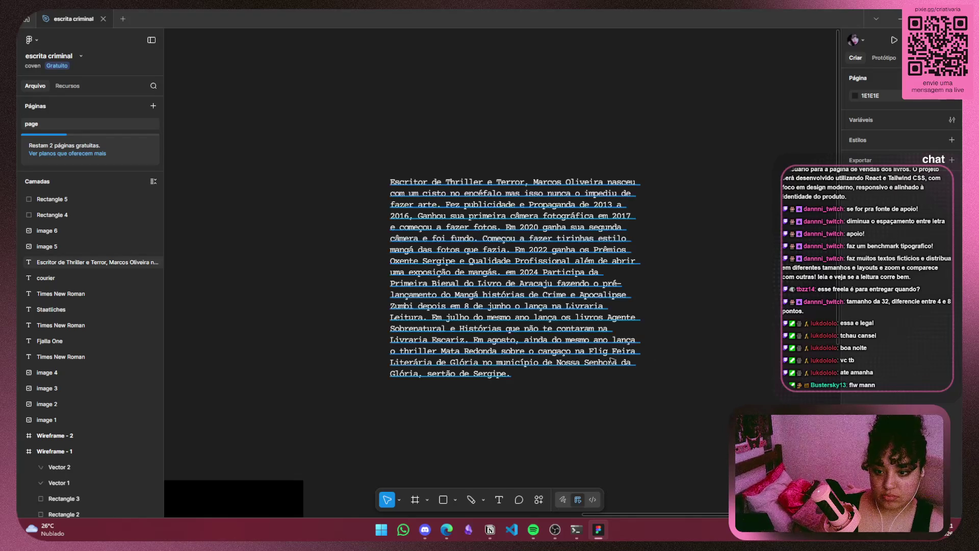
Widen the Escritor paragraph box to 955 px and shorten it to about 634 px tall
{"action": "left_click", "coordinate": [633, 355]}
{"action": "left_click_drag", "start_coordinate": [638, 343], "coordinate": [665, 342]}
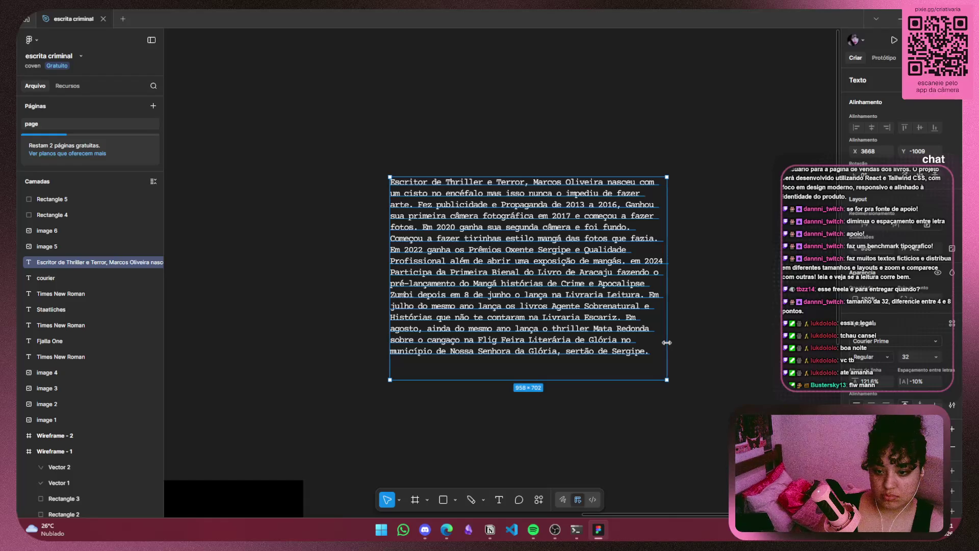
{"action": "left_click_drag", "start_coordinate": [603, 382], "coordinate": [604, 360]}
{"action": "left_click", "coordinate": [591, 468]}
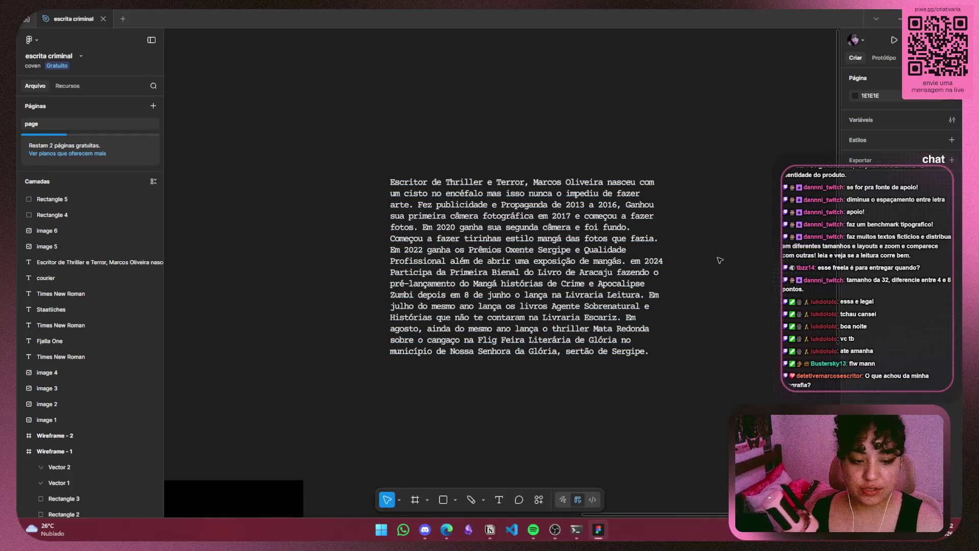
{"action": "left_click", "coordinate": [556, 346]}
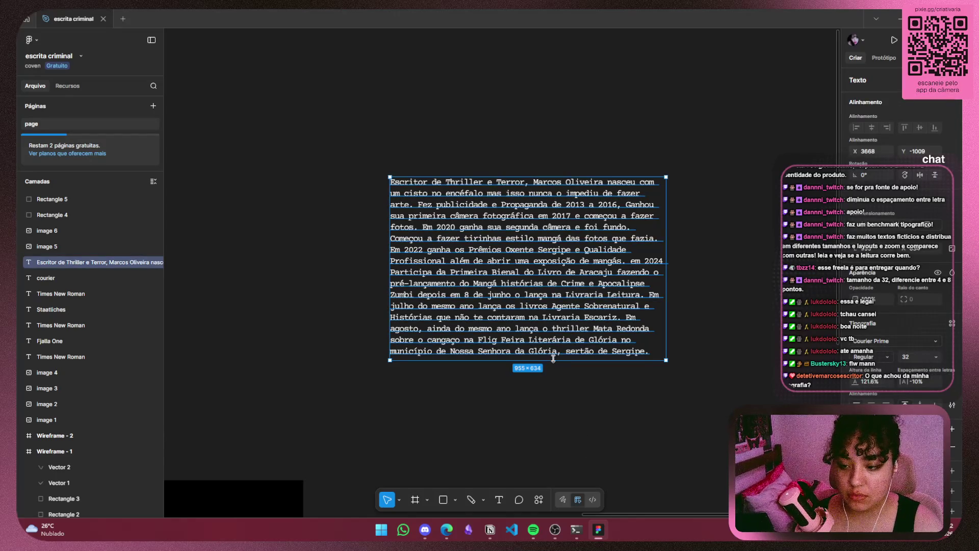
Place a duplicate of the Escritor paragraph to the right of the original
{"action": "left_click", "coordinate": [557, 400]}
{"action": "scroll", "coordinate": [557, 400], "scroll_direction": "down", "scroll_amount": 3}
{"action": "left_click_drag", "start_coordinate": [357, 295], "coordinate": [582, 229]}
{"action": "left_click", "coordinate": [710, 214]}
{"action": "left_click", "coordinate": [675, 321]}
{"action": "left_click_drag", "start_coordinate": [697, 232], "coordinate": [683, 232]}
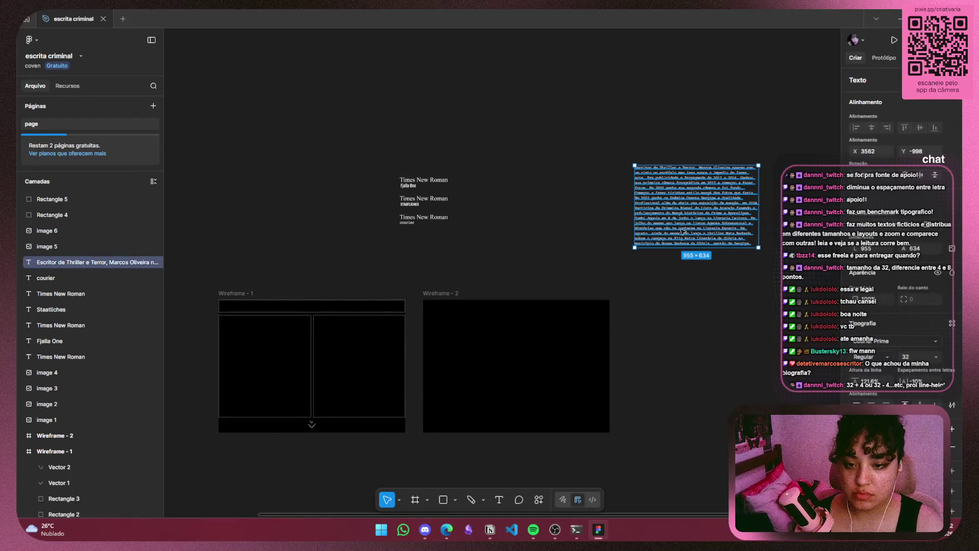
{"action": "key", "text": "ctrl+z"}
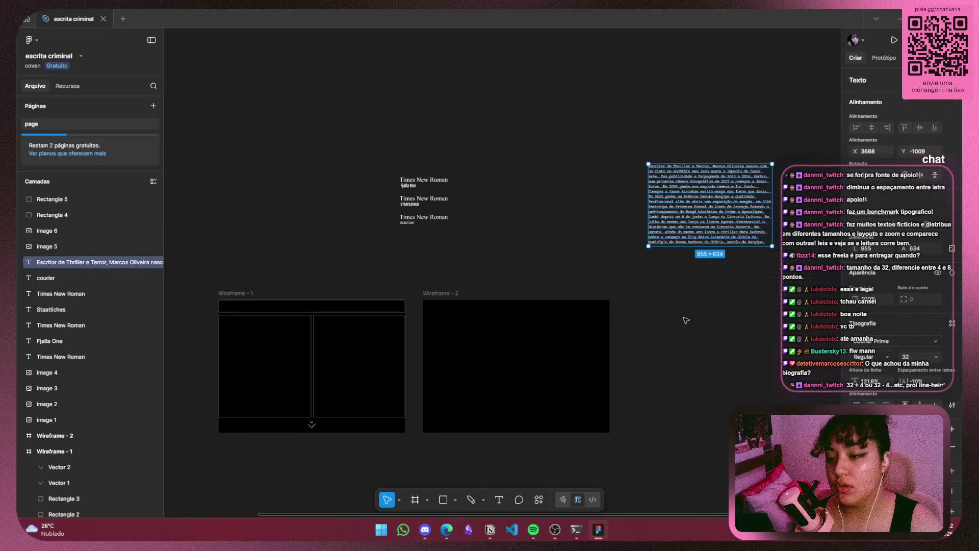
{"action": "key", "text": "shift+2"}
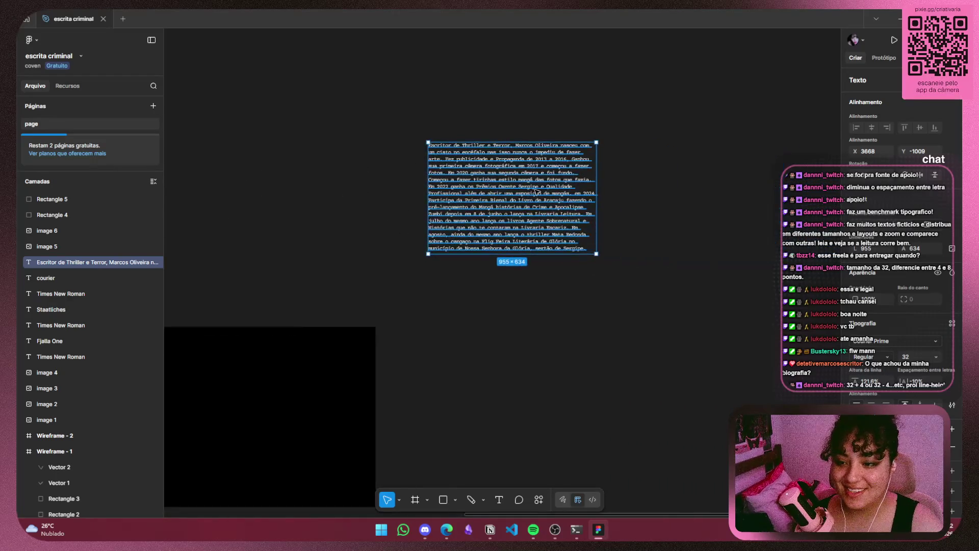
{"action": "left_click_drag", "start_coordinate": [535, 191], "coordinate": [731, 190]}
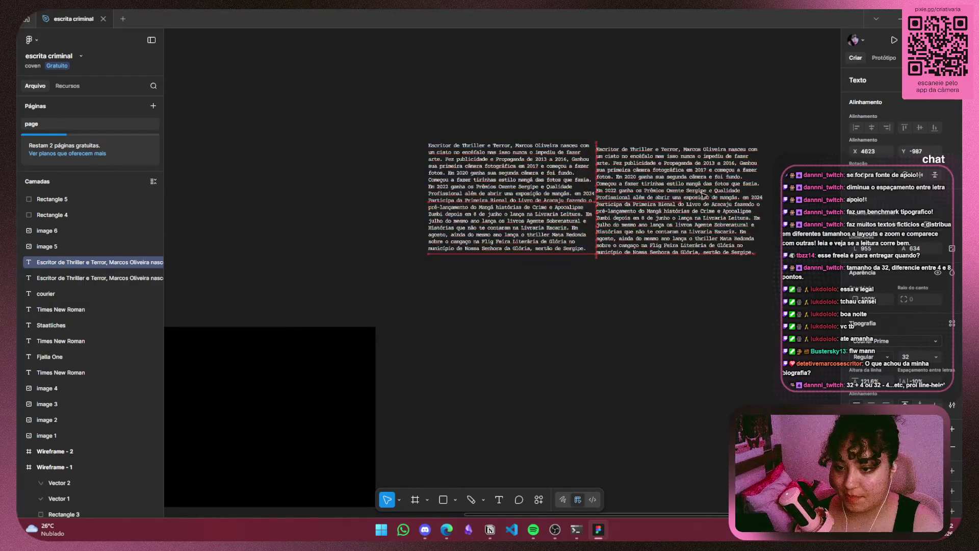
Copy the Fjalla One font name from its sample label and paste it as the copy's text
{"action": "left_click", "coordinate": [399, 272]}
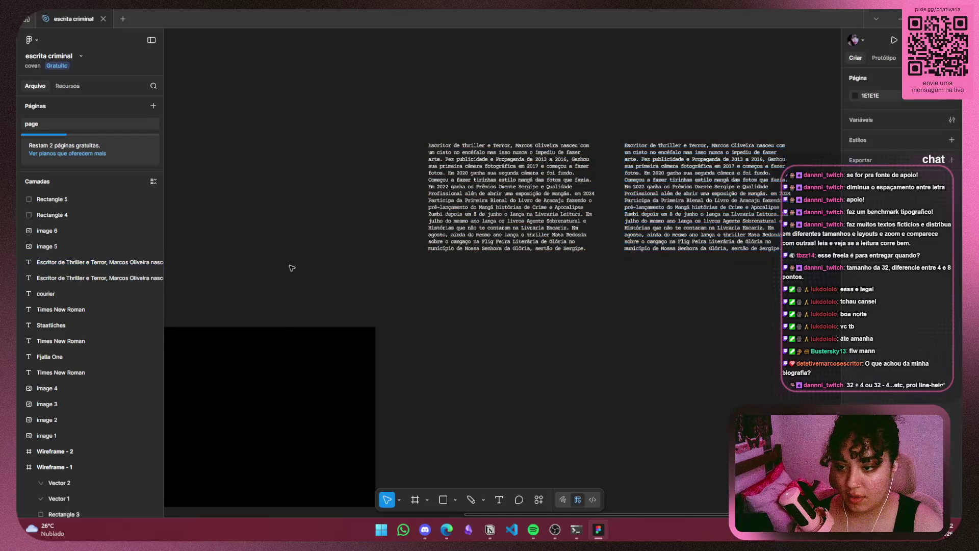
{"action": "left_click_drag", "start_coordinate": [290, 267], "coordinate": [617, 276]}
{"action": "left_click", "coordinate": [423, 181]}
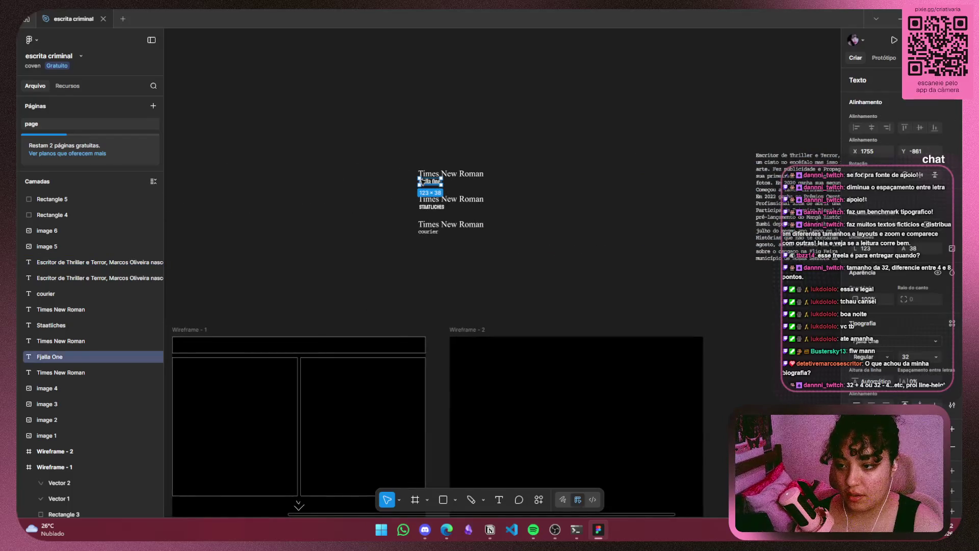
{"action": "left_click", "coordinate": [862, 342]}
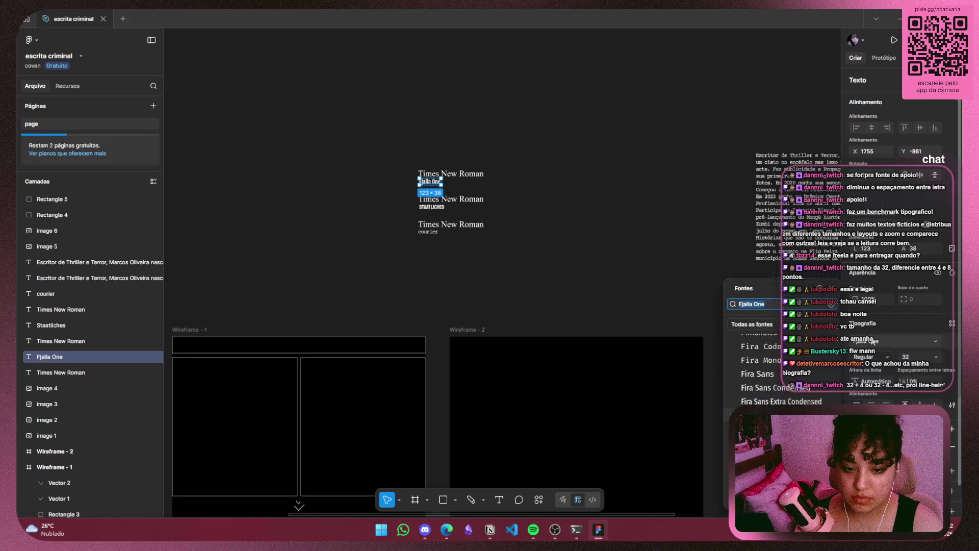
{"action": "left_click", "coordinate": [746, 300]}
{"action": "left_click", "coordinate": [656, 242]}
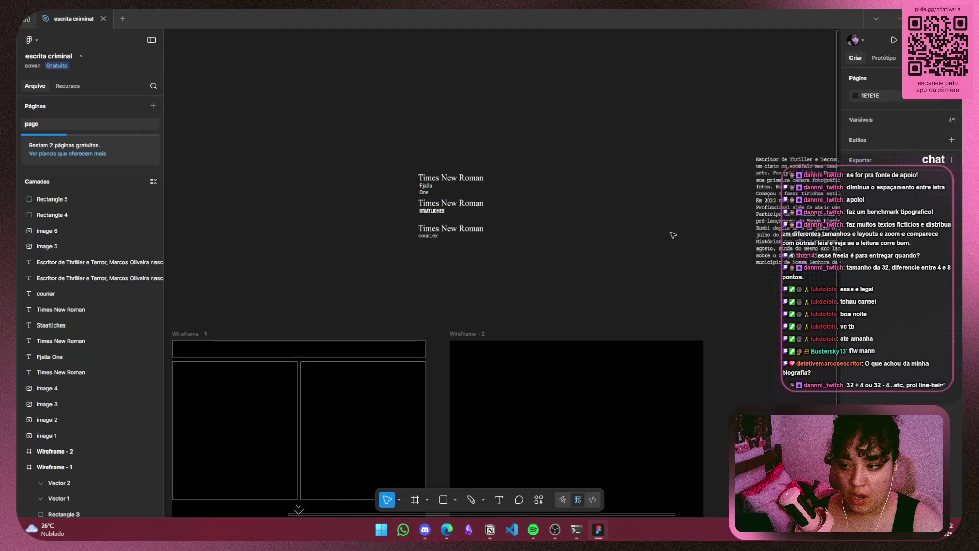
{"action": "scroll", "coordinate": [622, 243], "scroll_direction": "right", "scroll_amount": 2}
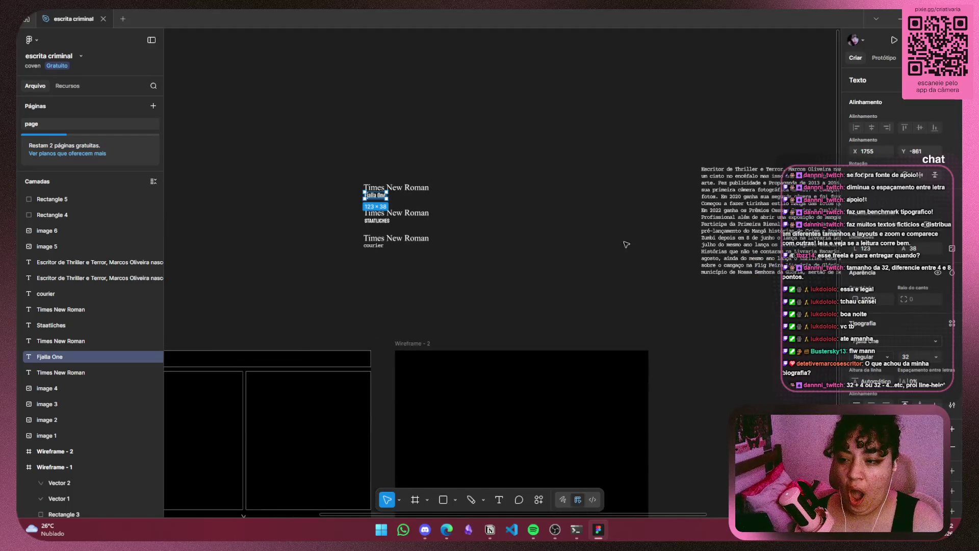
{"action": "left_click_drag", "start_coordinate": [624, 245], "coordinate": [186, 262]}
{"action": "double_click", "coordinate": [573, 215]}
{"action": "type", "text": "Fjalla One"}
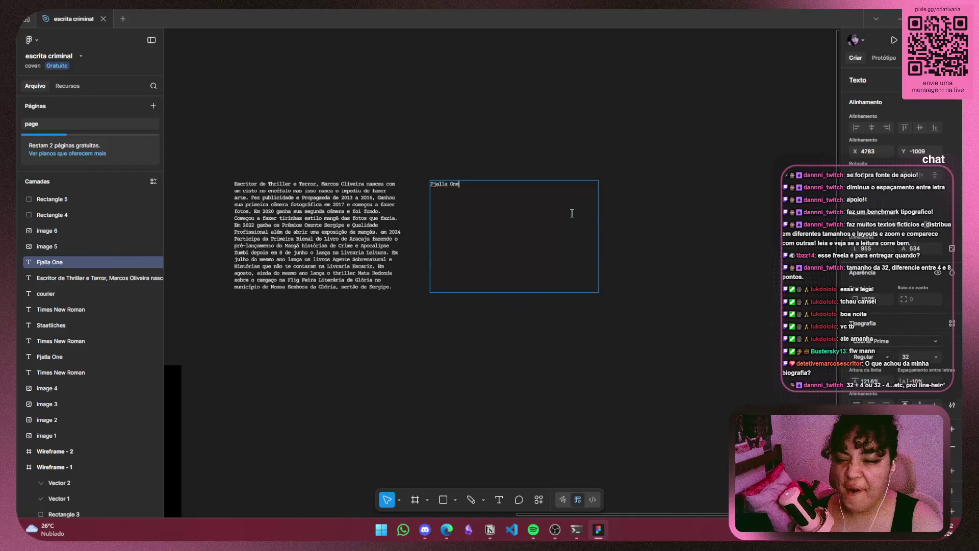
Set the biography copy in Fjalla One with automatic line height and adjusted letter spacing
{"action": "key", "text": "ctrl+z"}
{"action": "left_click", "coordinate": [898, 338]}
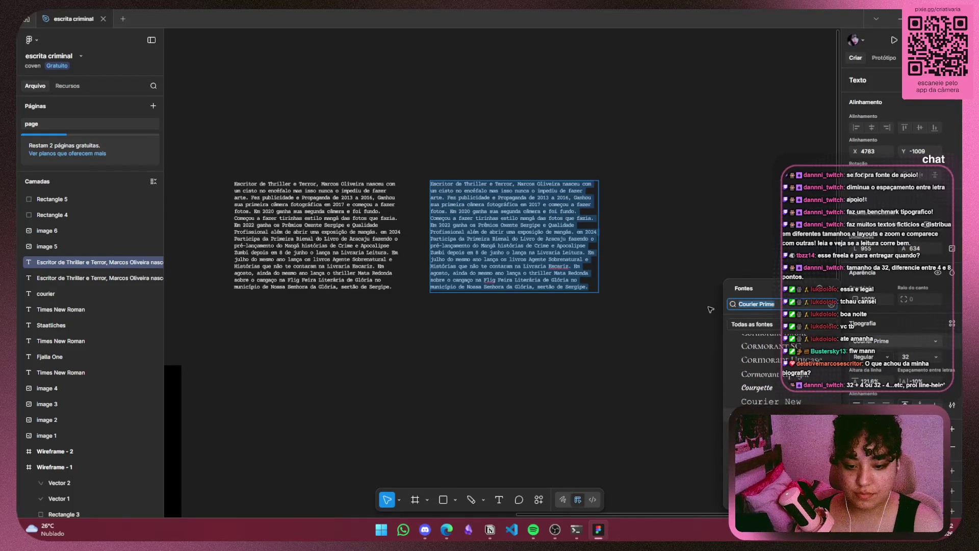
{"action": "type", "text": "Fjalla One"}
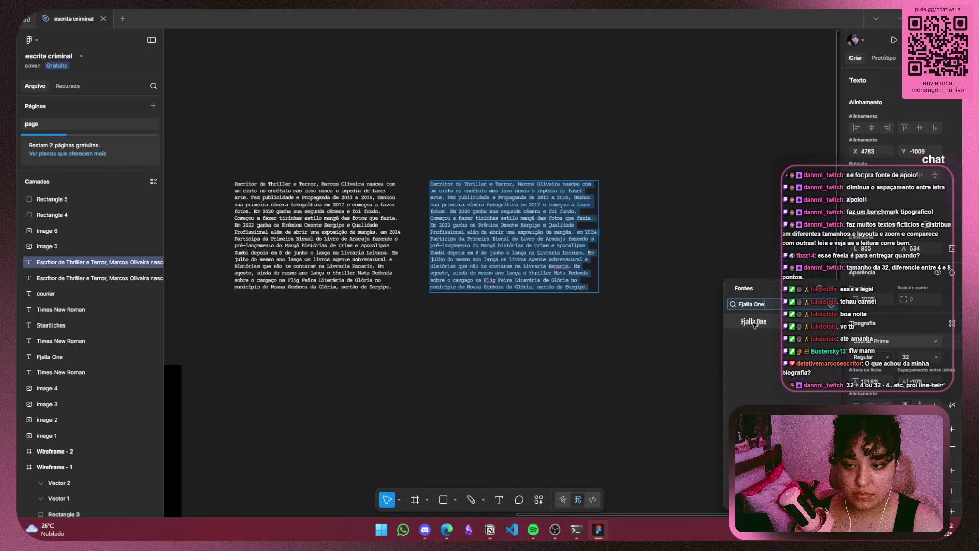
{"action": "left_click", "coordinate": [754, 324]}
{"action": "scroll", "coordinate": [474, 234], "scroll_direction": "up", "scroll_amount": 1}
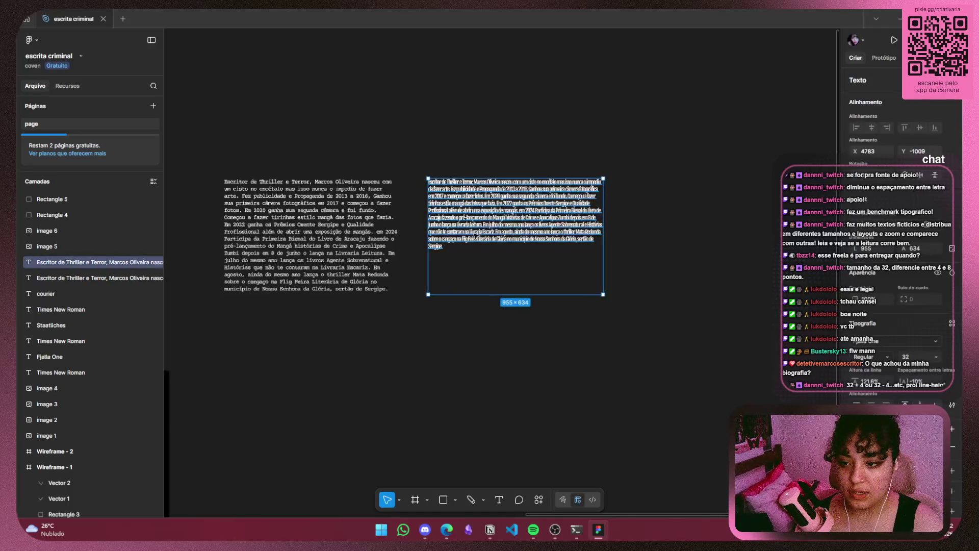
{"action": "scroll", "coordinate": [475, 234], "scroll_direction": "up", "scroll_amount": 3}
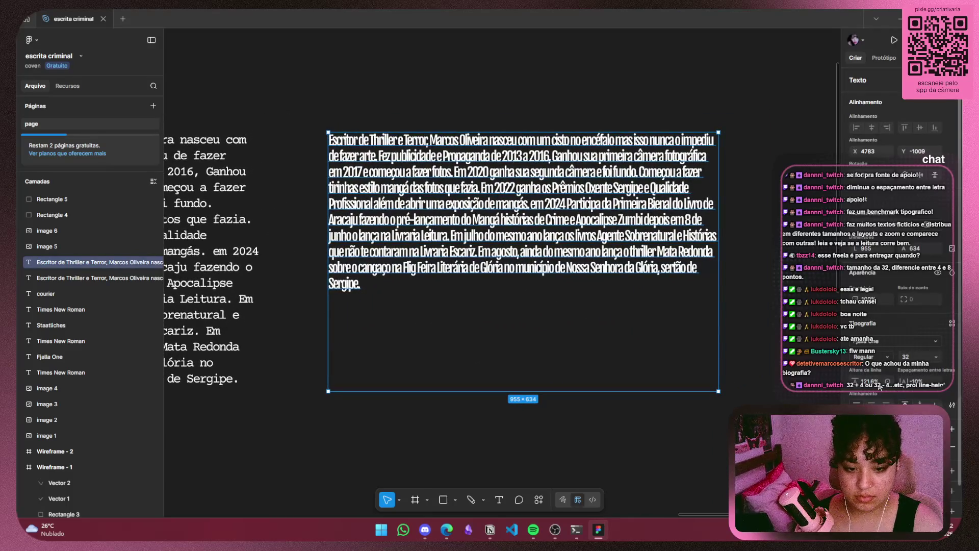
{"action": "left_click", "coordinate": [887, 382]}
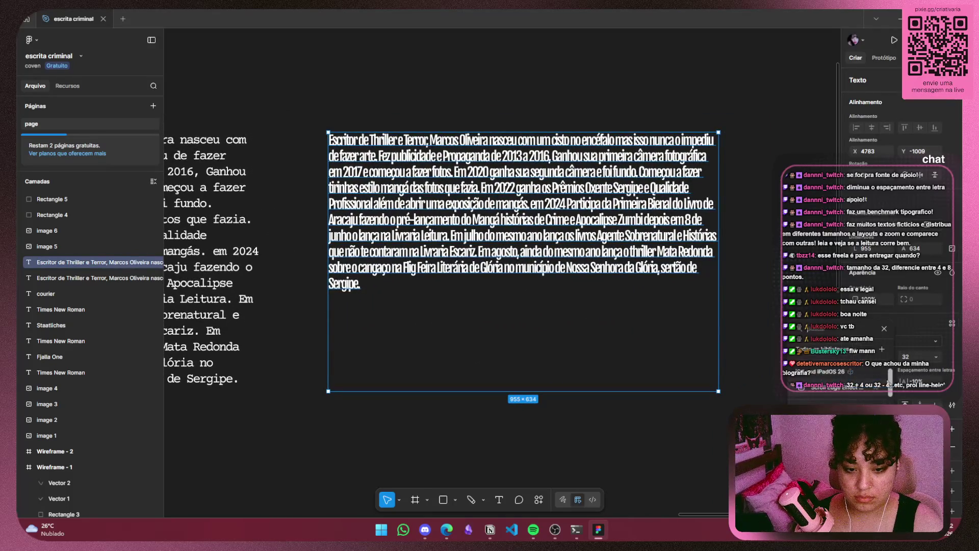
{"action": "left_click", "coordinate": [884, 330]}
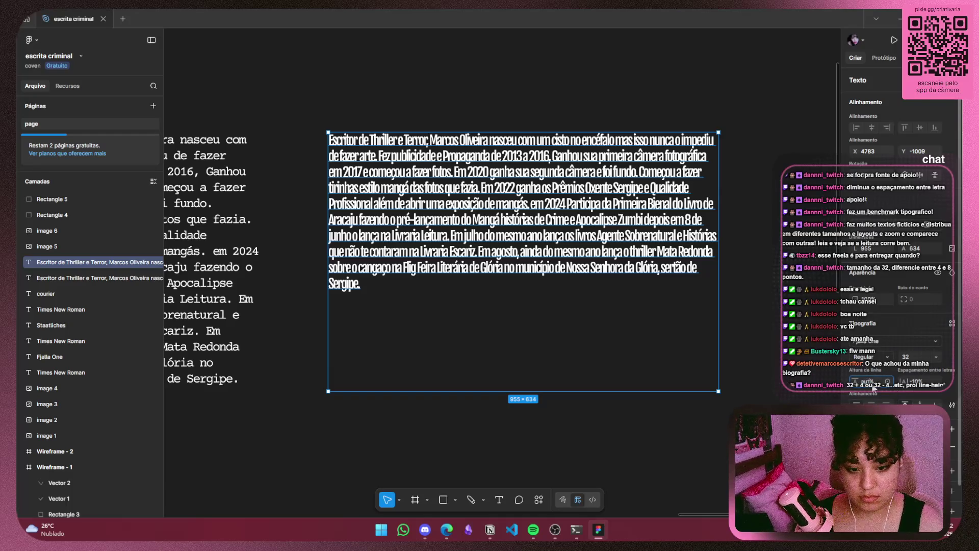
{"action": "key", "text": "Return"}
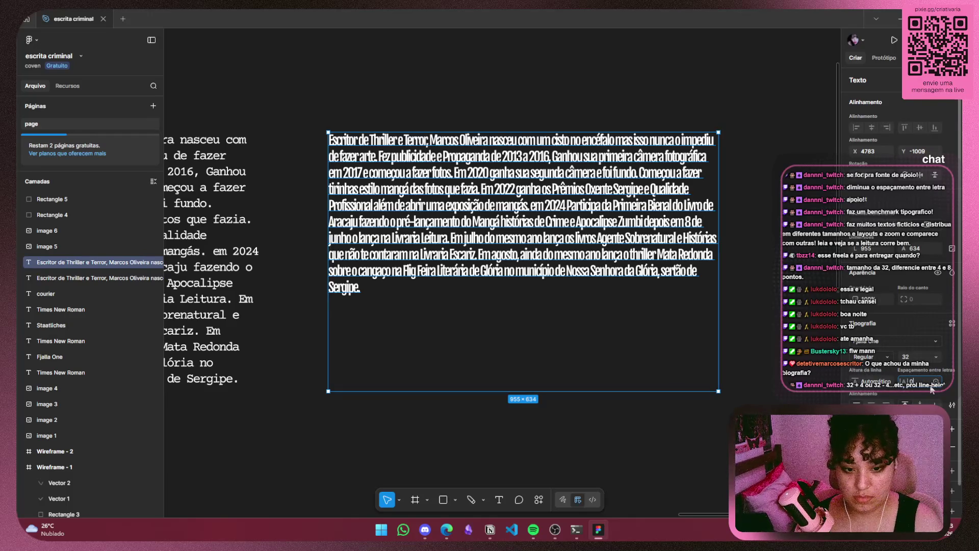
{"action": "key", "text": "Return"}
{"action": "key", "text": "Escape"}
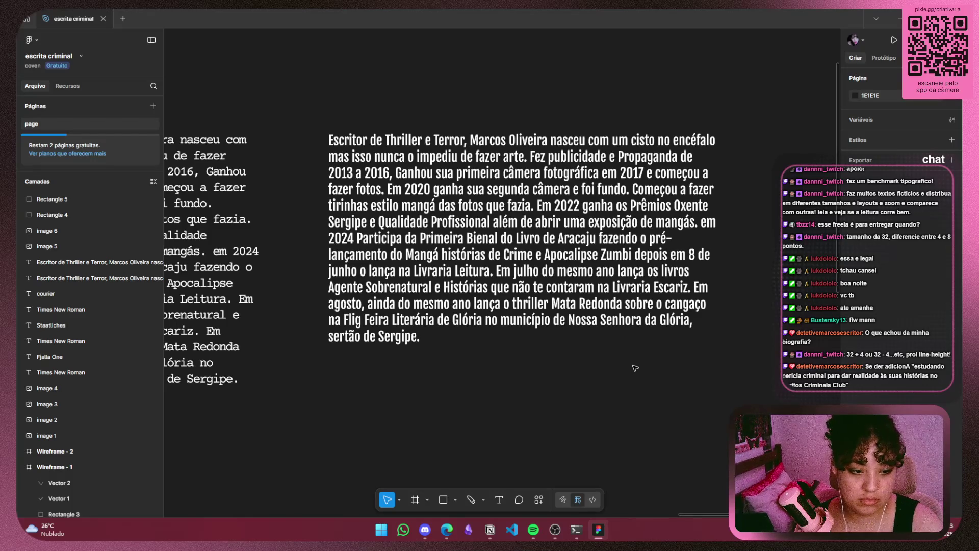
Delete the Fjalla One copy and move the Courier Prime biography to canvas centre
{"action": "left_click", "coordinate": [609, 317]}
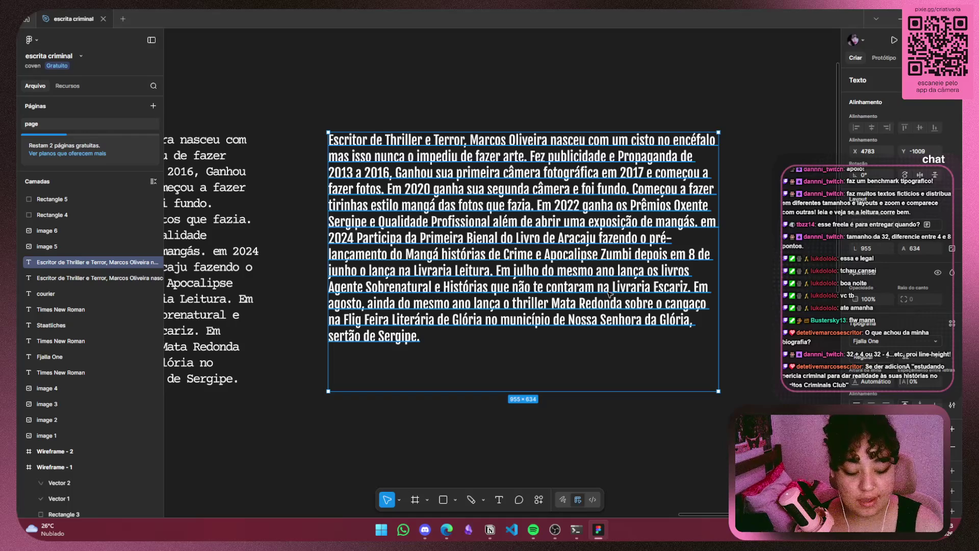
{"action": "key", "text": "Delete"}
{"action": "left_click_drag", "start_coordinate": [253, 266], "coordinate": [704, 264]}
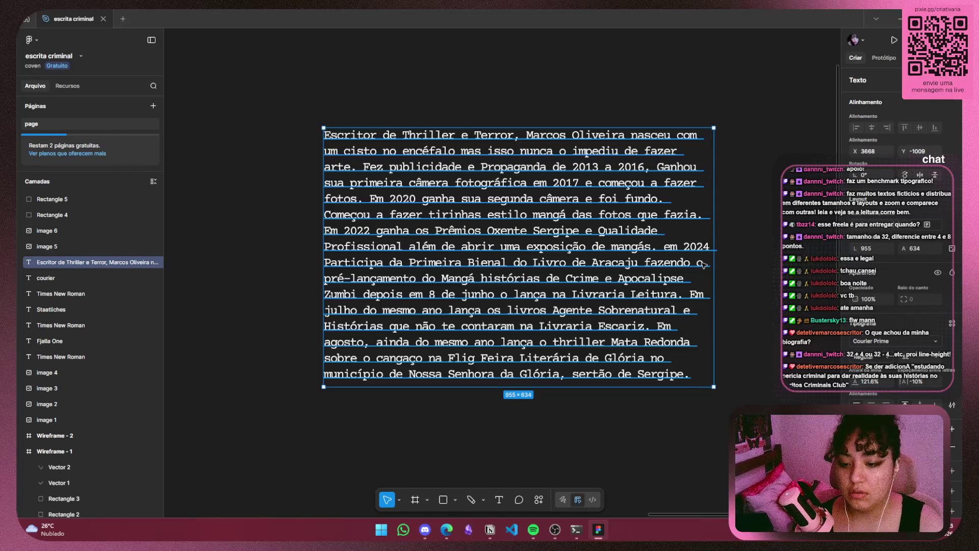
{"action": "scroll", "coordinate": [631, 203], "scroll_direction": "down", "scroll_amount": 3}
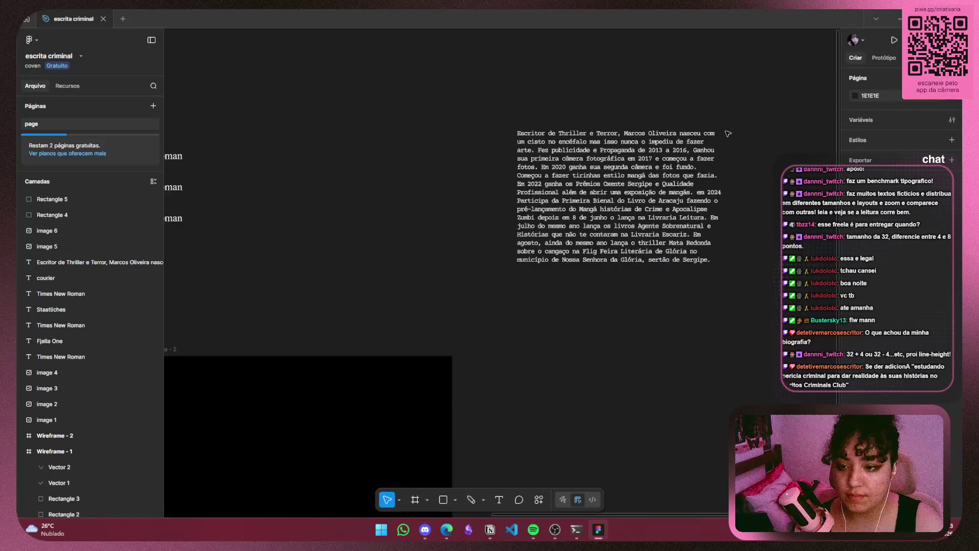
Move the biography paragraph left, next to the font sample labels
{"action": "left_click_drag", "start_coordinate": [626, 190], "coordinate": [652, 209]}
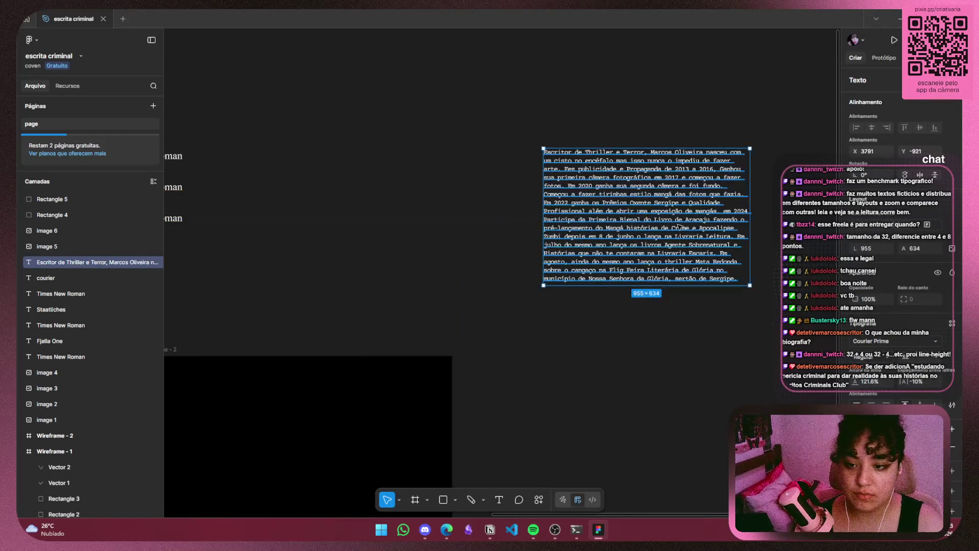
{"action": "left_click", "coordinate": [682, 291]}
{"action": "left_click_drag", "start_coordinate": [670, 282], "coordinate": [374, 288]}
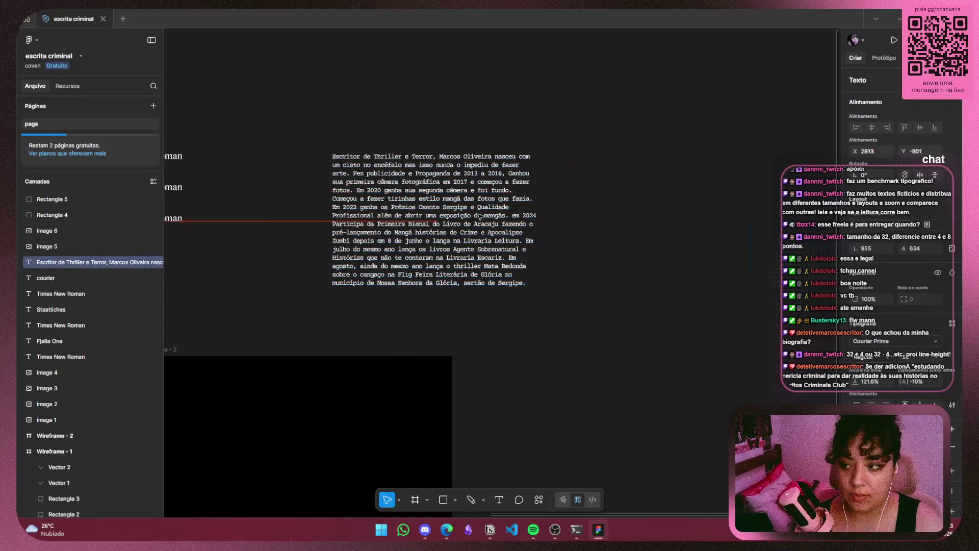
{"action": "left_click", "coordinate": [291, 300]}
{"action": "scroll", "coordinate": [290, 299], "scroll_direction": "left", "scroll_amount": 3}
{"action": "scroll", "coordinate": [492, 163], "scroll_direction": "up", "scroll_amount": 3}
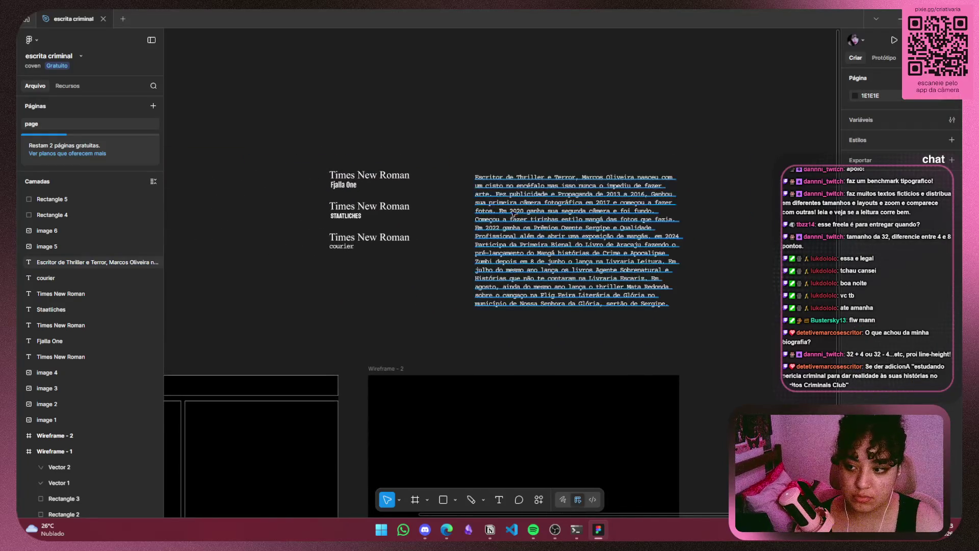
{"action": "scroll", "coordinate": [492, 162], "scroll_direction": "down", "scroll_amount": 2}
{"action": "left_click_drag", "start_coordinate": [590, 245], "coordinate": [562, 204]}
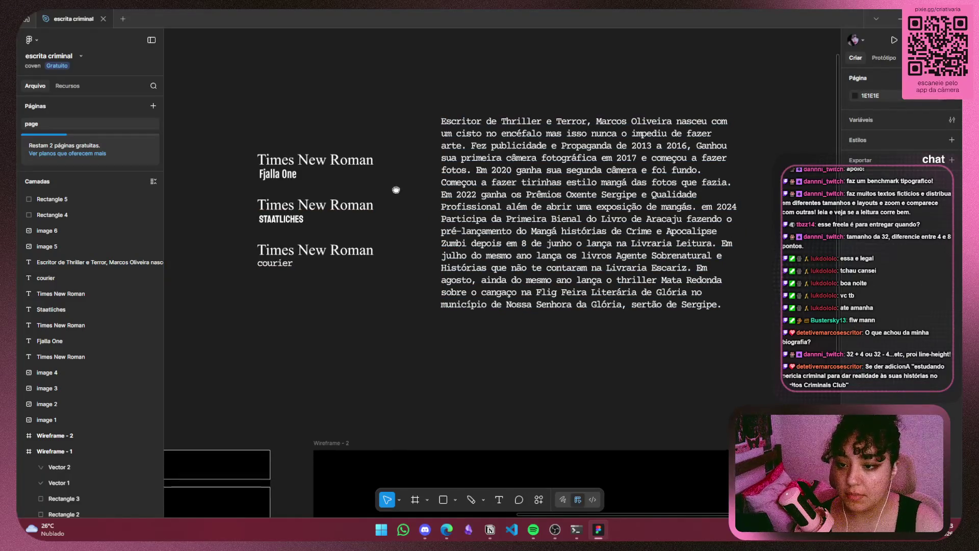
{"action": "scroll", "coordinate": [298, 319], "scroll_direction": "up", "scroll_amount": 1}
{"action": "scroll", "coordinate": [298, 319], "scroll_direction": "left", "scroll_amount": 1}
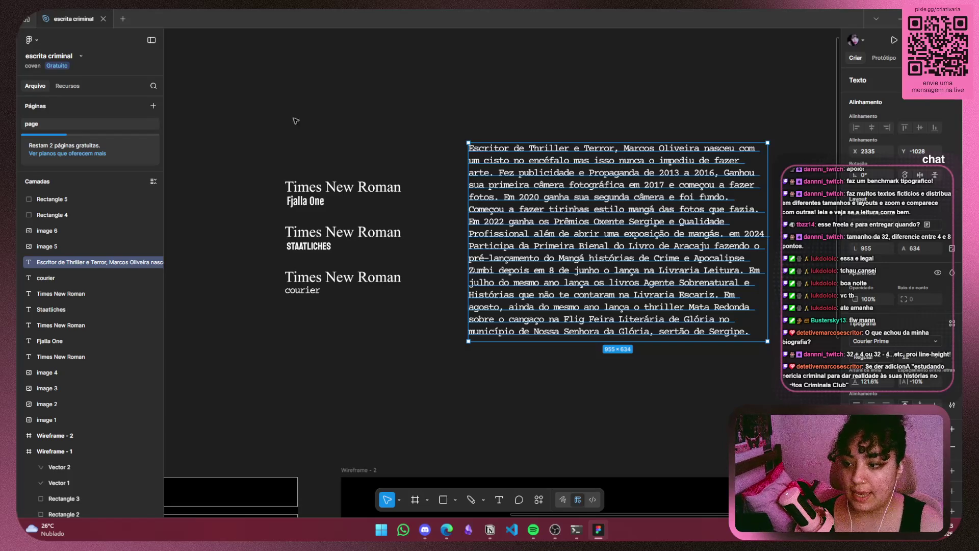
Marquee-select the Fjalla One and Staatliches sample pairs and delete them
{"action": "left_click", "coordinate": [326, 201]}
{"action": "left_click", "coordinate": [328, 248]}
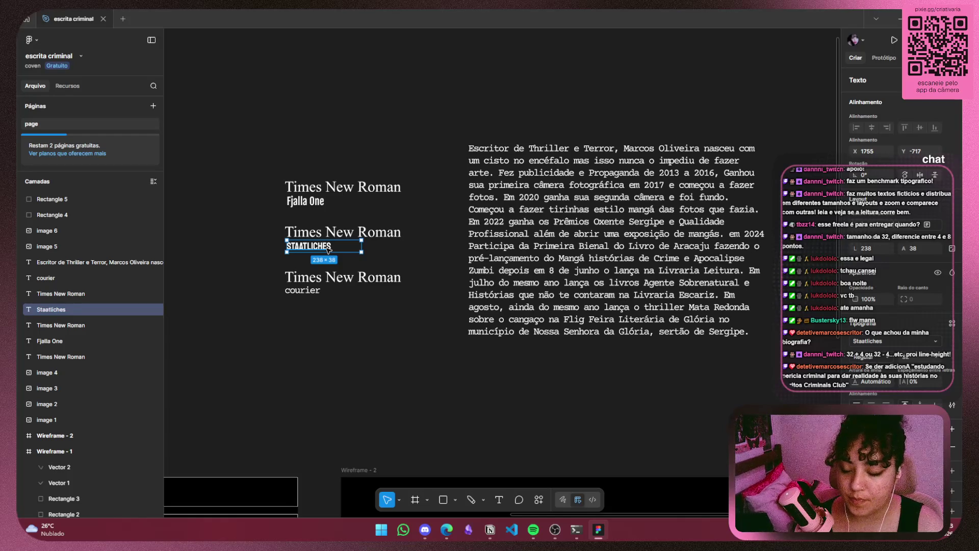
{"action": "left_click", "coordinate": [277, 269]}
{"action": "left_click_drag", "start_coordinate": [275, 266], "coordinate": [416, 167]}
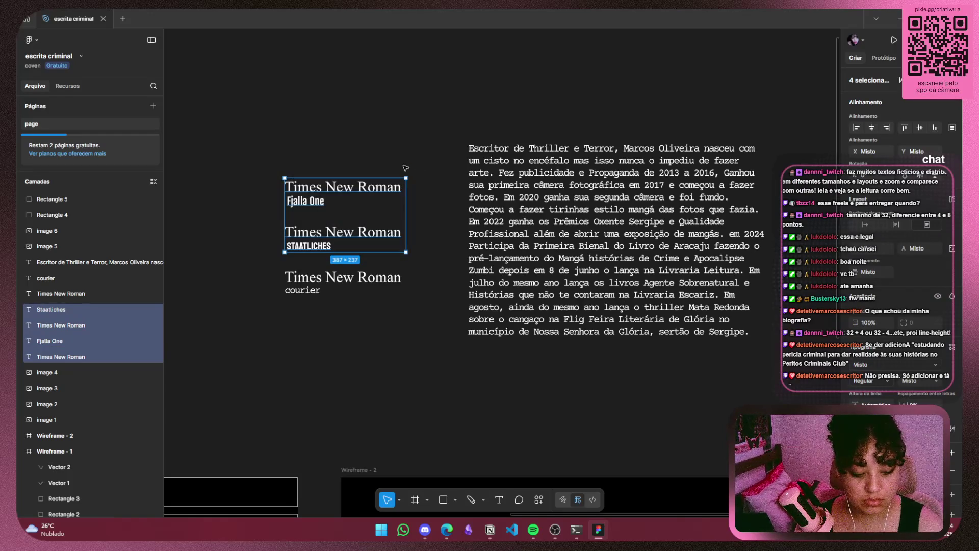
{"action": "key", "text": "Delete"}
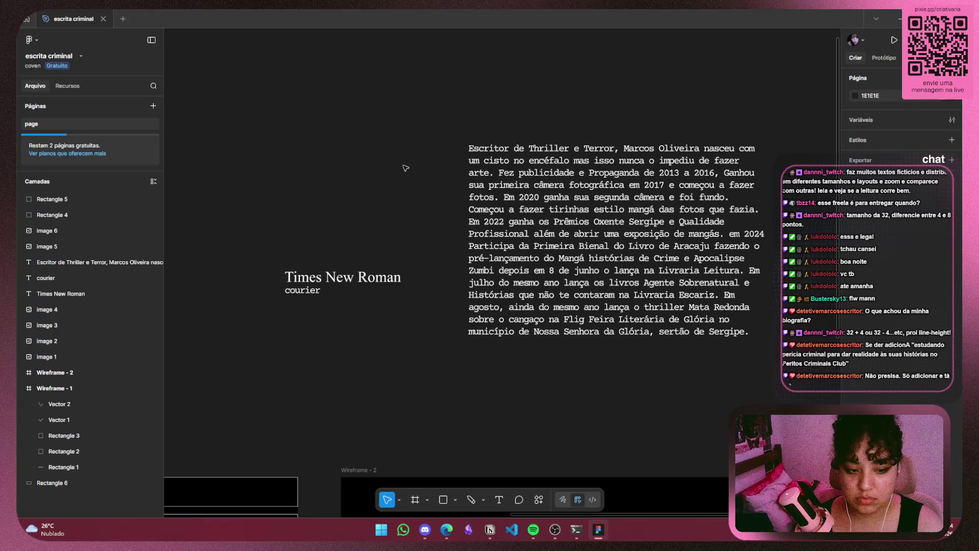
Delete the biography text block and nudge the Times New Roman and courier samples upward
{"action": "left_click", "coordinate": [690, 220]}
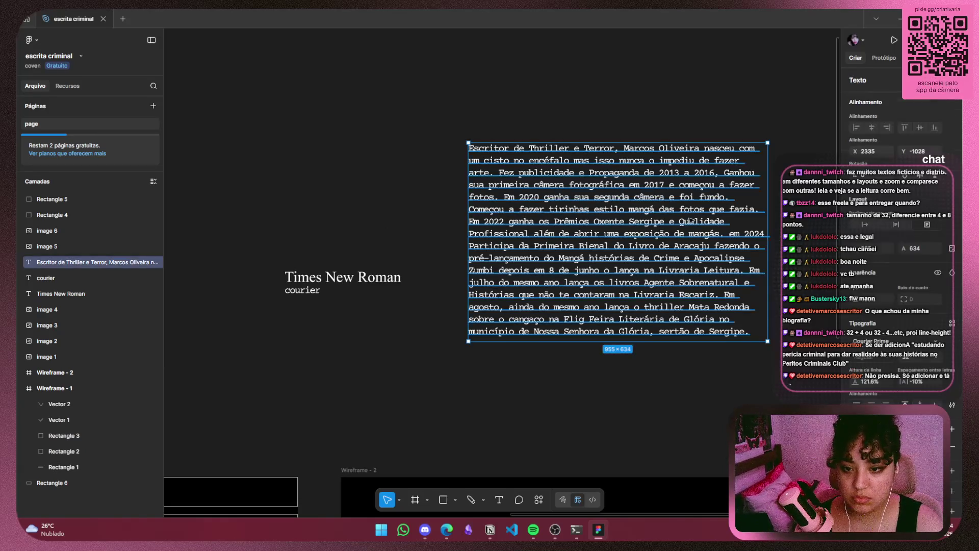
{"action": "key", "text": "Delete"}
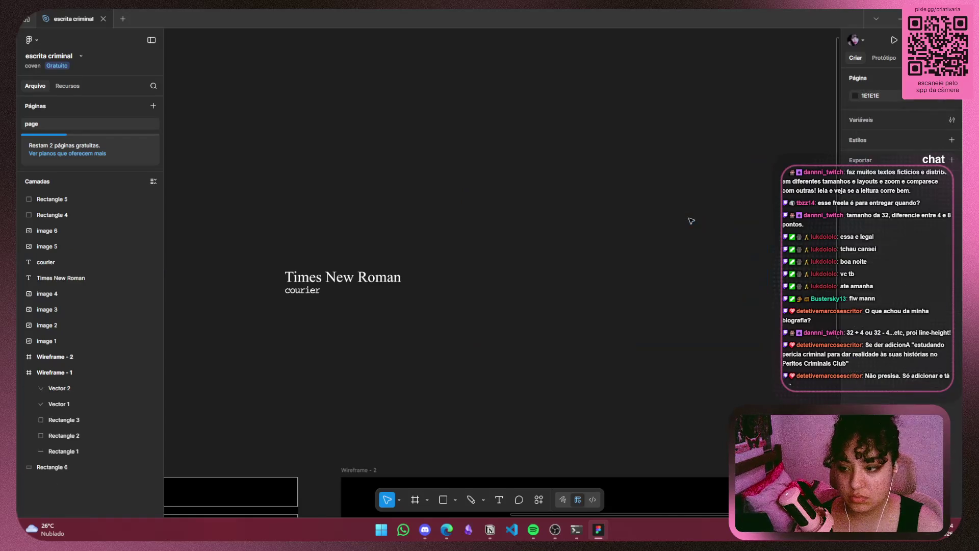
{"action": "mouse_move", "coordinate": [428, 233]}
{"action": "left_mouse_down"}
{"action": "mouse_move", "coordinate": [215, 333]}
{"action": "mouse_move", "coordinate": [257, 314]}
{"action": "left_mouse_up"}
{"action": "mouse_move", "coordinate": [359, 269]}
{"action": "left_mouse_down"}
{"action": "mouse_move", "coordinate": [376, 240]}
{"action": "mouse_move", "coordinate": [377, 203]}
{"action": "left_mouse_up"}
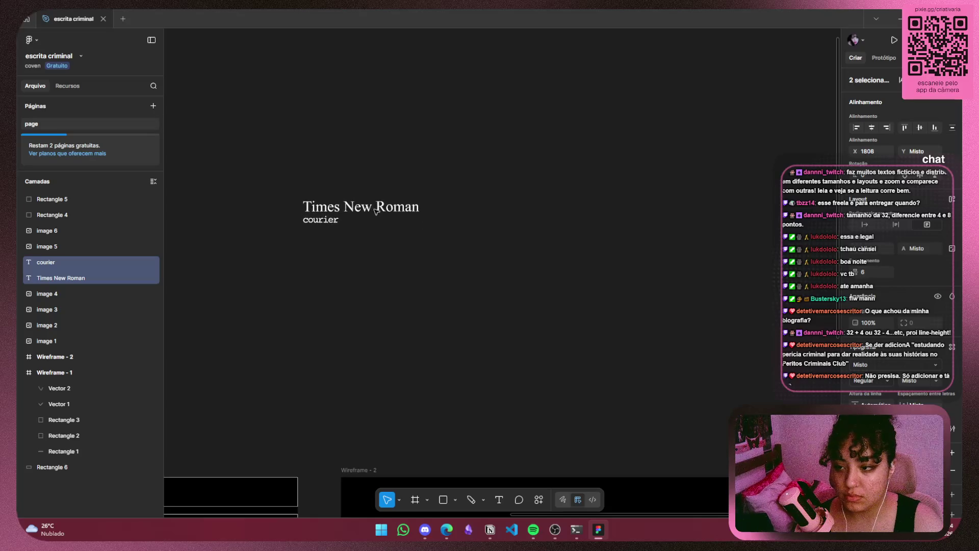
{"action": "left_click", "coordinate": [507, 245]}
Move the Times New Roman and courier samples above Wireframe - 1, undoing an accidental flip
{"action": "scroll", "coordinate": [506, 179], "scroll_direction": "down", "scroll_amount": 2}
{"action": "mouse_move", "coordinate": [492, 149]}
{"action": "left_mouse_down"}
{"action": "mouse_move", "coordinate": [333, 229]}
{"action": "mouse_move", "coordinate": [566, 186]}
{"action": "left_mouse_up"}
{"action": "key", "text": "shift+v"}
{"action": "key", "text": "ctrl+z"}
{"action": "left_click", "coordinate": [507, 258]}
{"action": "scroll", "coordinate": [566, 186], "scroll_direction": "down", "scroll_amount": 2}
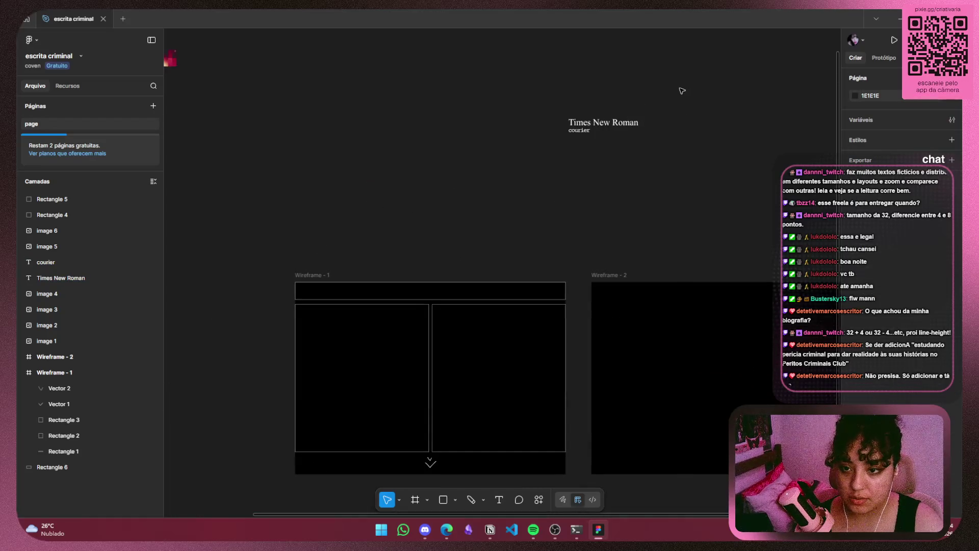
{"action": "left_click_drag", "start_coordinate": [680, 89], "coordinate": [556, 169]}
{"action": "left_click_drag", "start_coordinate": [610, 126], "coordinate": [340, 207]}
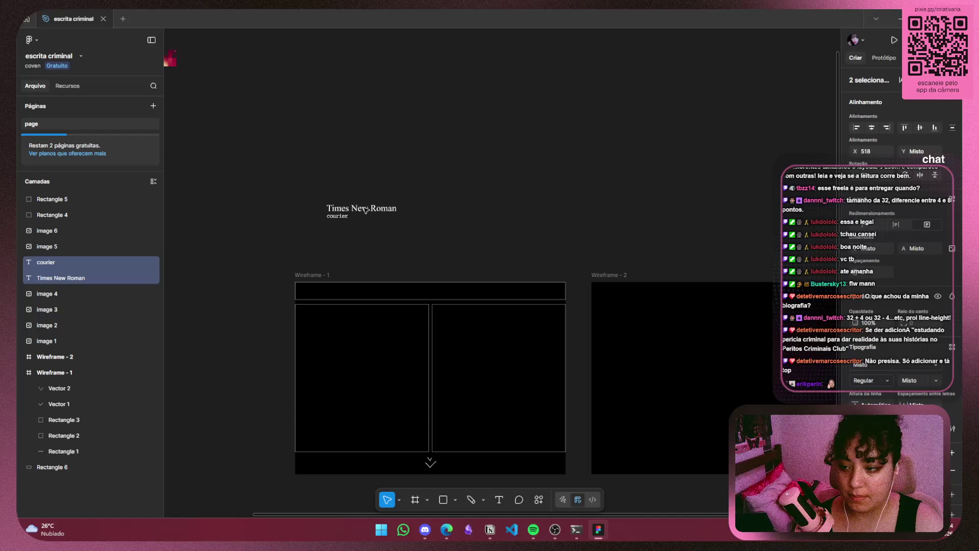
Select the courier sample and minimise Figma to view the Excalidraw moodboard
{"action": "mouse_move", "coordinate": [273, 247]}
{"action": "left_mouse_down"}
{"action": "mouse_move", "coordinate": [485, 284]}
{"action": "mouse_move", "coordinate": [515, 252]}
{"action": "mouse_move", "coordinate": [538, 169]}
{"action": "left_mouse_up"}
{"action": "left_click", "coordinate": [598, 235]}
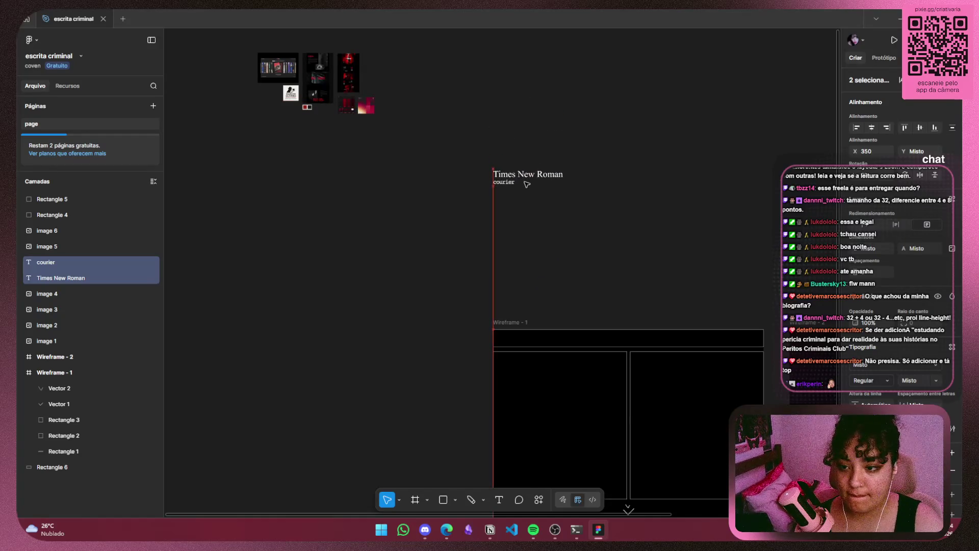
{"action": "left_click", "coordinate": [540, 171]}
{"action": "scroll", "coordinate": [564, 169], "scroll_direction": "up", "scroll_amount": 2}
{"action": "scroll", "coordinate": [565, 169], "scroll_direction": "up", "scroll_amount": 2}
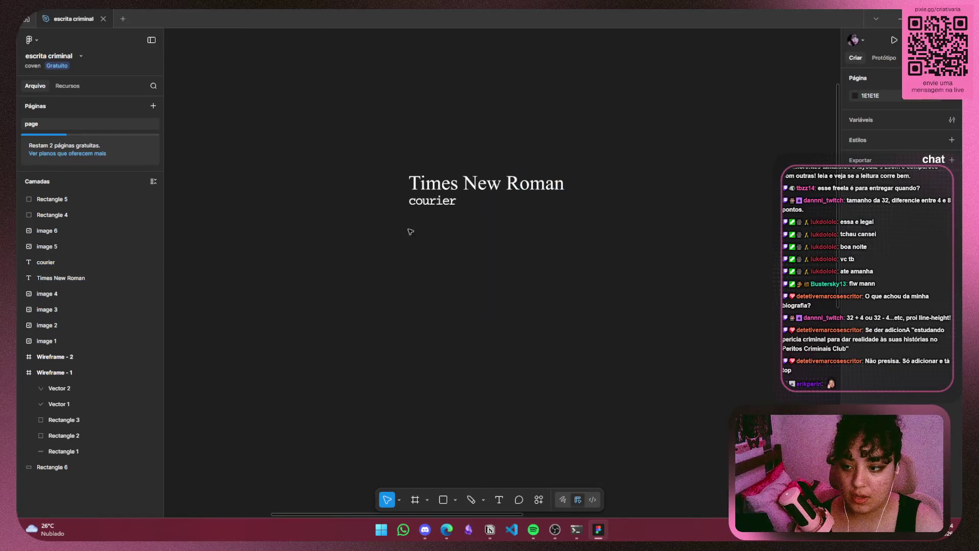
{"action": "left_click", "coordinate": [428, 205]}
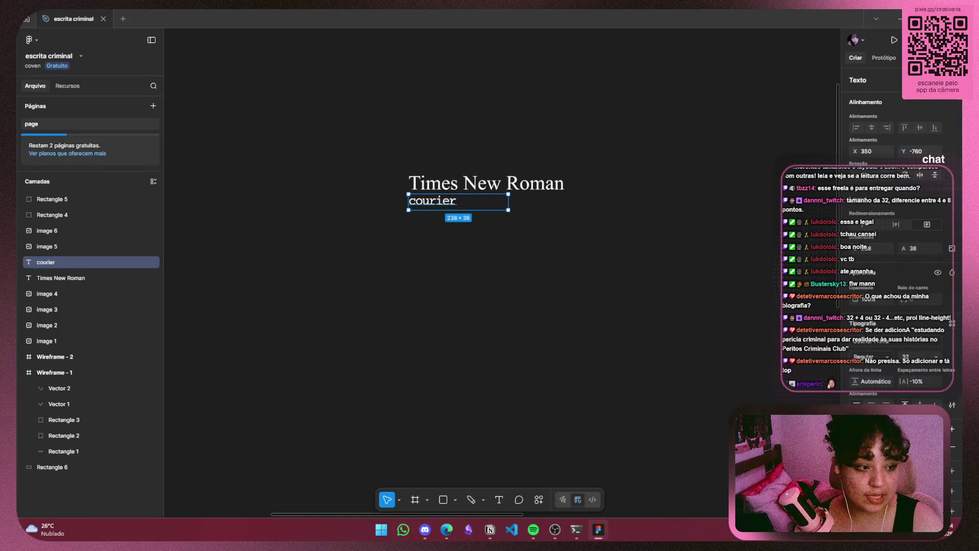
{"action": "left_click", "coordinate": [899, 18]}
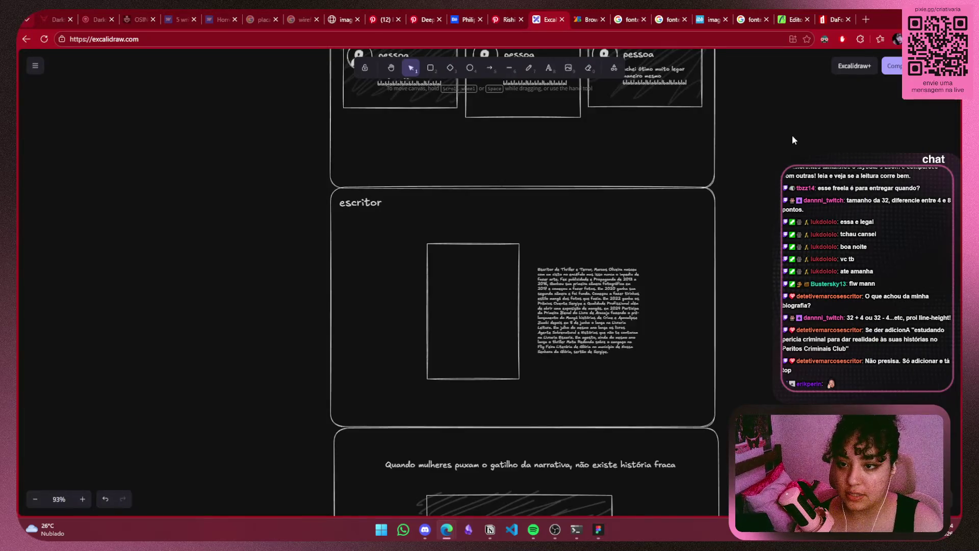
{"action": "scroll", "coordinate": [756, 205], "scroll_direction": "up", "scroll_amount": 7}
{"action": "scroll", "coordinate": [754, 210], "scroll_direction": "up", "scroll_amount": 4}
{"action": "left_click", "coordinate": [453, 223]}
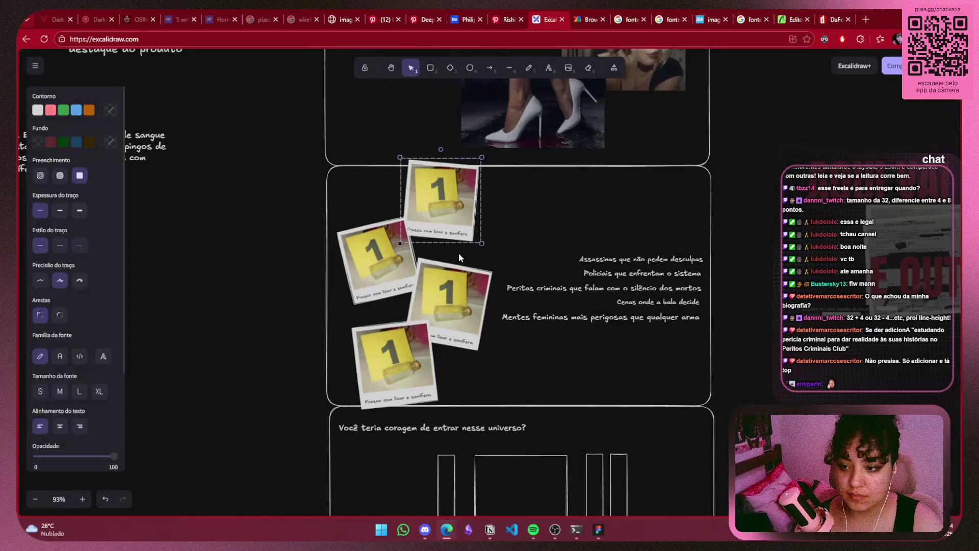
{"action": "mouse_move", "coordinate": [866, 348]}
{"action": "left_mouse_down"}
{"action": "mouse_move", "coordinate": [353, 435]}
{"action": "mouse_move", "coordinate": [275, 360]}
{"action": "left_mouse_up"}
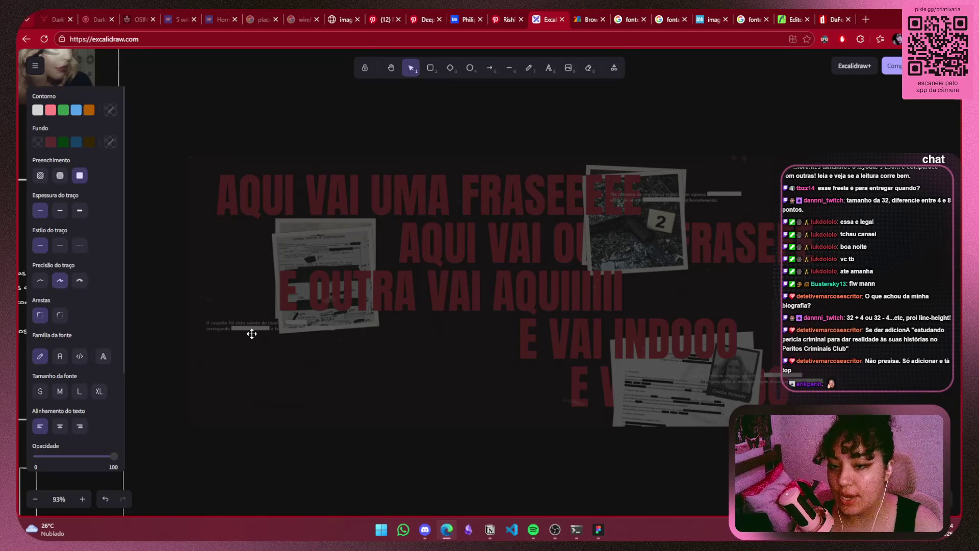
{"action": "mouse_move", "coordinate": [493, 534]}
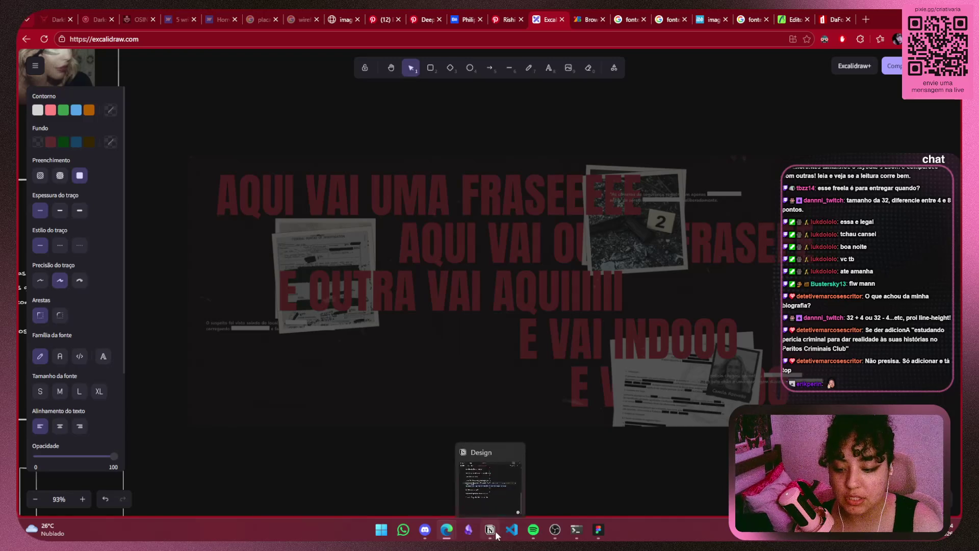
{"action": "left_click", "coordinate": [598, 529]}
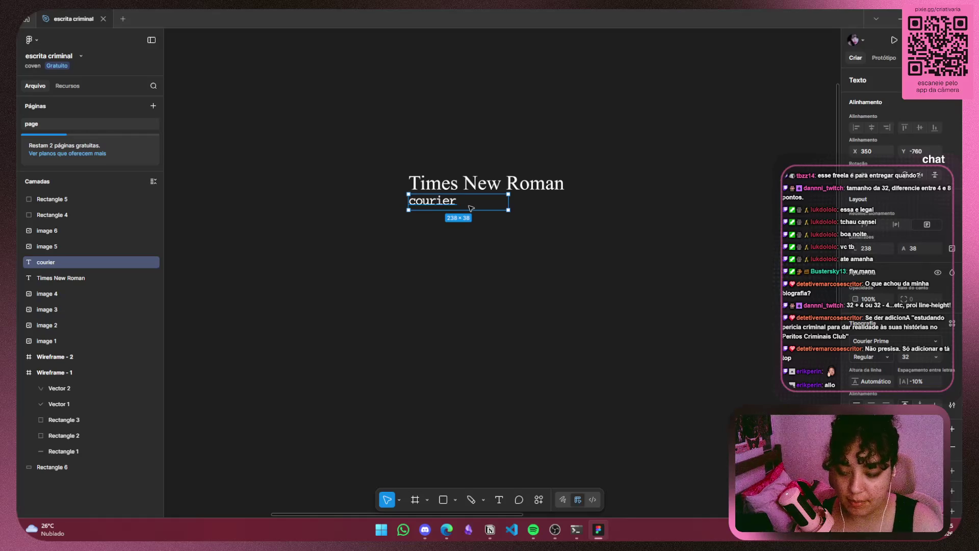
Duplicate the courier label below the original, then return to the browser
{"action": "left_click_drag", "start_coordinate": [434, 202], "coordinate": [435, 265], "text": "alt"}
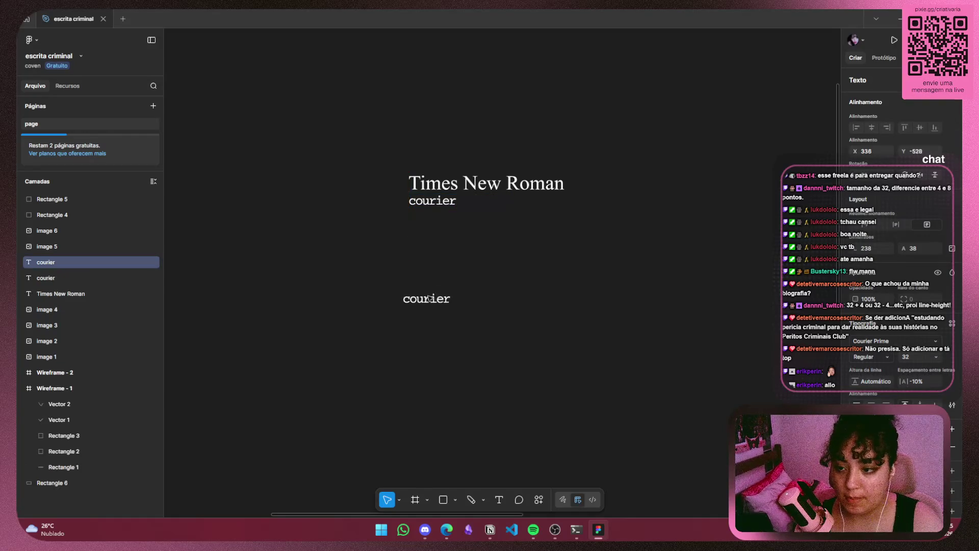
{"action": "key", "text": "Escape"}
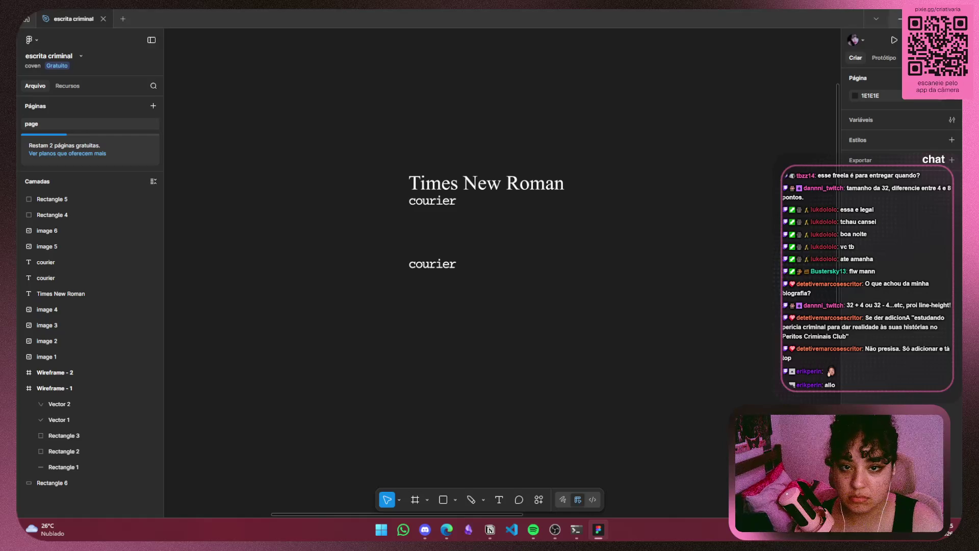
{"action": "key", "text": "alt+Tab"}
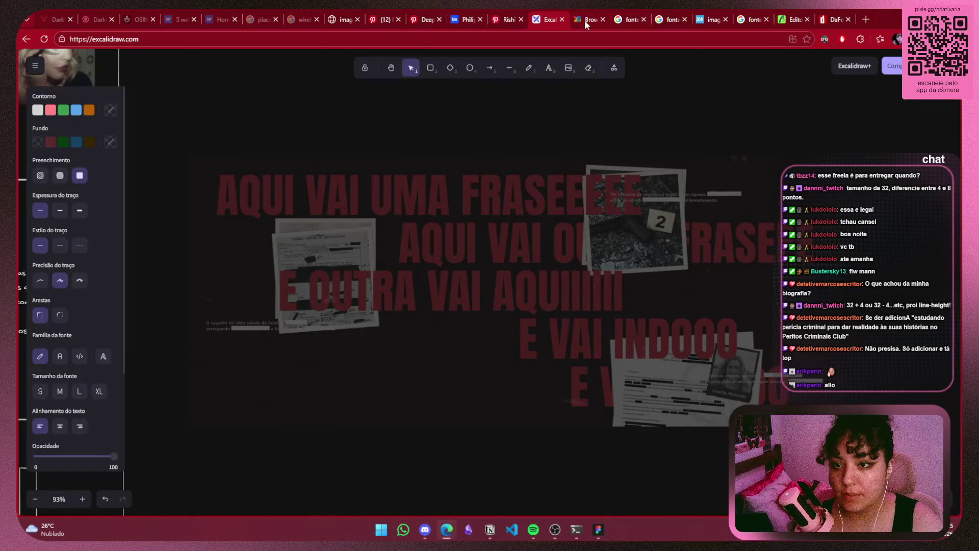
Filter the Google Fonts catalogue to Marker, removing the Sans Serif — Grotesque filter
{"action": "left_click", "coordinate": [586, 20]}
{"action": "scroll", "coordinate": [151, 328], "scroll_direction": "down", "scroll_amount": 3}
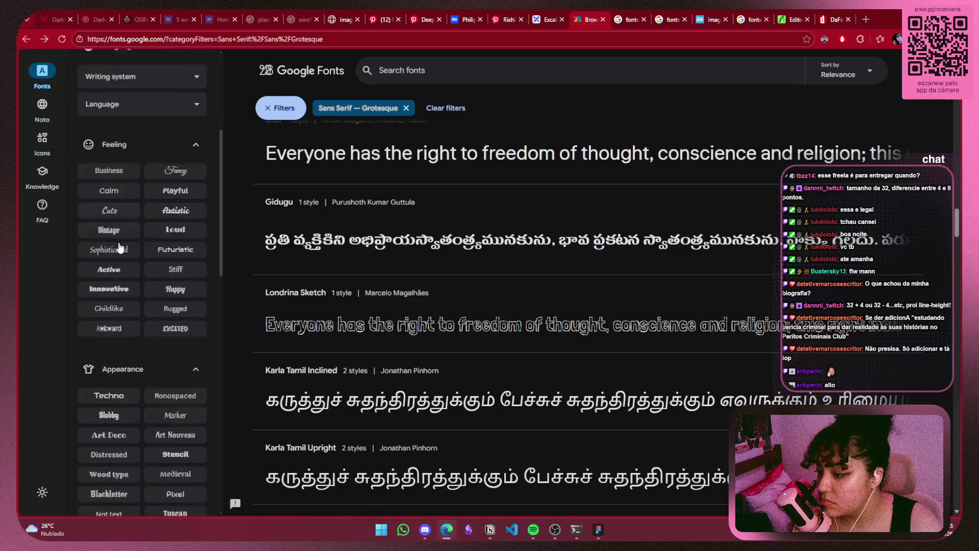
{"action": "scroll", "coordinate": [120, 234], "scroll_direction": "down", "scroll_amount": 4}
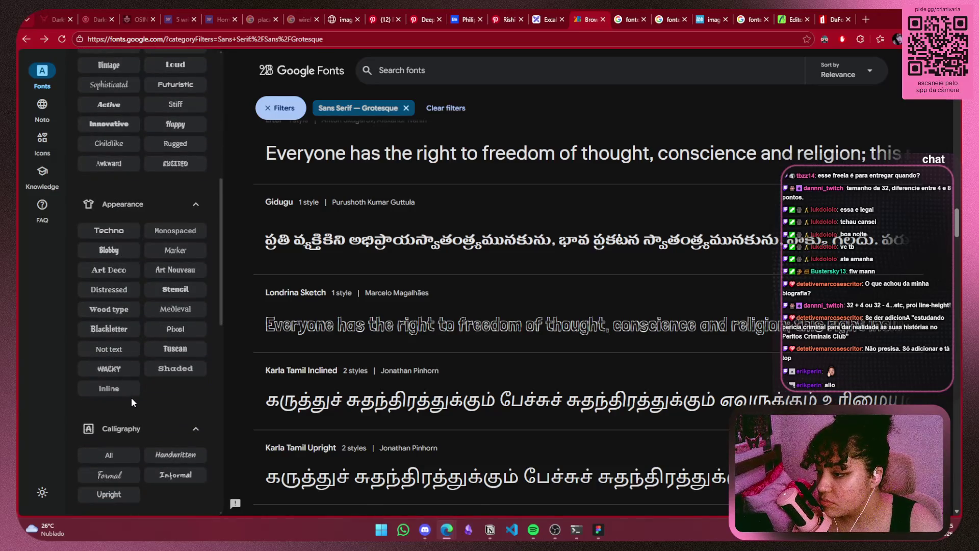
{"action": "left_click", "coordinate": [171, 248]}
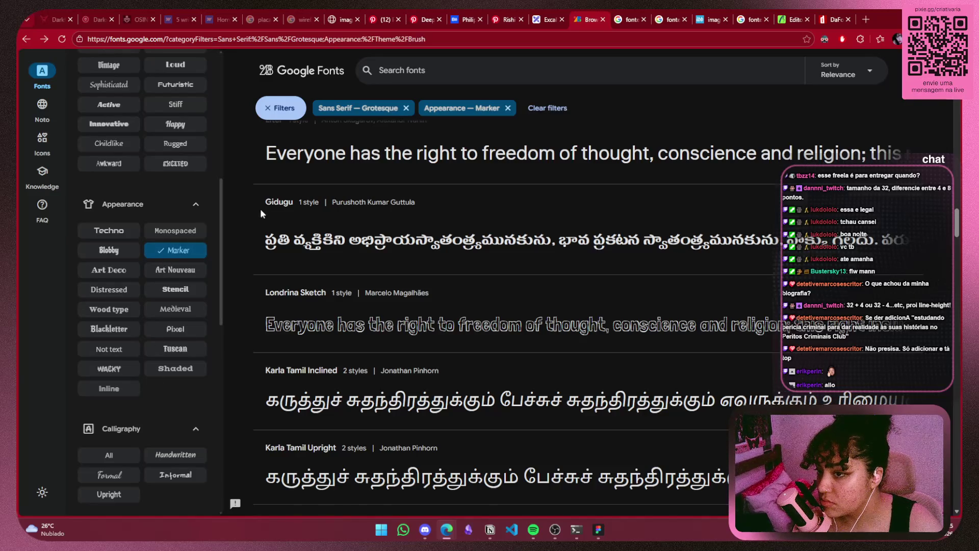
{"action": "left_click", "coordinate": [406, 108]}
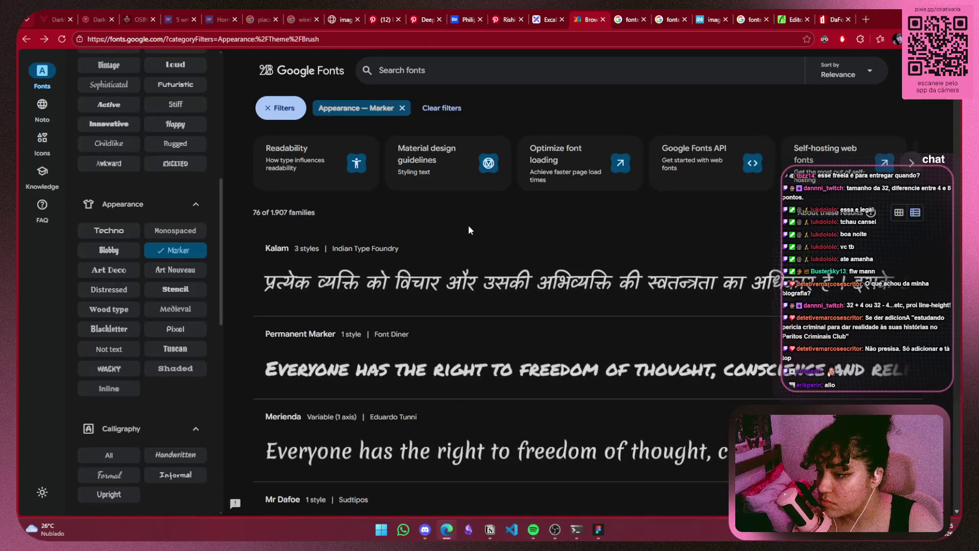
Switch the filter to Handwritten calligraphy and drop the Marker filter
{"action": "scroll", "coordinate": [468, 225], "scroll_direction": "down", "scroll_amount": 4}
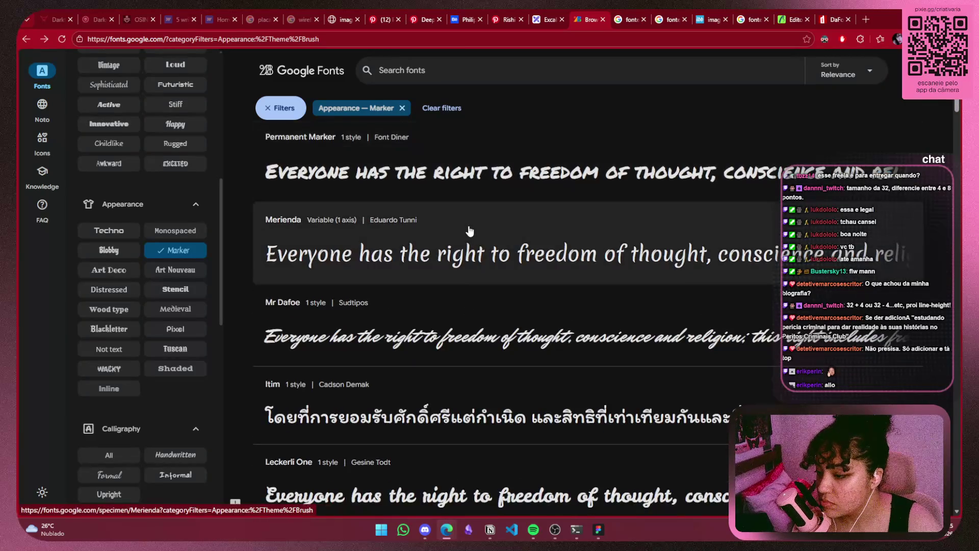
{"action": "scroll", "coordinate": [469, 229], "scroll_direction": "down", "scroll_amount": 1}
{"action": "scroll", "coordinate": [469, 232], "scroll_direction": "down", "scroll_amount": 3}
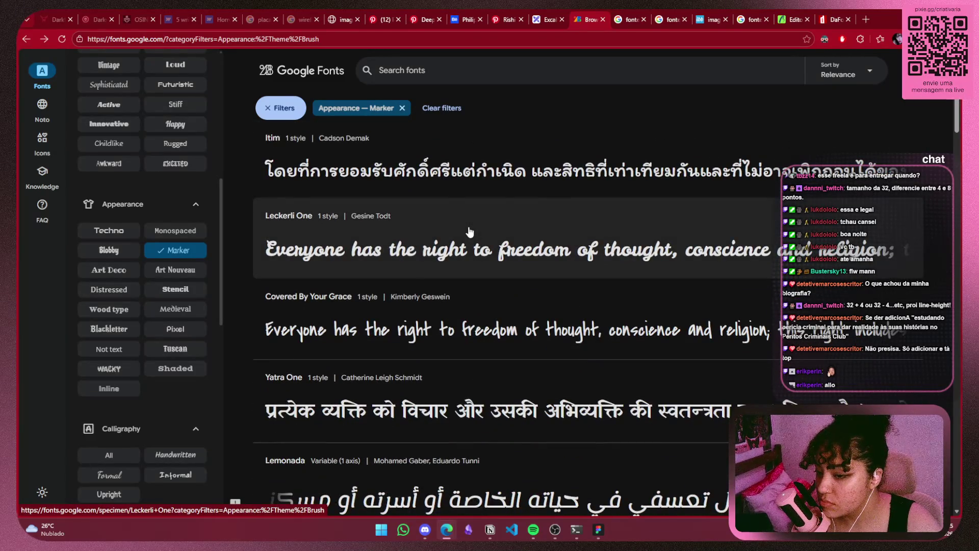
{"action": "scroll", "coordinate": [469, 232], "scroll_direction": "down", "scroll_amount": 1}
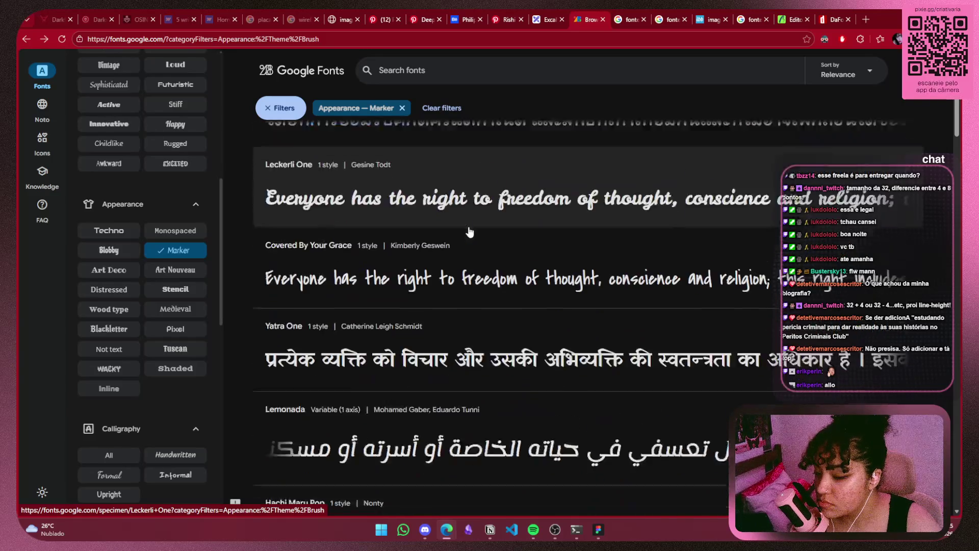
{"action": "scroll", "coordinate": [469, 232], "scroll_direction": "down", "scroll_amount": 2}
{"action": "scroll", "coordinate": [469, 233], "scroll_direction": "down", "scroll_amount": 4}
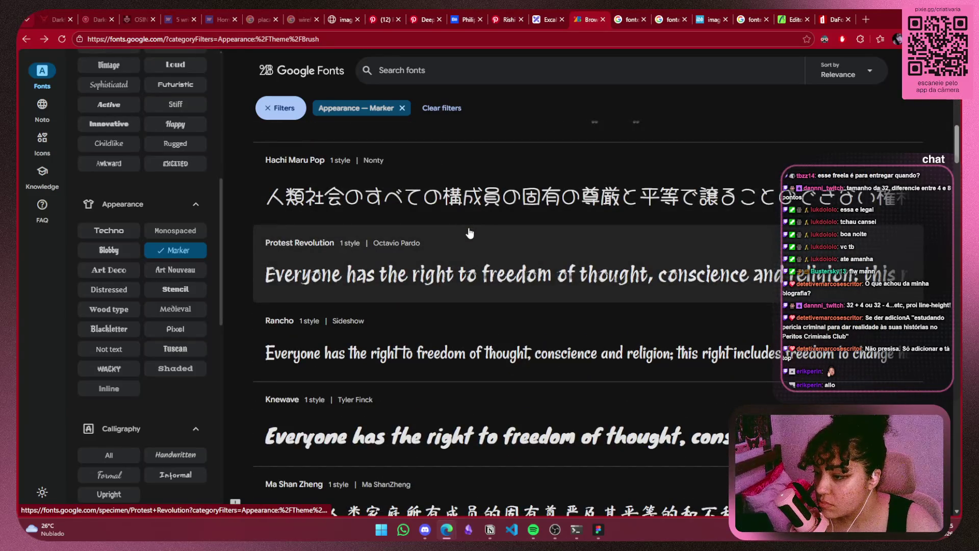
{"action": "scroll", "coordinate": [469, 233], "scroll_direction": "down", "scroll_amount": 5}
{"action": "scroll", "coordinate": [469, 233], "scroll_direction": "down", "scroll_amount": 6}
{"action": "scroll", "coordinate": [127, 316], "scroll_direction": "down", "scroll_amount": 4}
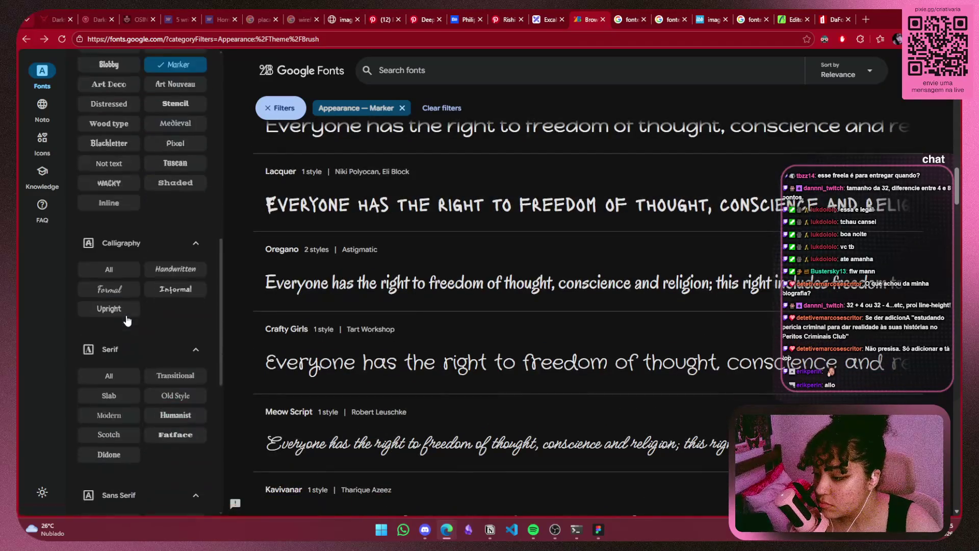
{"action": "left_click", "coordinate": [184, 261]}
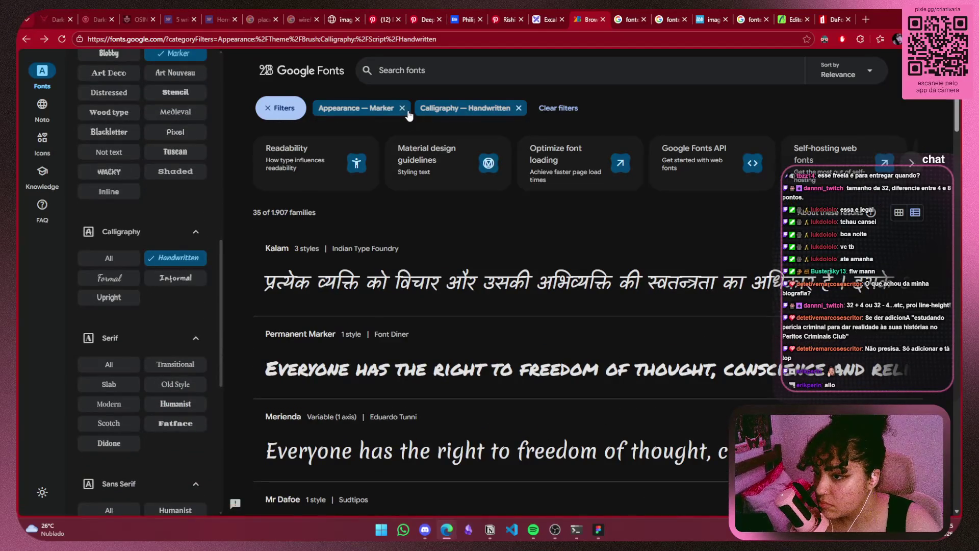
{"action": "left_click", "coordinate": [403, 108]}
{"action": "scroll", "coordinate": [382, 260], "scroll_direction": "down", "scroll_amount": 4}
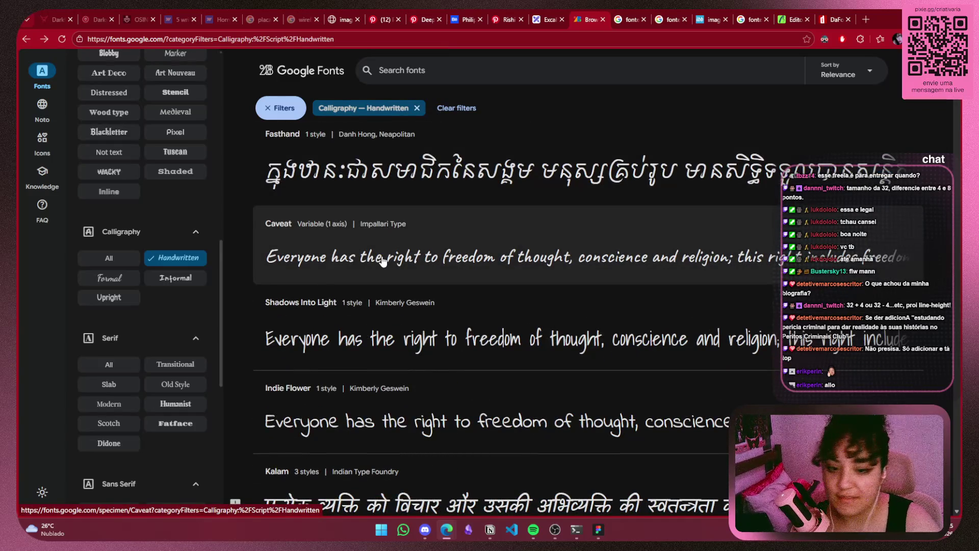
Open Caveat's specimen page, copy its name, and paste it into a new tab's search
{"action": "left_click", "coordinate": [383, 260]}
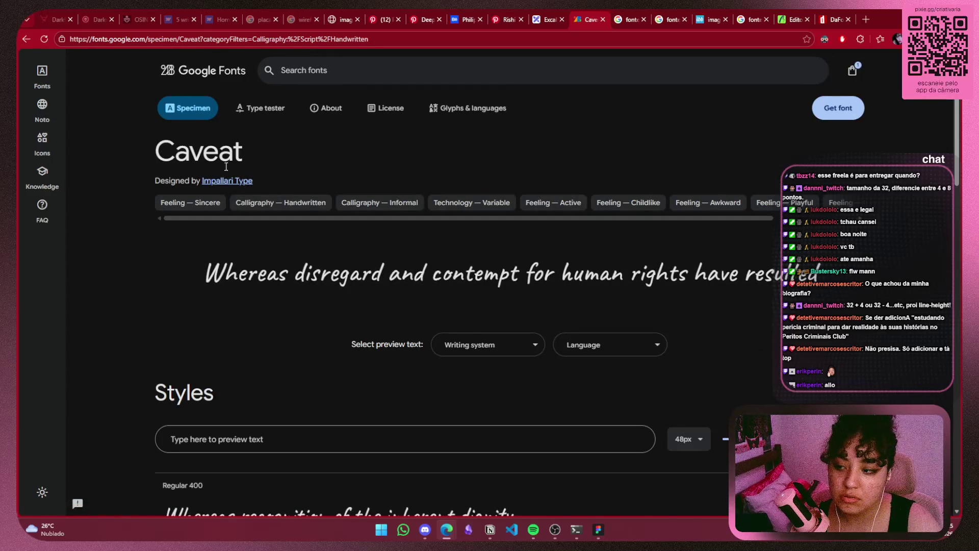
{"action": "left_click_drag", "start_coordinate": [255, 153], "coordinate": [142, 157]}
{"action": "key", "text": "ctrl+c"}
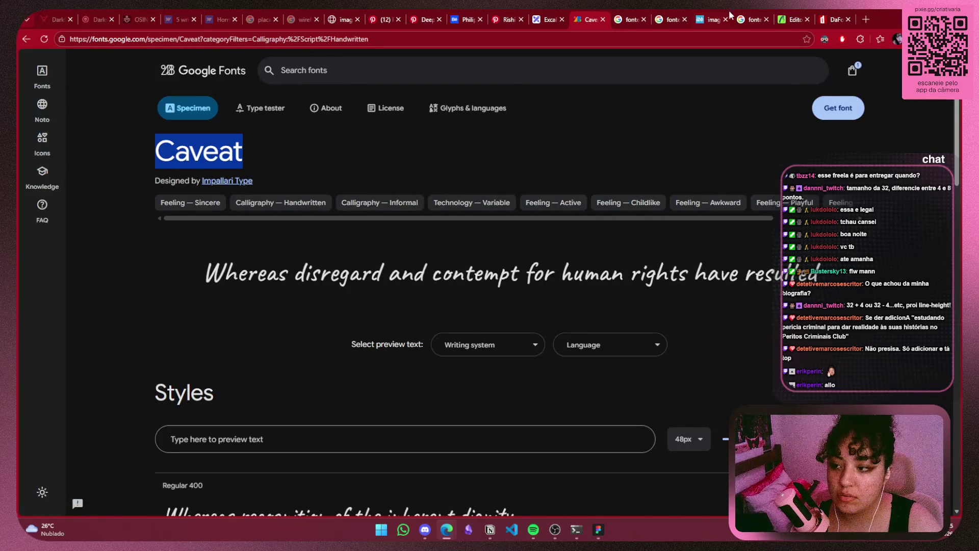
{"action": "left_click", "coordinate": [863, 19]}
{"action": "key", "text": "ctrl+v"}
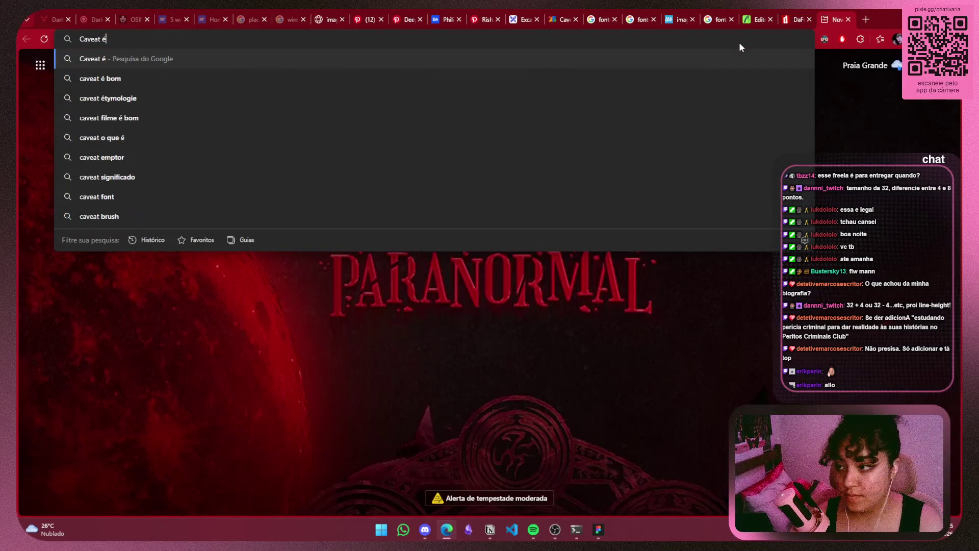
Search 'Caveat free?' and browse the video, AI answer and web results
{"action": "type", "text": "free"}
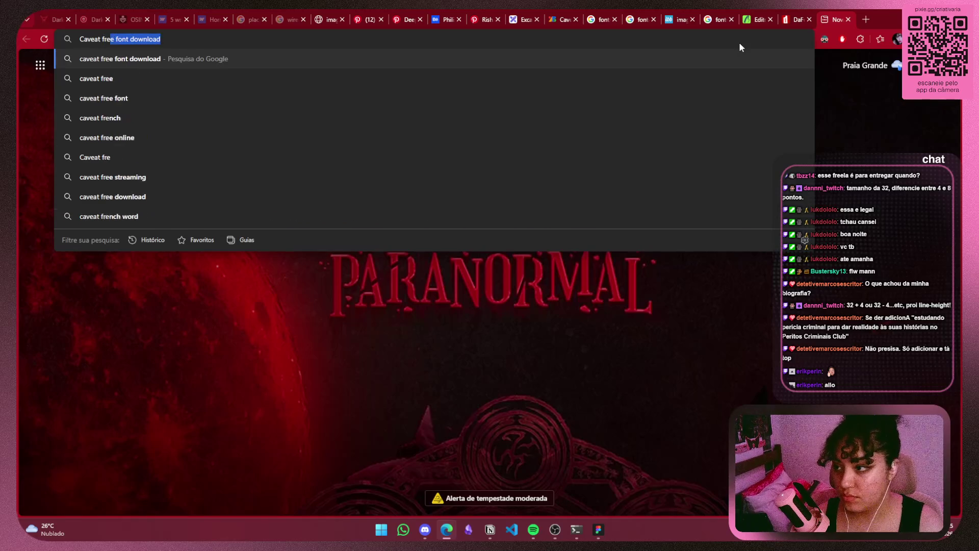
{"action": "key", "text": "BackSpace"}
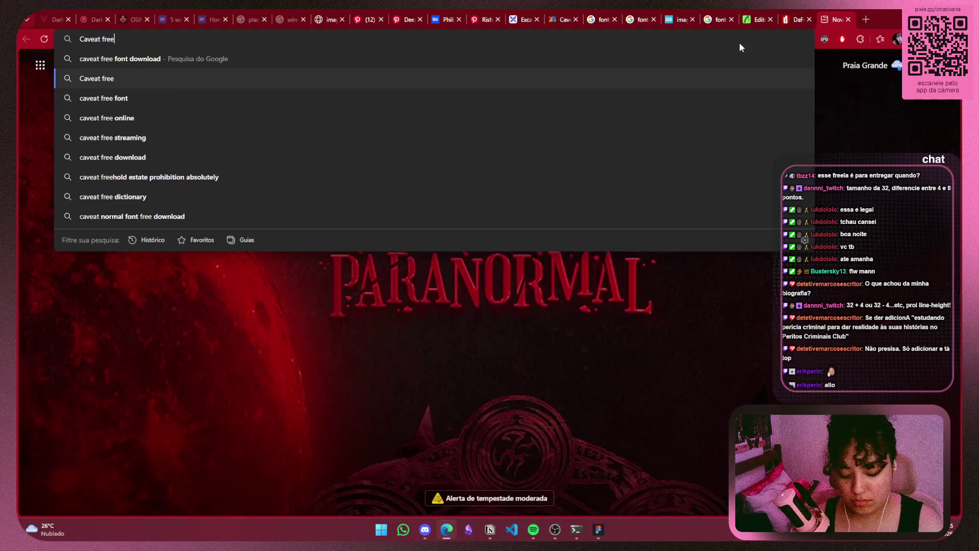
{"action": "type", "text": "?"}
{"action": "key", "text": "Return"}
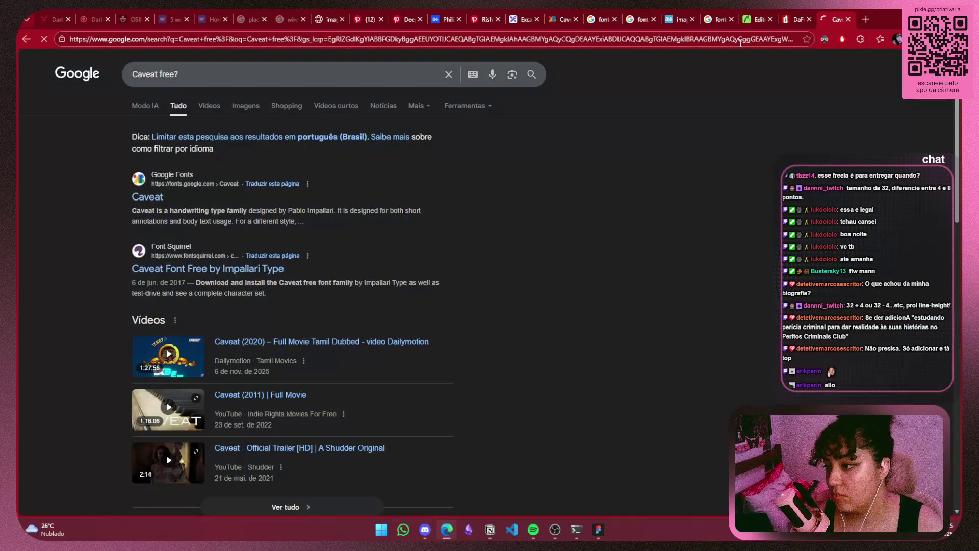
{"action": "left_click", "coordinate": [204, 103]}
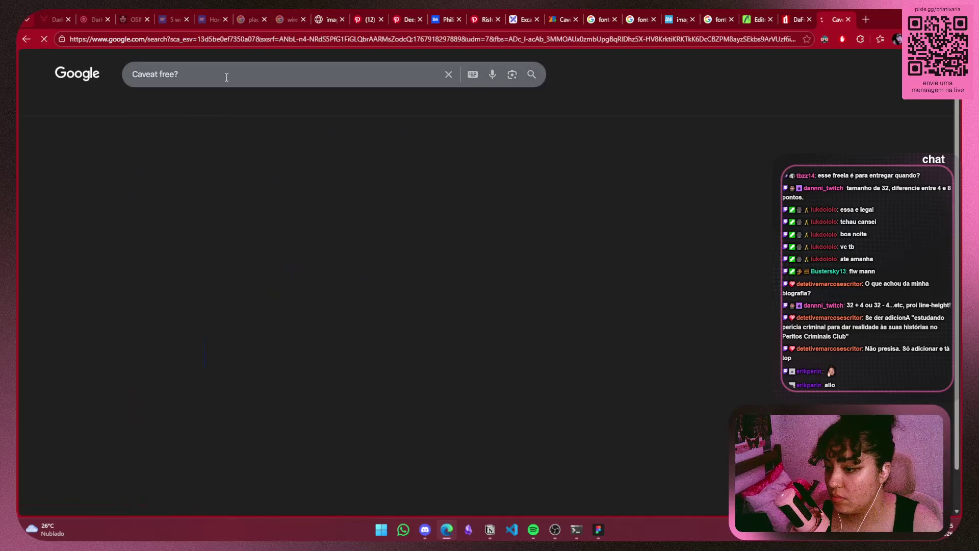
{"action": "left_click", "coordinate": [224, 78]}
{"action": "left_click", "coordinate": [183, 115]}
{"action": "left_click", "coordinate": [147, 107]}
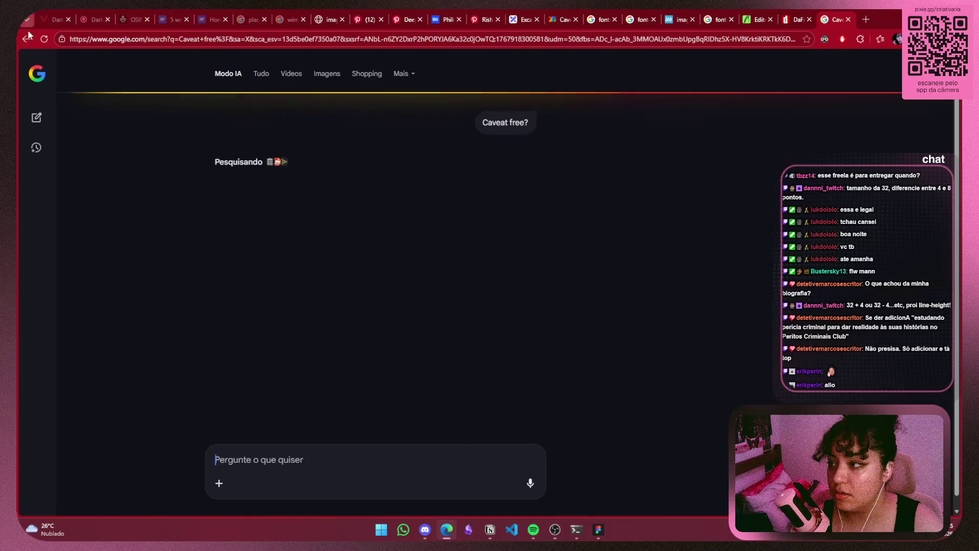
{"action": "left_click", "coordinate": [27, 38]}
{"action": "left_click", "coordinate": [178, 107]}
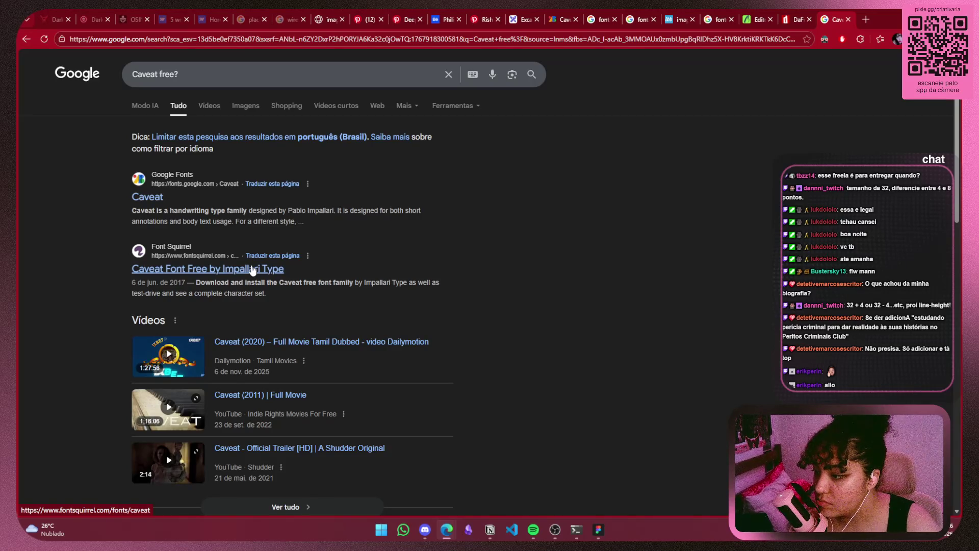
Refine the search to 'Caveat is a free font'
{"action": "scroll", "coordinate": [443, 199], "scroll_direction": "down", "scroll_amount": 5}
{"action": "scroll", "coordinate": [527, 180], "scroll_direction": "down", "scroll_amount": 3}
{"action": "scroll", "coordinate": [643, 165], "scroll_direction": "up", "scroll_amount": 6}
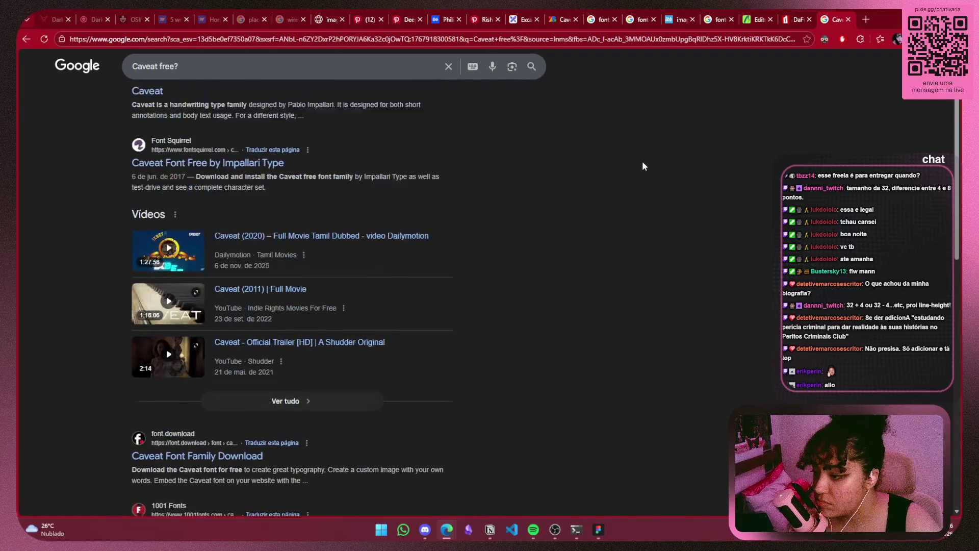
{"action": "scroll", "coordinate": [643, 166], "scroll_direction": "up", "scroll_amount": 3}
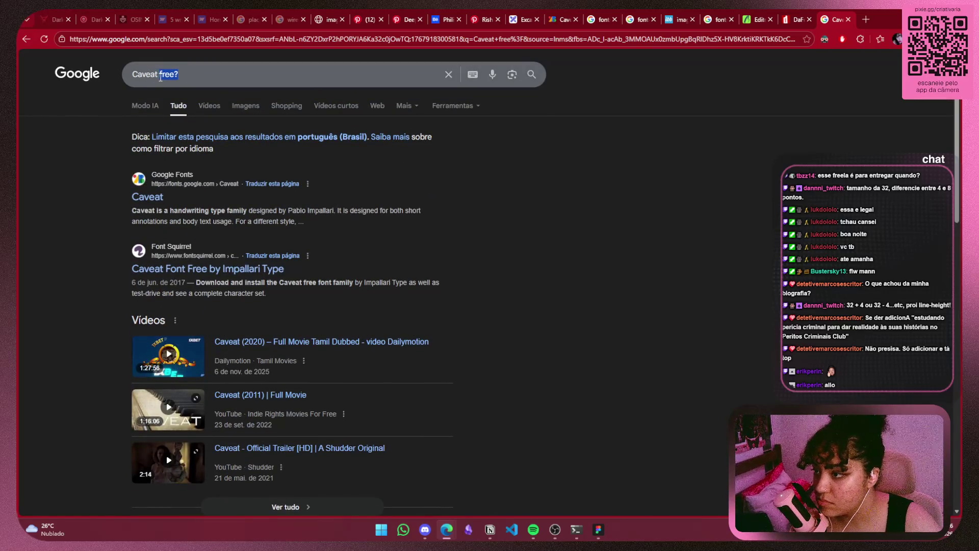
{"action": "type", "text": "is a f"}
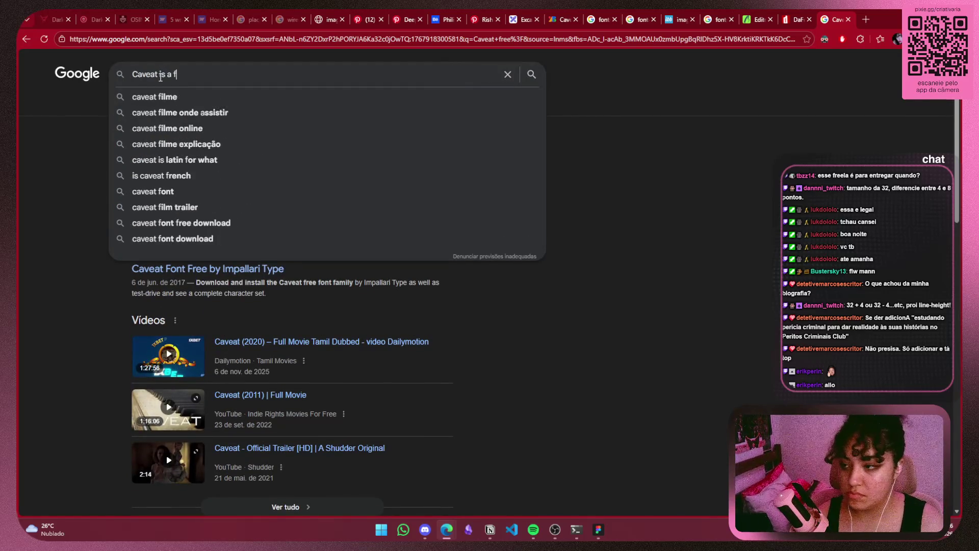
{"action": "type", "text": "ree font"}
{"action": "key", "text": "Return"}
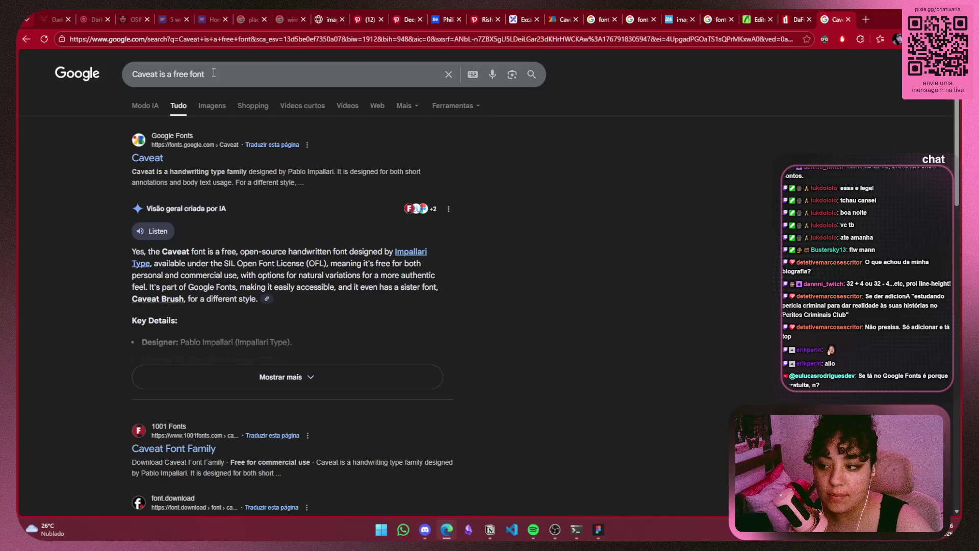
Search 'as fontes do google fonts são gratuitas para uso comercial' from the suggestions
{"action": "left_click_drag", "start_coordinate": [215, 74], "coordinate": [132, 75]}
{"action": "key", "text": "BackSpace"}
{"action": "type", "text": "todas as"}
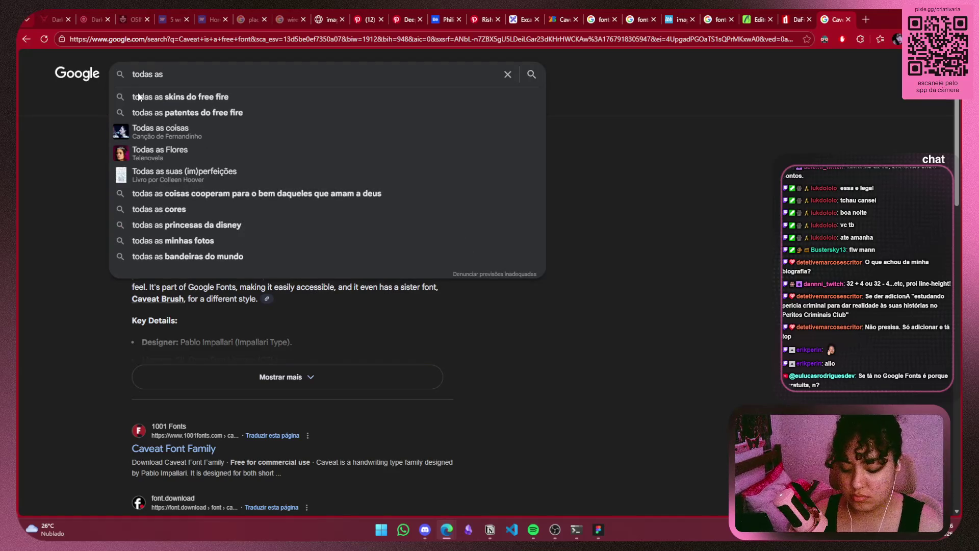
{"action": "type", "text": " fontes do go"}
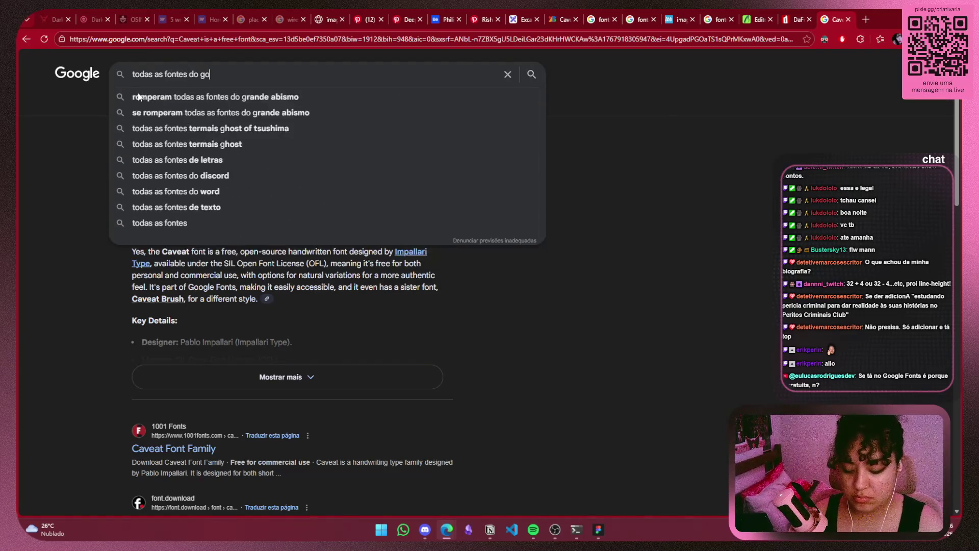
{"action": "type", "text": "ogle fonts sao"}
{"action": "key", "text": "Down"}
{"action": "key", "text": "Down"}
{"action": "key", "text": "Return"}
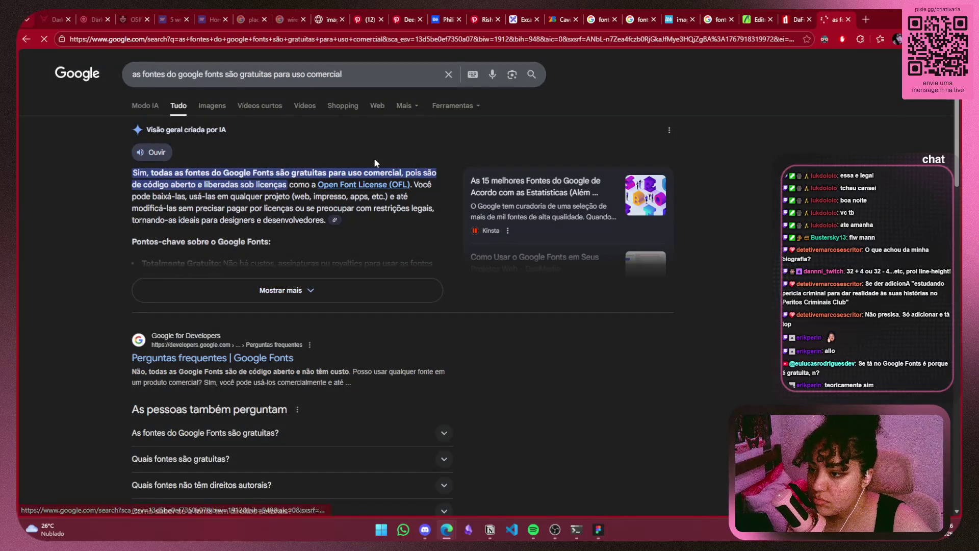
Set the selected text to the Caveat Brush font with 0% letter spacing
{"action": "left_click", "coordinate": [337, 281]}
{"action": "key", "text": "alt+Tab"}
{"action": "type", "text": "cae"}
{"action": "key", "text": "BackSpace"}
{"action": "type", "text": "v"}
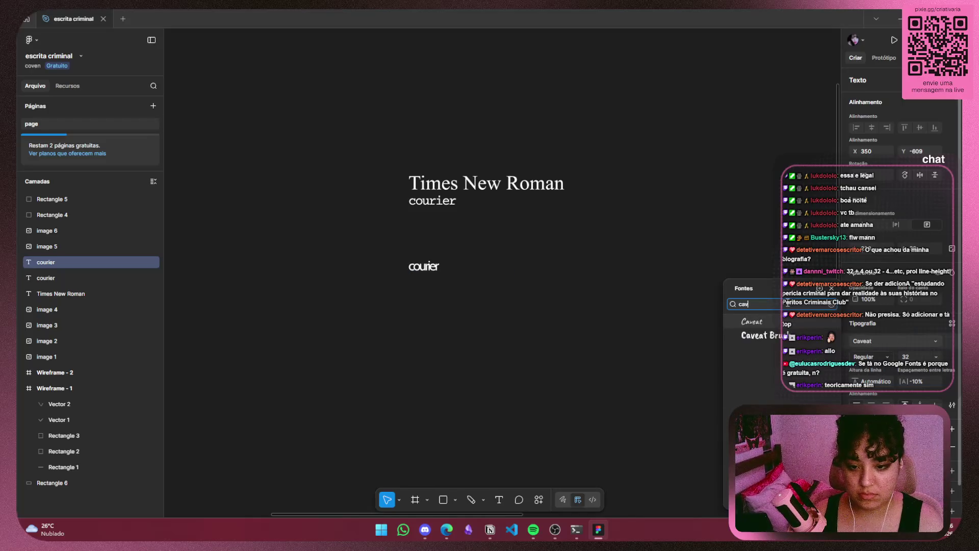
{"action": "left_click", "coordinate": [757, 335]}
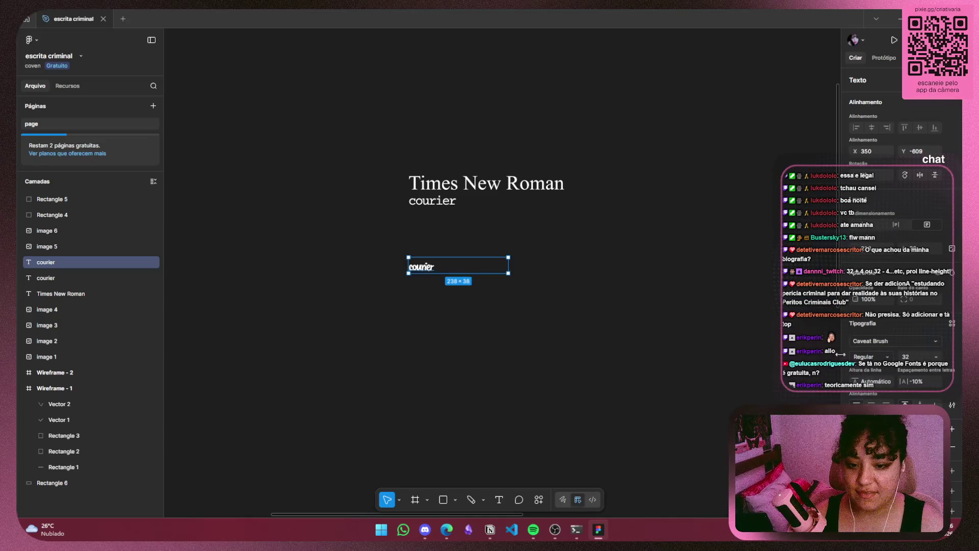
{"action": "left_click", "coordinate": [919, 385]}
{"action": "type", "text": "0"}
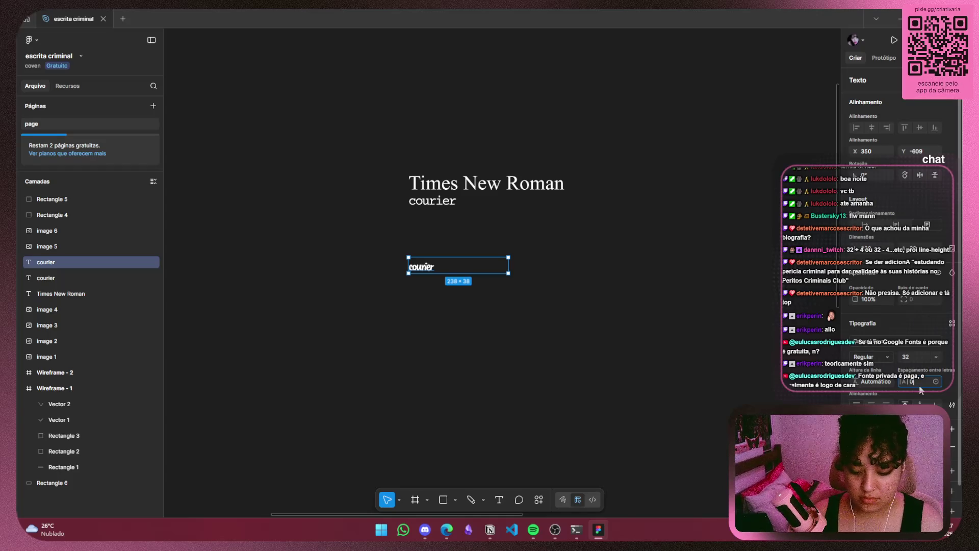
{"action": "key", "text": "Return"}
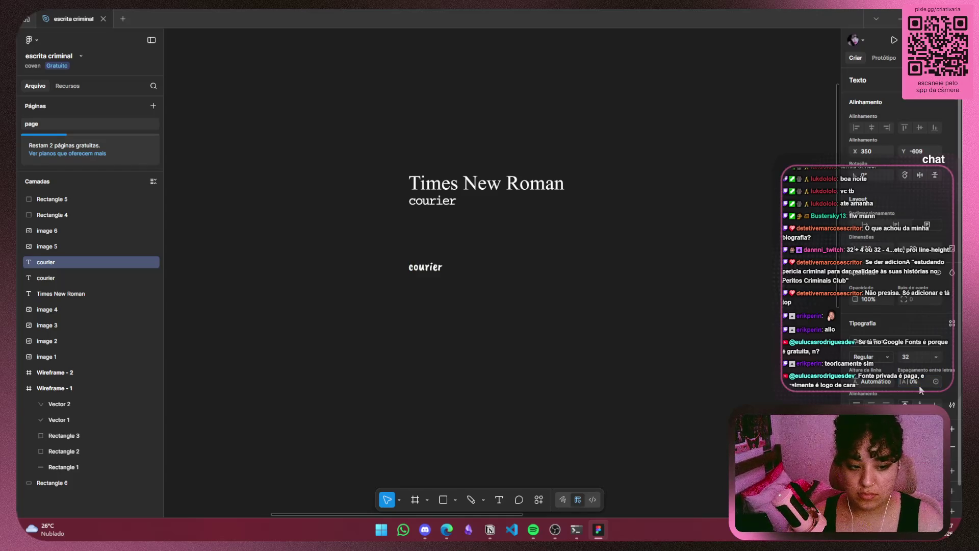
Retype the lower courier label as 'Caveat Brush', then minimize Figma
{"action": "left_click", "coordinate": [598, 376]}
{"action": "left_click", "coordinate": [441, 264]}
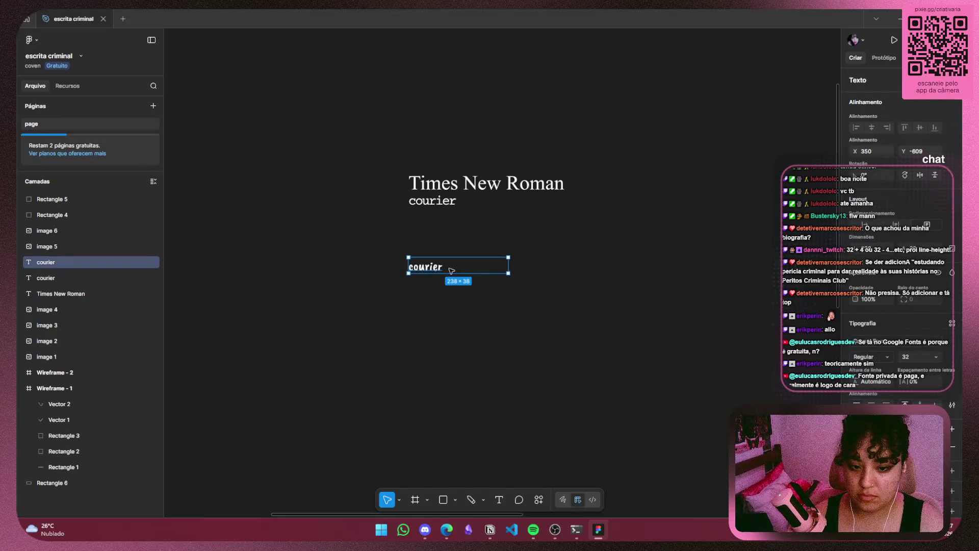
{"action": "double_click", "coordinate": [449, 274]}
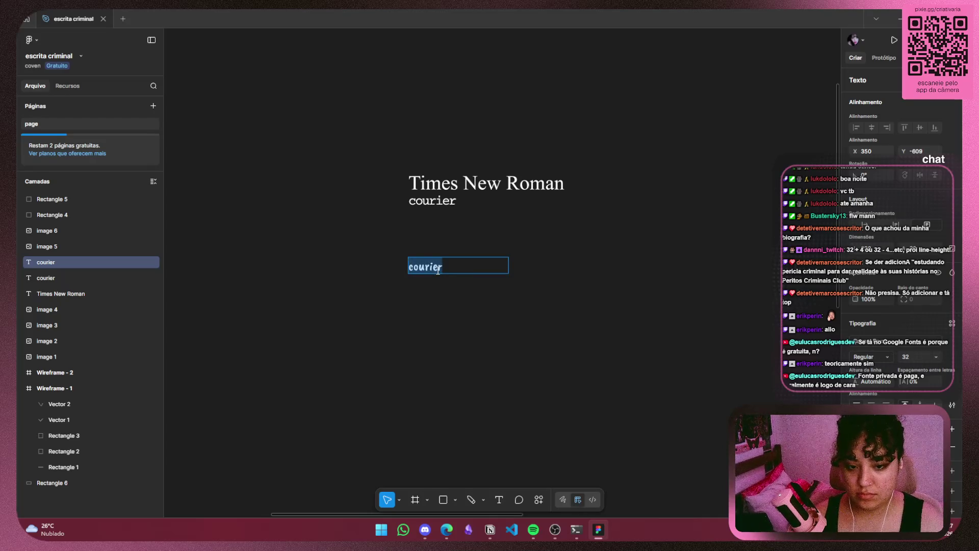
{"action": "key", "text": "BackSpace"}
{"action": "type", "text": "Ca"}
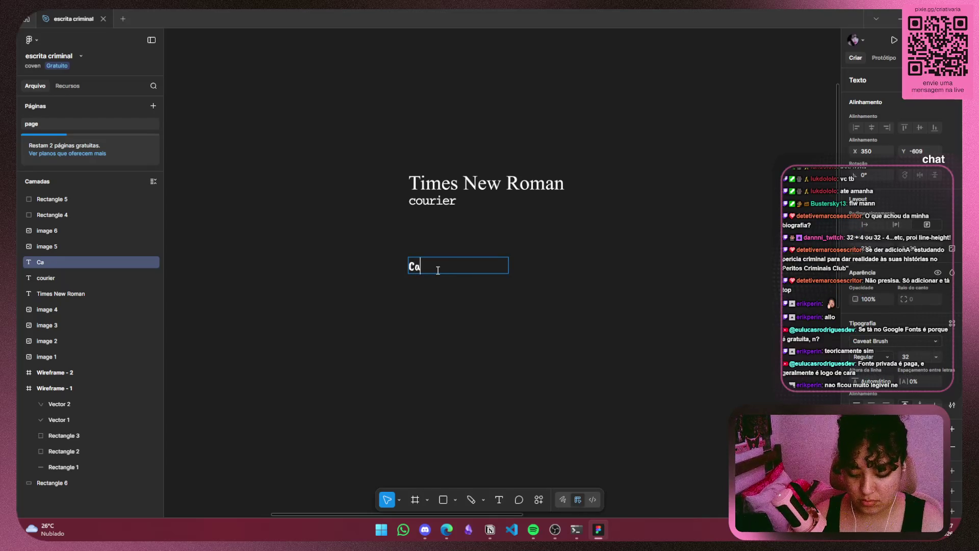
{"action": "type", "text": "veat"}
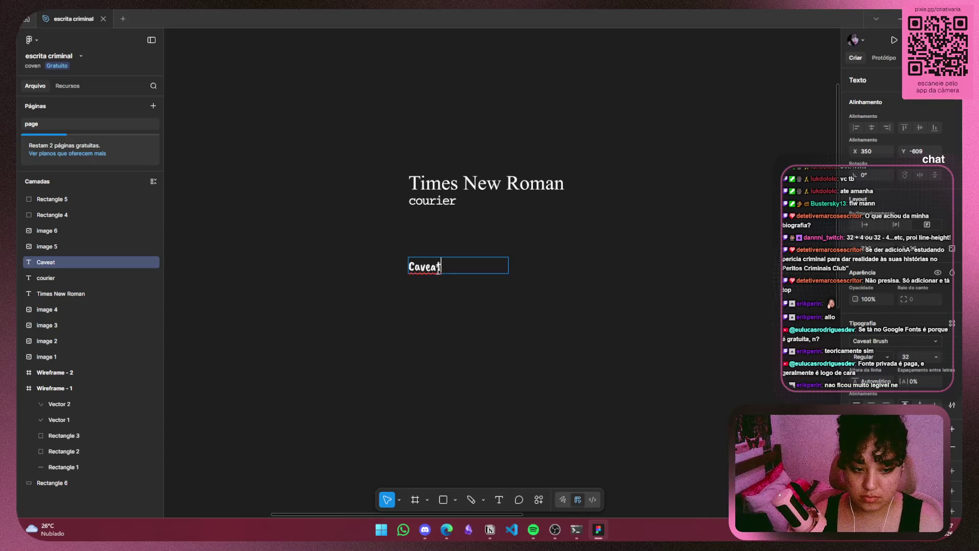
{"action": "type", "text": " Brush"}
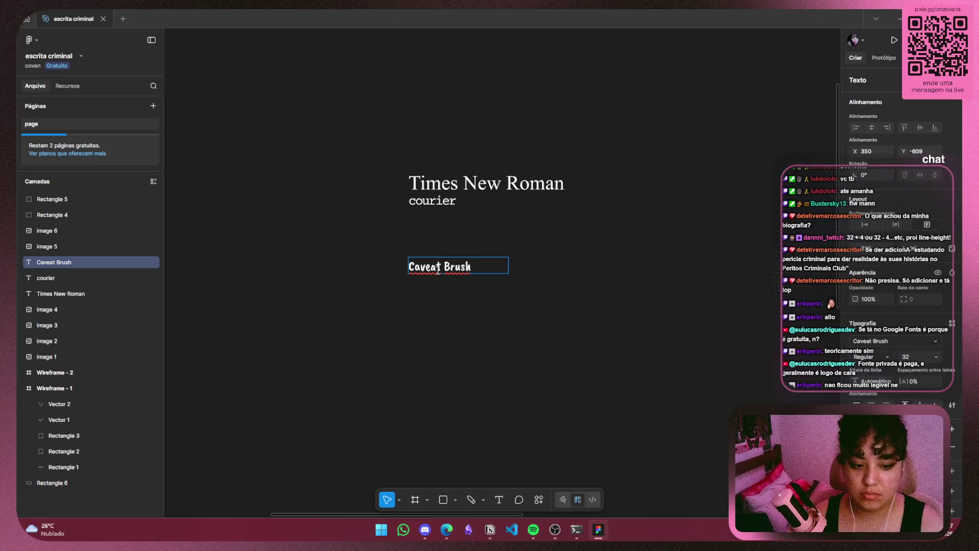
{"action": "key", "text": "Escape"}
{"action": "left_click", "coordinate": [559, 292]}
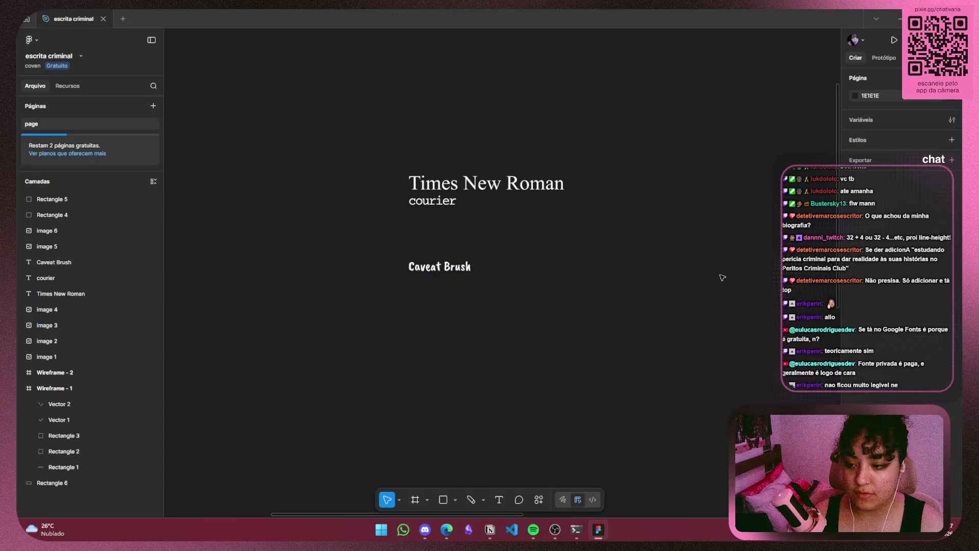
{"action": "key", "text": "ctrl+z"}
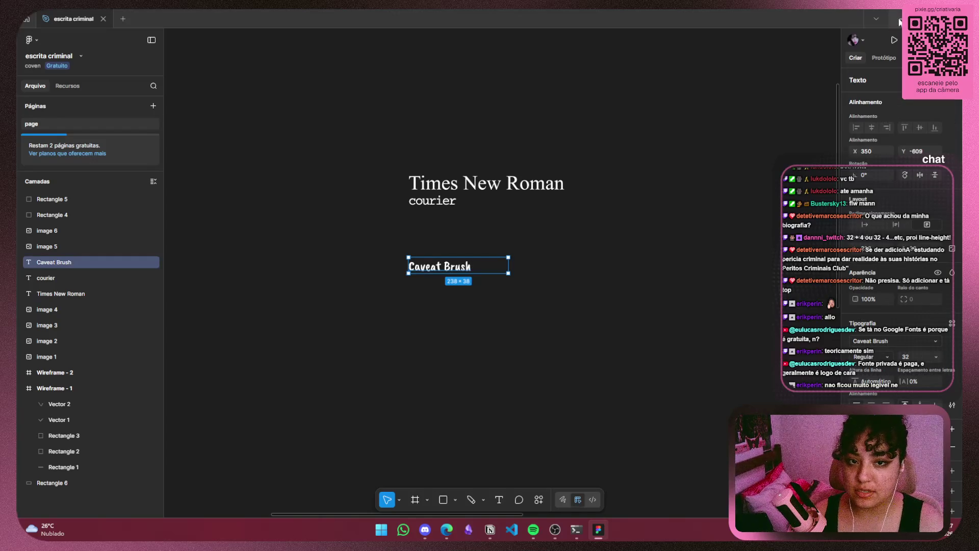
{"action": "left_click", "coordinate": [900, 21]}
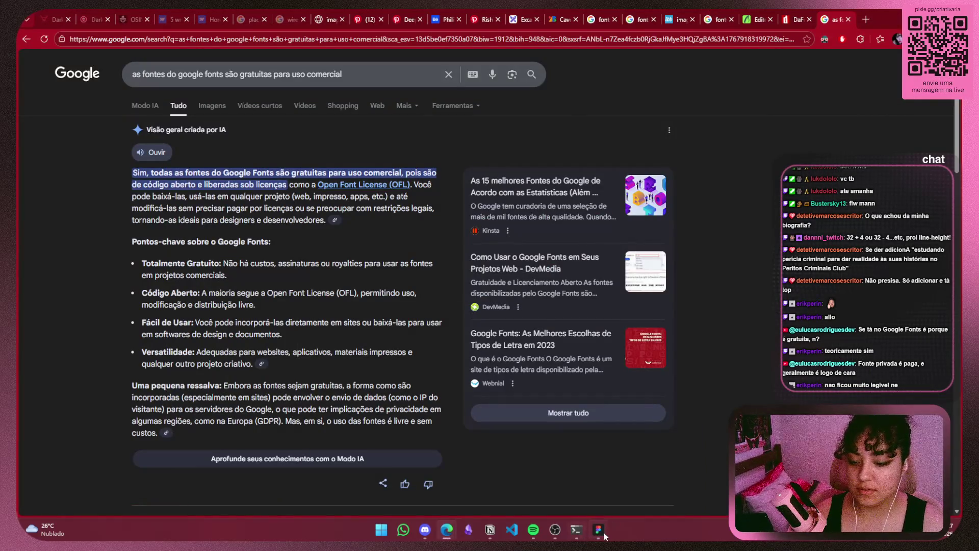
Compare the label's previous font with undo and redo, keeping Caveat Brush
{"action": "left_click", "coordinate": [601, 532]}
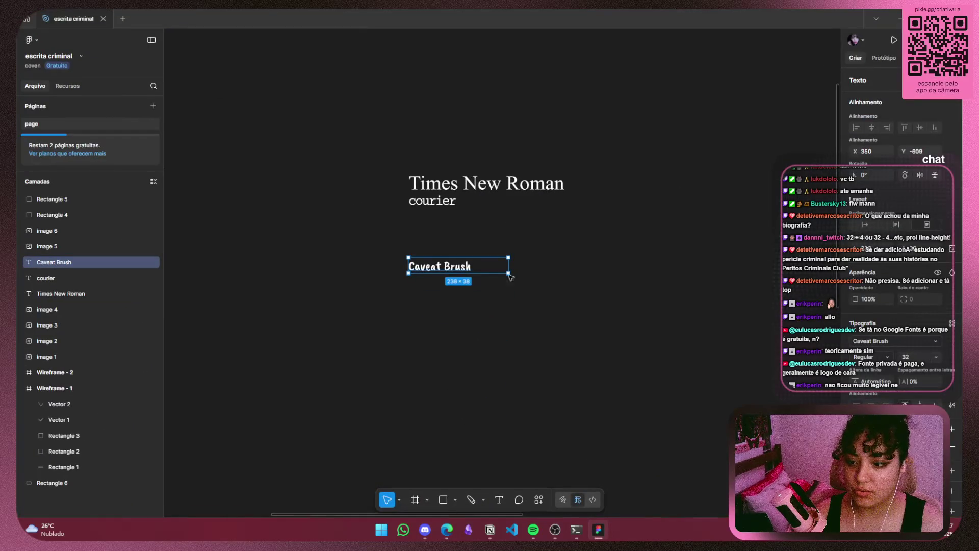
{"action": "key", "text": "ctrl+z"}
{"action": "key", "text": "ctrl+z"}
{"action": "key", "text": "ctrl+shift+z"}
{"action": "key", "text": "ctrl+shift+z"}
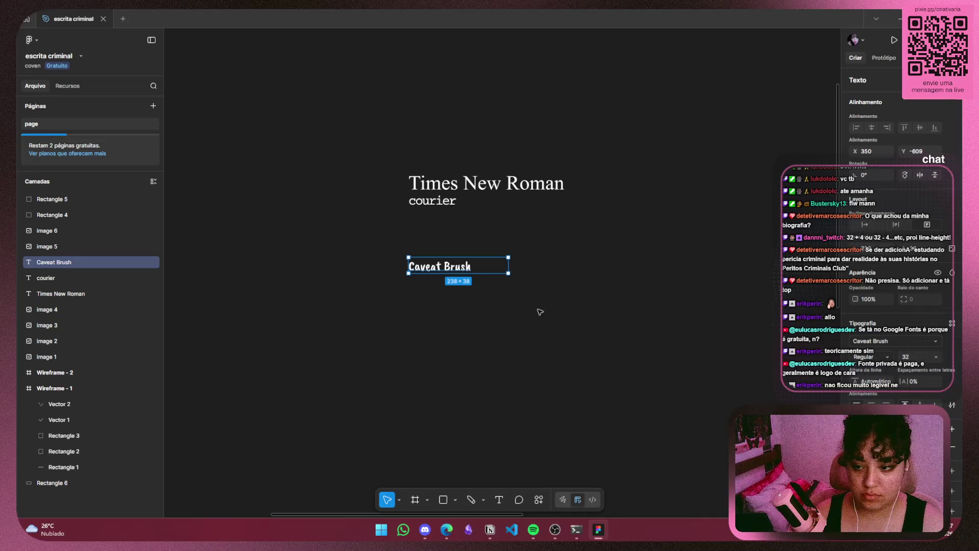
{"action": "left_click", "coordinate": [890, 348]}
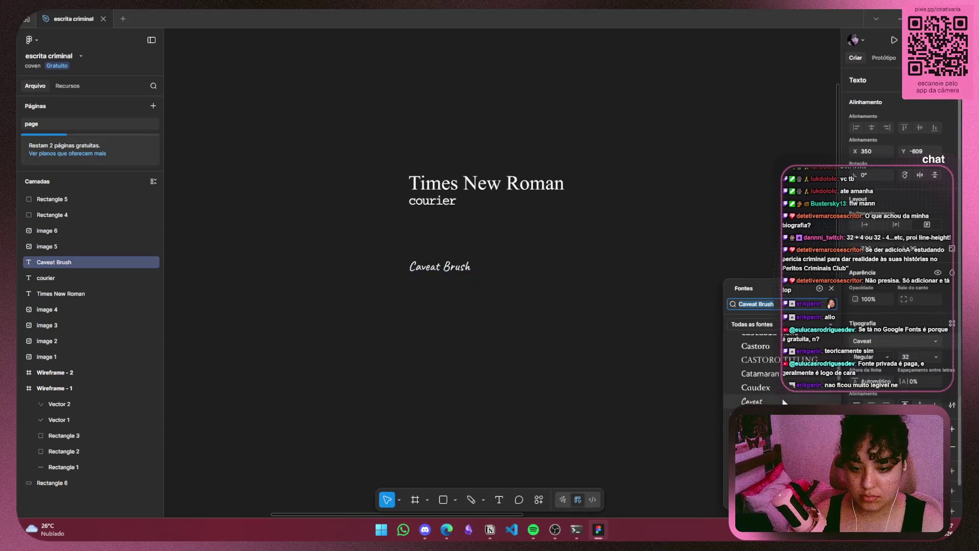
{"action": "key", "text": "Escape"}
{"action": "left_click", "coordinate": [469, 288]}
{"action": "left_click", "coordinate": [457, 272]}
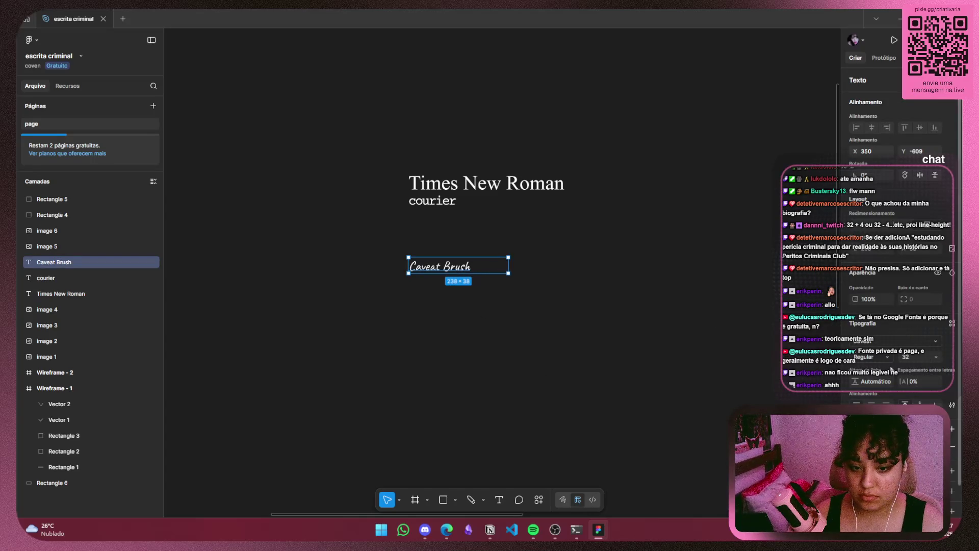
{"action": "left_click", "coordinate": [527, 331]}
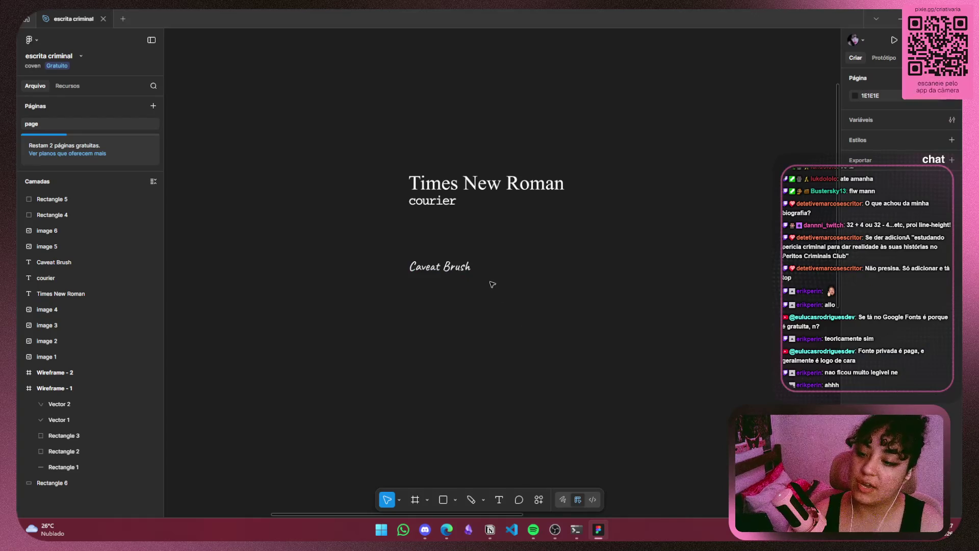
Move the Caveat Brush label up to sit just below the courier sample
{"action": "scroll", "coordinate": [454, 267], "scroll_direction": "up", "scroll_amount": 3}
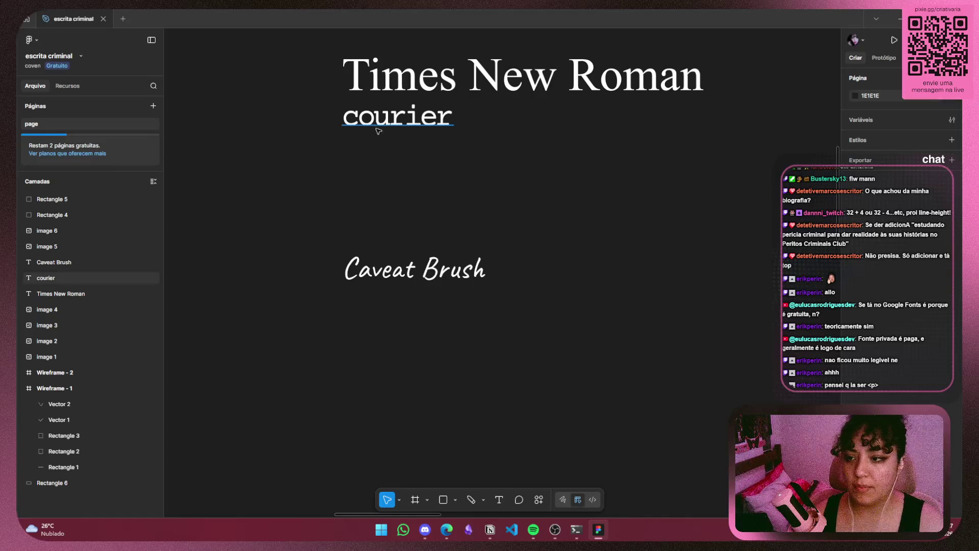
{"action": "left_click", "coordinate": [398, 119]}
{"action": "left_click", "coordinate": [536, 264]}
{"action": "left_click_drag", "start_coordinate": [445, 270], "coordinate": [441, 157]}
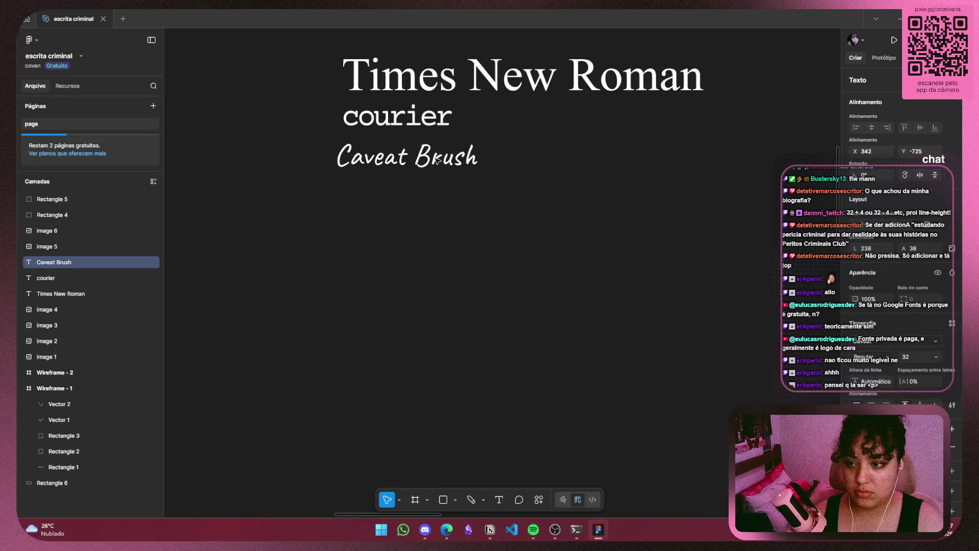
{"action": "left_click", "coordinate": [500, 213]}
Select all three font samples together, then pan so the wireframes show below them
{"action": "scroll", "coordinate": [510, 209], "scroll_direction": "down", "scroll_amount": 5}
{"action": "left_click_drag", "start_coordinate": [638, 96], "coordinate": [335, 223]}
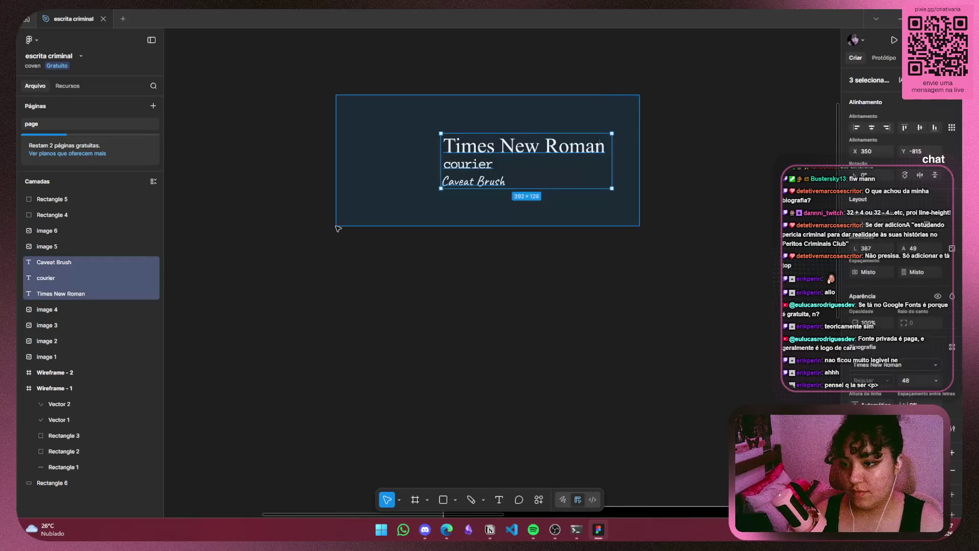
{"action": "scroll", "coordinate": [591, 214], "scroll_direction": "up", "scroll_amount": 3}
{"action": "scroll", "coordinate": [592, 214], "scroll_direction": "right", "scroll_amount": 5}
{"action": "left_click", "coordinate": [576, 267]}
{"action": "scroll", "coordinate": [576, 267], "scroll_direction": "down", "scroll_amount": 3}
{"action": "mouse_move", "coordinate": [539, 292]}
{"action": "left_mouse_down"}
{"action": "mouse_move", "coordinate": [339, 208]}
{"action": "mouse_move", "coordinate": [637, 398]}
{"action": "left_mouse_up"}
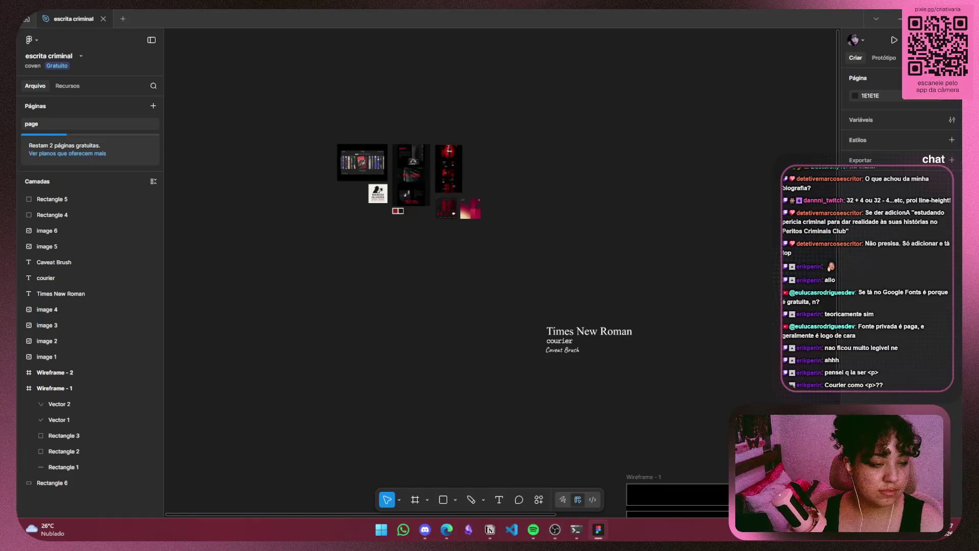
{"action": "key", "text": "alt+Tab"}
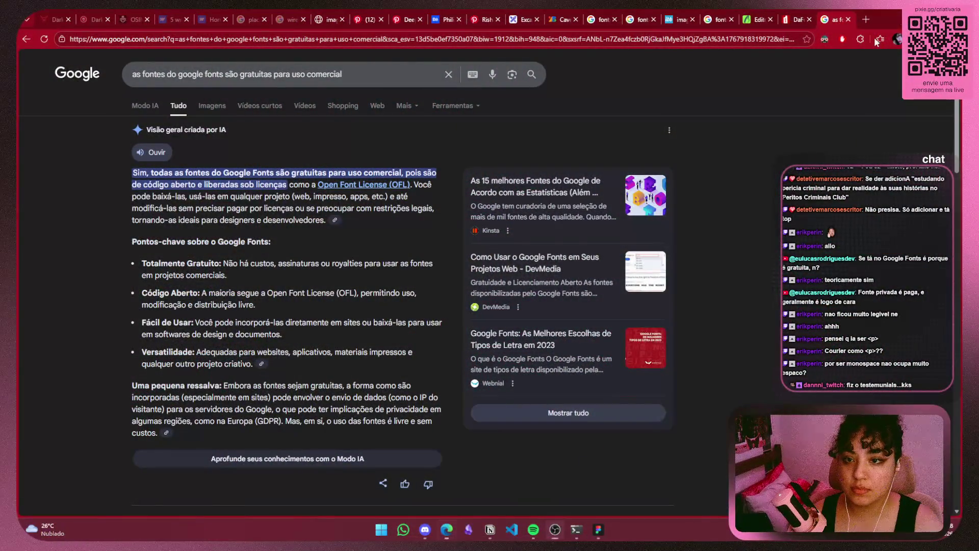
Return to the escrita criminal design file in Figma
{"action": "left_click", "coordinate": [598, 529]}
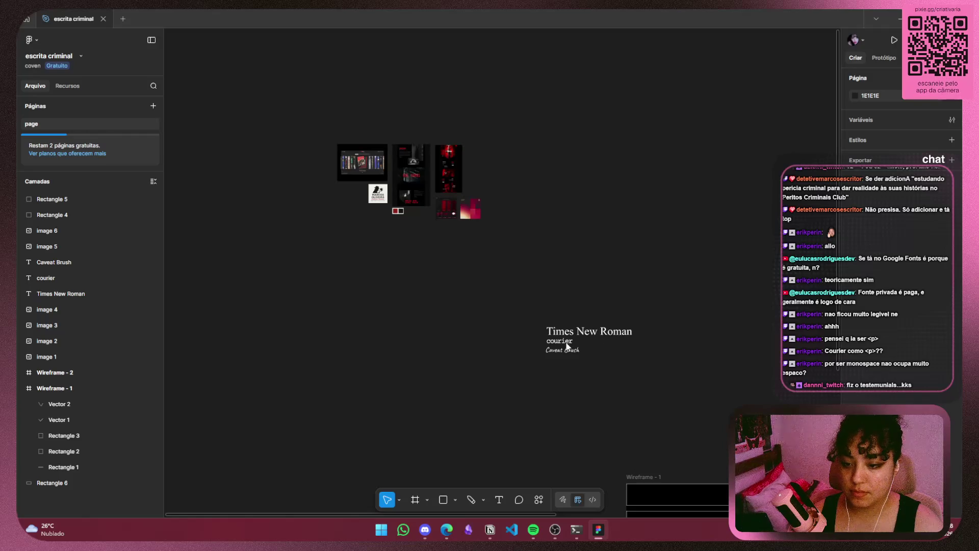
Undo the recent label changes and drag Caveat Brush back directly under courier
{"action": "scroll", "coordinate": [587, 342], "scroll_direction": "down", "scroll_amount": 2}
{"action": "scroll", "coordinate": [561, 313], "scroll_direction": "up", "scroll_amount": 3, "text": "ctrl"}
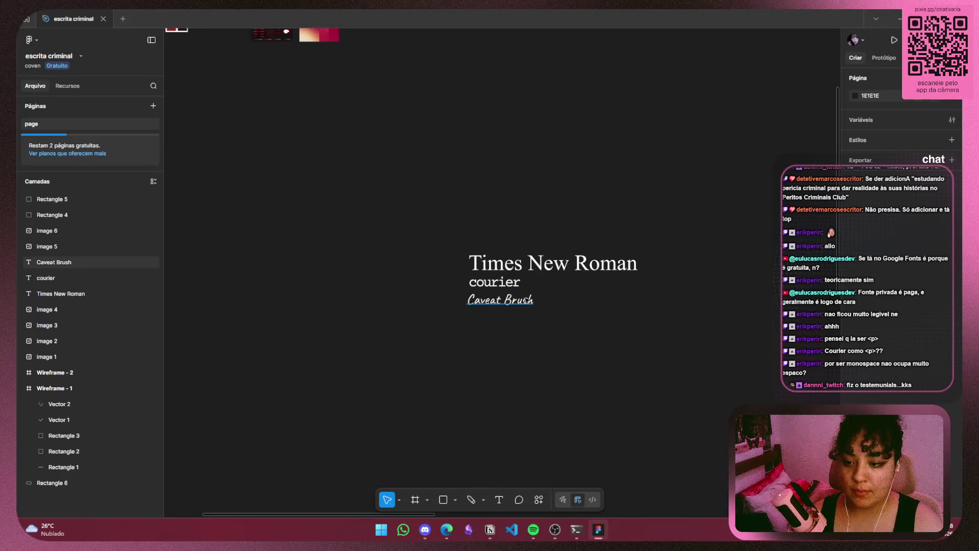
{"action": "scroll", "coordinate": [545, 304], "scroll_direction": "up", "scroll_amount": 3, "text": "ctrl"}
{"action": "double_click", "coordinate": [509, 305]}
{"action": "key", "text": "Escape"}
{"action": "key", "text": "ctrl+z"}
{"action": "key", "text": "ctrl+z"}
{"action": "key", "text": "ctrl+z"}
{"action": "key", "text": "ctrl+z"}
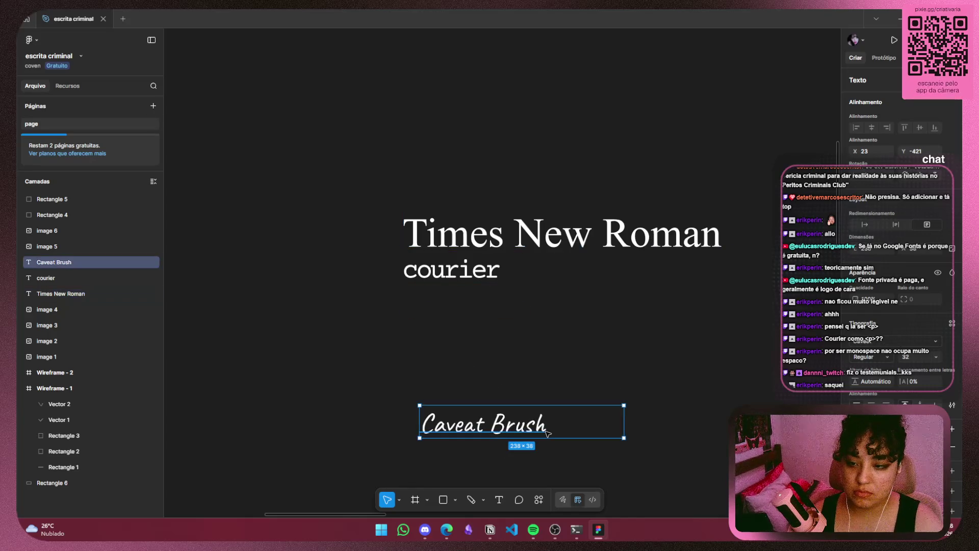
{"action": "key", "text": "ctrl+z"}
{"action": "key", "text": "ctrl+z"}
{"action": "key", "text": "ctrl+z"}
{"action": "key", "text": "ctrl+z"}
{"action": "key", "text": "ctrl+z"}
{"action": "left_click", "coordinate": [713, 399]}
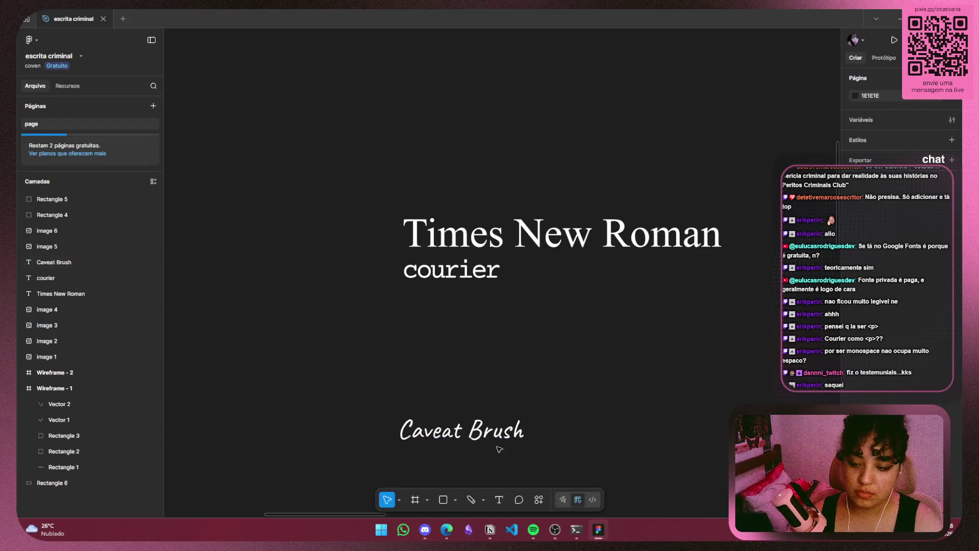
{"action": "left_click_drag", "start_coordinate": [469, 437], "coordinate": [470, 315]}
{"action": "left_click", "coordinate": [608, 376]}
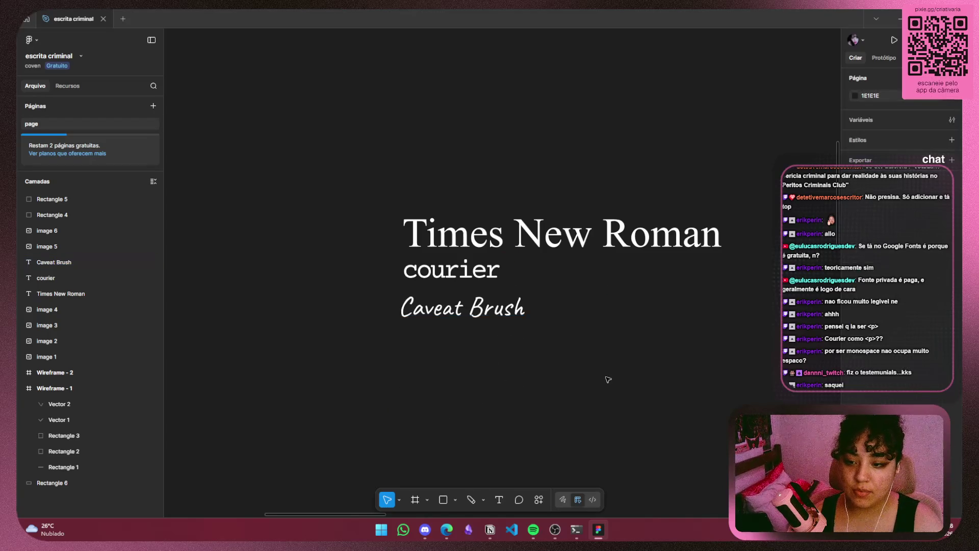
Scroll down the canvas, then go back to the Google Fonts licence search results
{"action": "scroll", "coordinate": [643, 449], "scroll_direction": "down", "scroll_amount": 5}
{"action": "scroll", "coordinate": [473, 339], "scroll_direction": "down", "scroll_amount": 3}
{"action": "scroll", "coordinate": [402, 285], "scroll_direction": "down", "scroll_amount": 5}
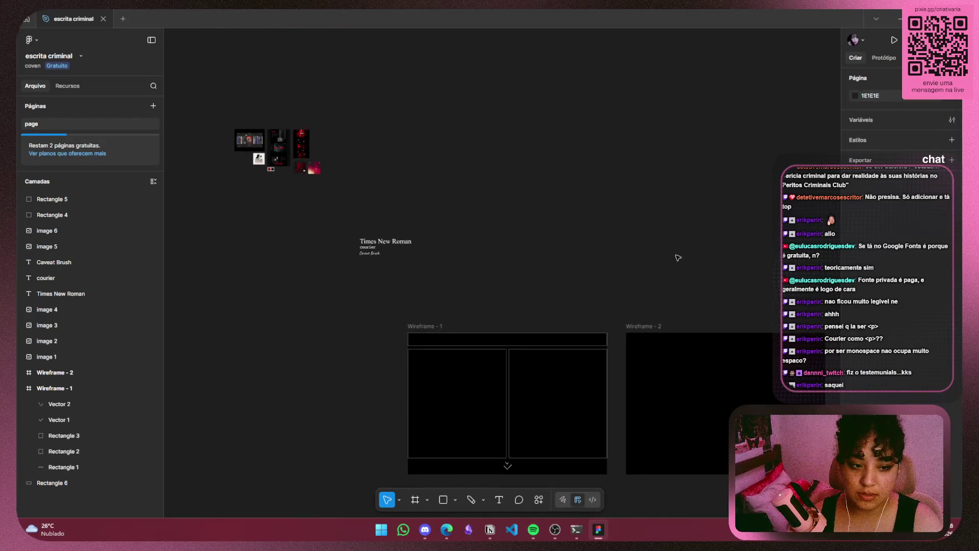
{"action": "key", "text": "alt+Tab"}
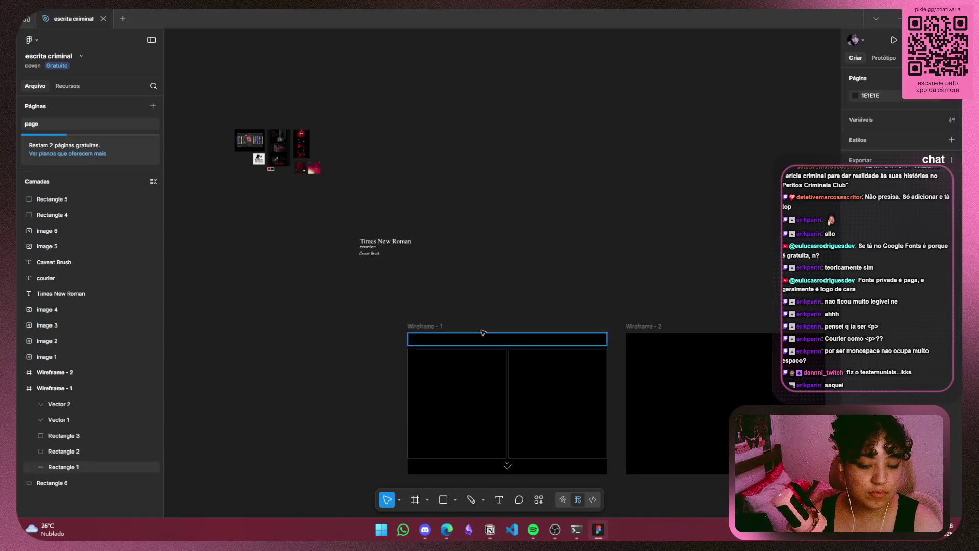
{"action": "left_click_drag", "start_coordinate": [588, 288], "coordinate": [478, 236]}
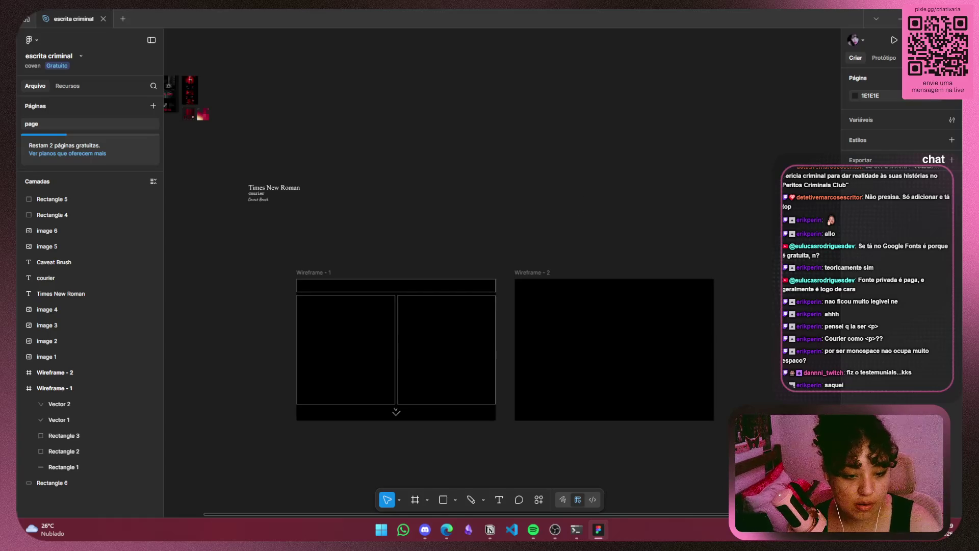
{"action": "key", "text": "alt+Tab"}
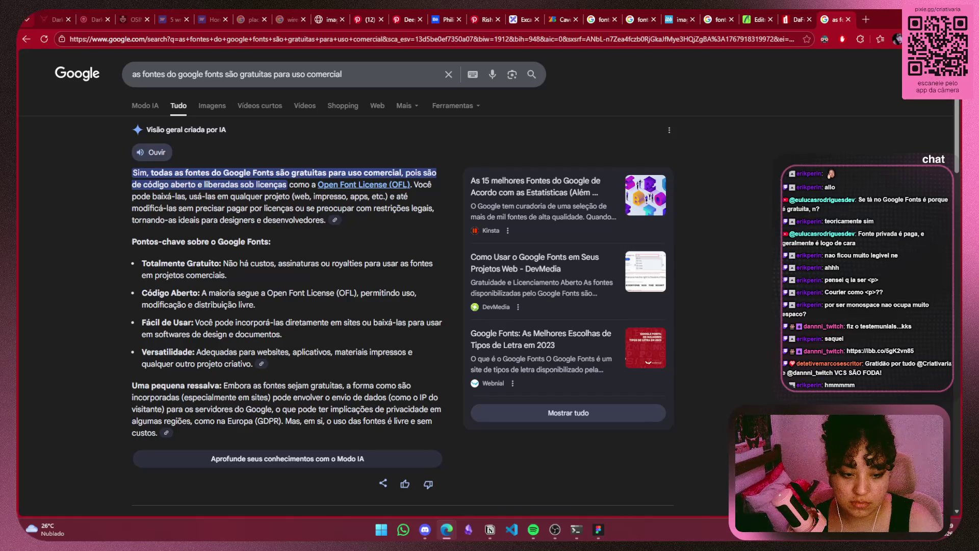
Load the shared ibb.co image link in a new browser tab
{"action": "left_click", "coordinate": [865, 19]}
{"action": "type", "text": "https://ibb.co/5gK2vn85"}
{"action": "key", "text": "Return"}
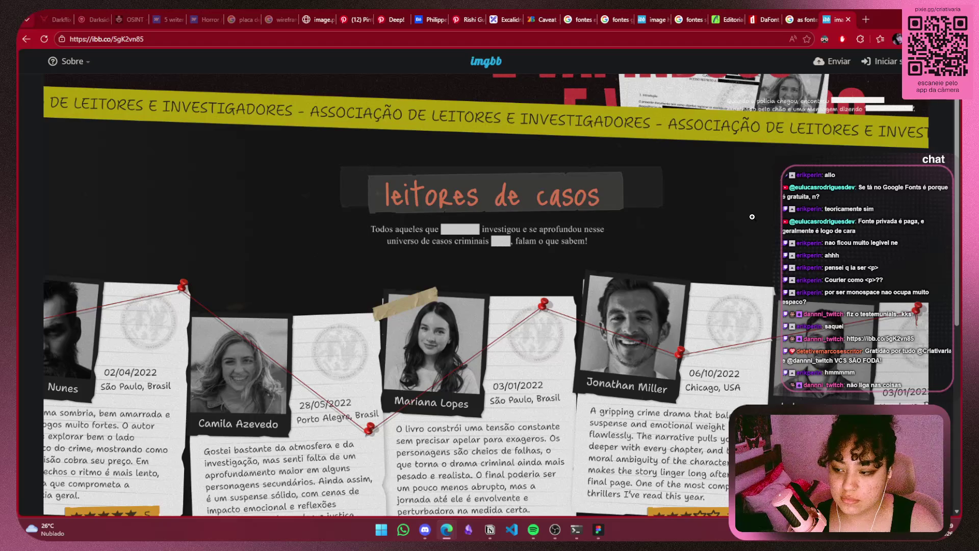
Reset the imgbb page zoom to 100% and look over the testimonials image
{"action": "key", "text": "ctrl+minus"}
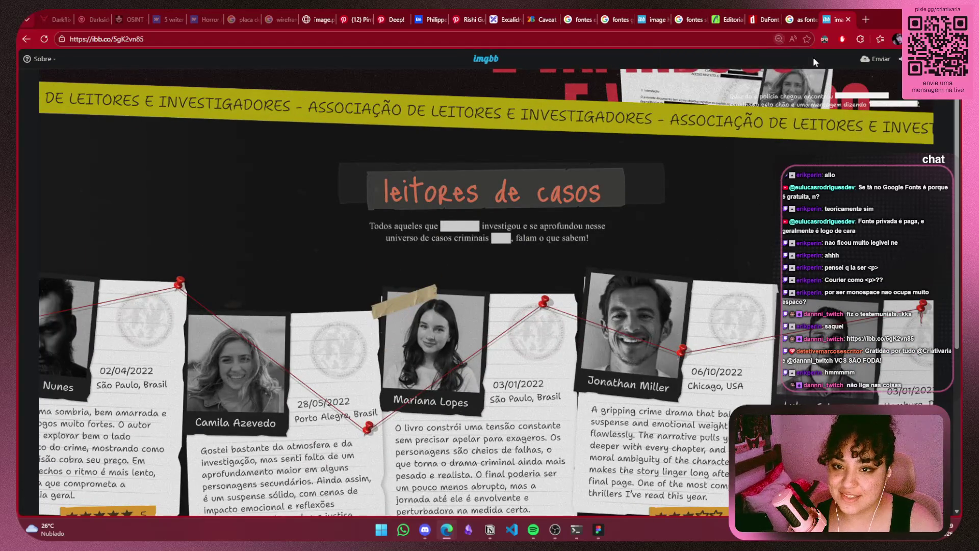
{"action": "left_click", "coordinate": [791, 58]}
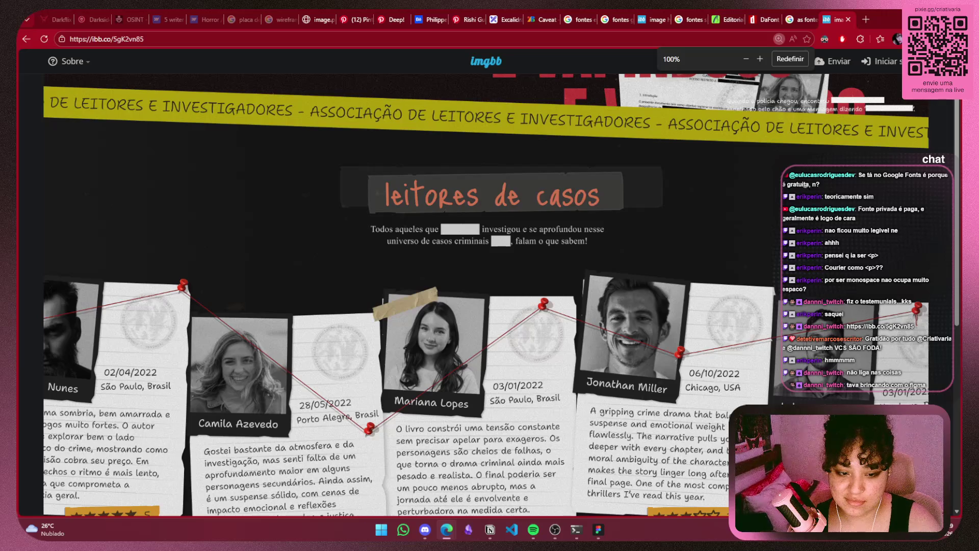
{"action": "scroll", "coordinate": [485, 306], "scroll_direction": "down", "scroll_amount": 2}
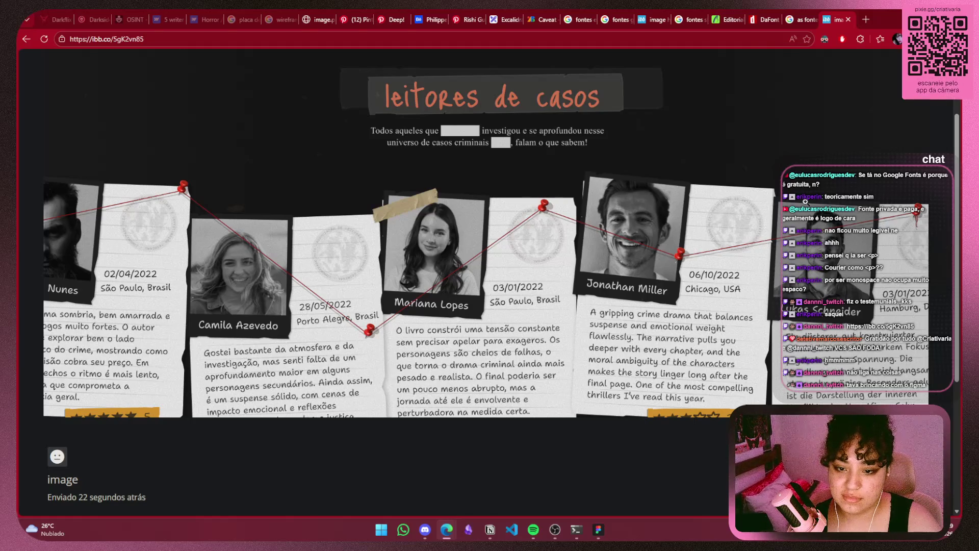
{"action": "scroll", "coordinate": [800, 220], "scroll_direction": "up", "scroll_amount": 2}
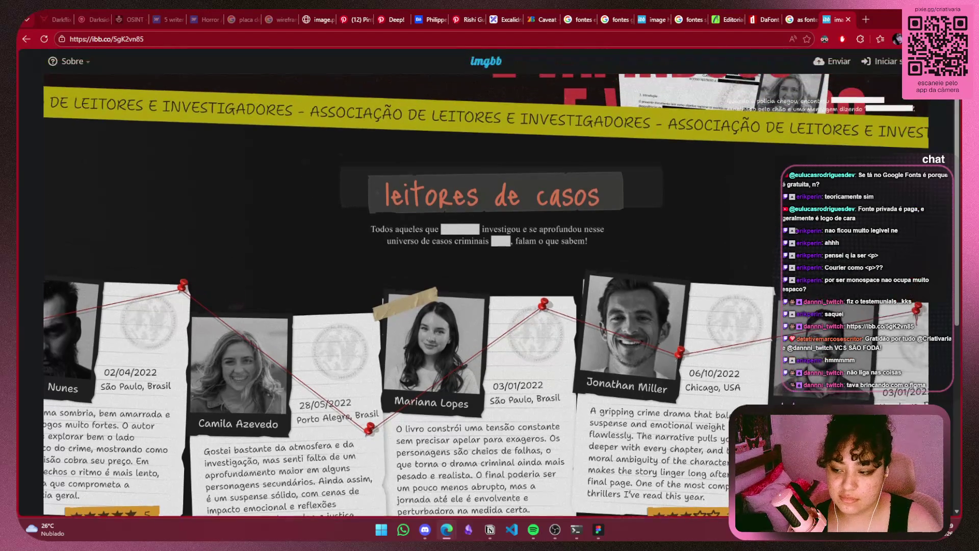
{"action": "right_click", "coordinate": [520, 256]}
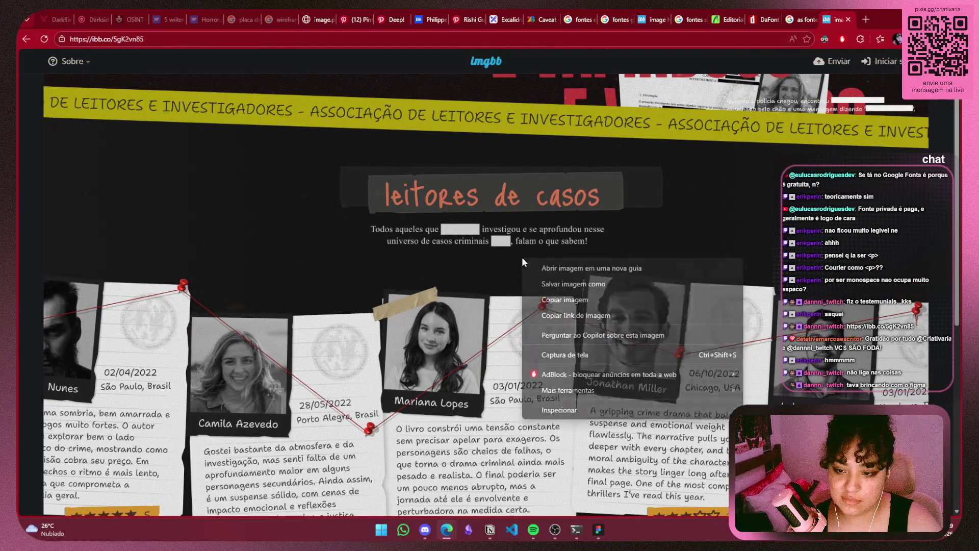
{"action": "left_click", "coordinate": [582, 306]}
{"action": "mouse_move", "coordinate": [591, 532]}
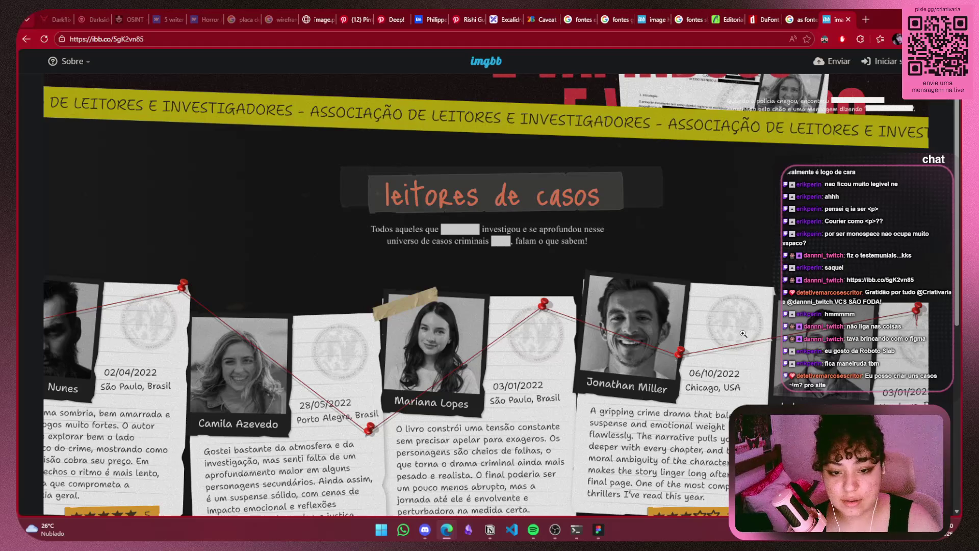
View the 'leitores de casos' testimonials image on imgbb at full size
{"action": "scroll", "coordinate": [722, 279], "scroll_direction": "down", "scroll_amount": 3}
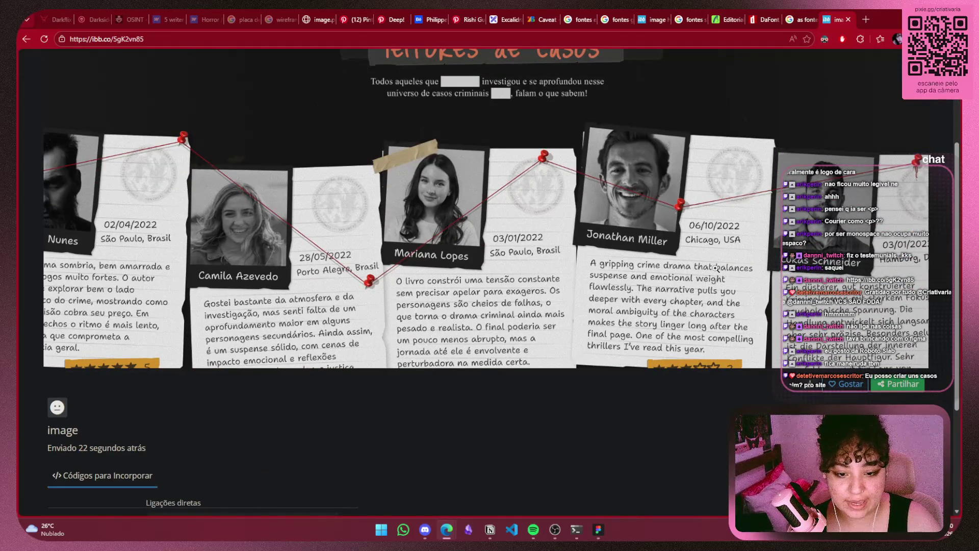
{"action": "scroll", "coordinate": [700, 269], "scroll_direction": "up", "scroll_amount": 2}
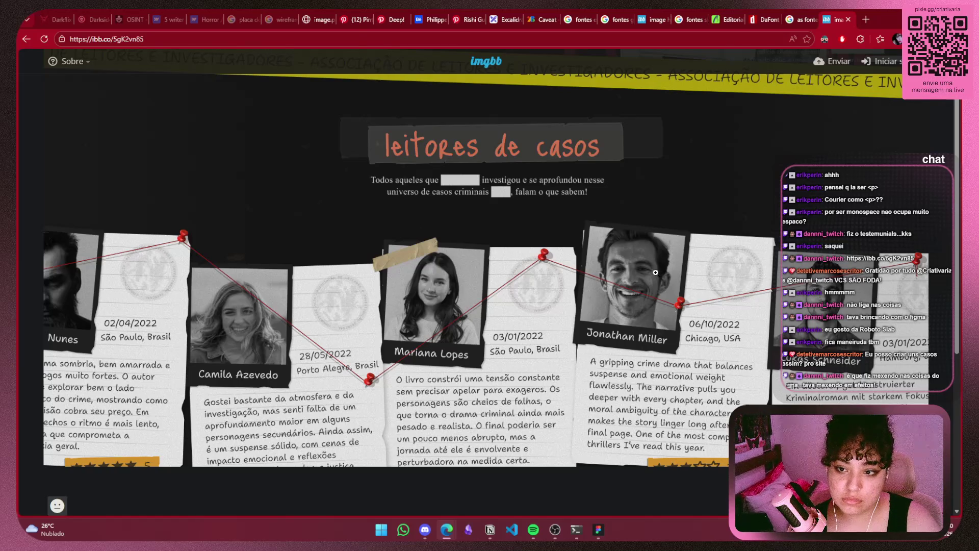
{"action": "scroll", "coordinate": [655, 272], "scroll_direction": "up", "scroll_amount": 1}
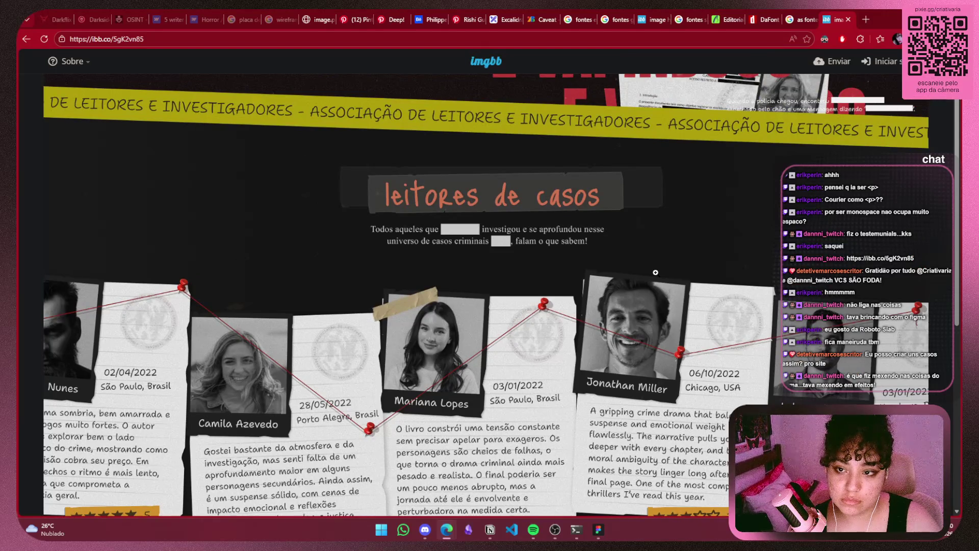
{"action": "right_click", "coordinate": [656, 276]}
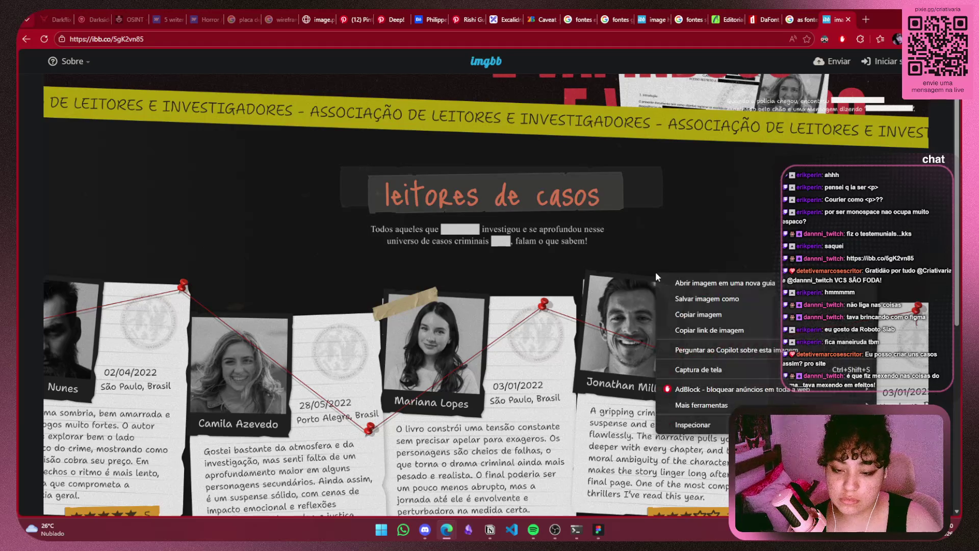
{"action": "left_click", "coordinate": [619, 272]}
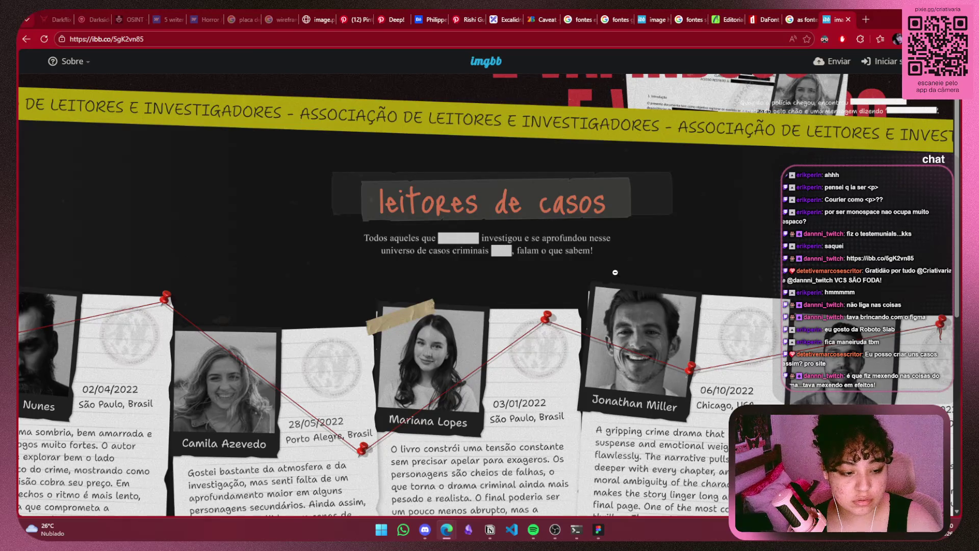
{"action": "key", "text": "alt+Tab"}
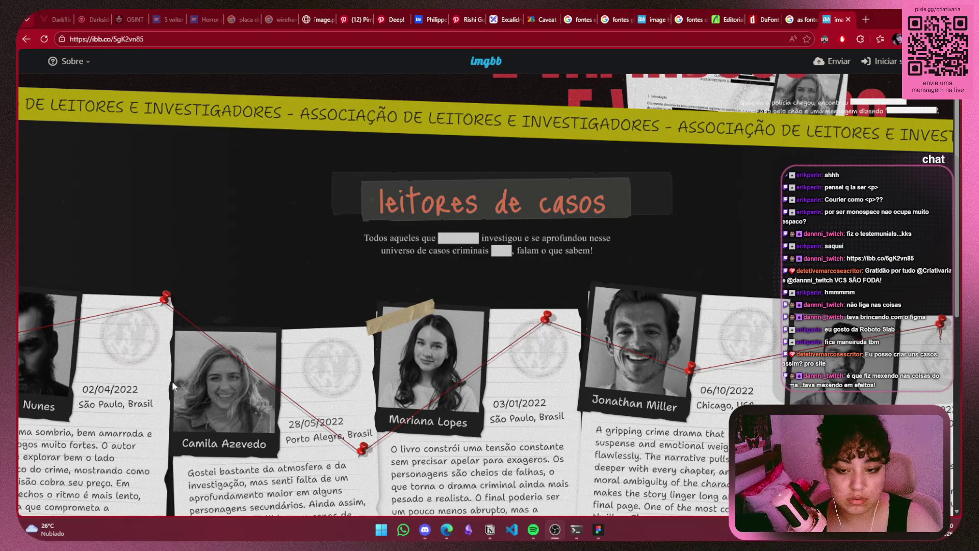